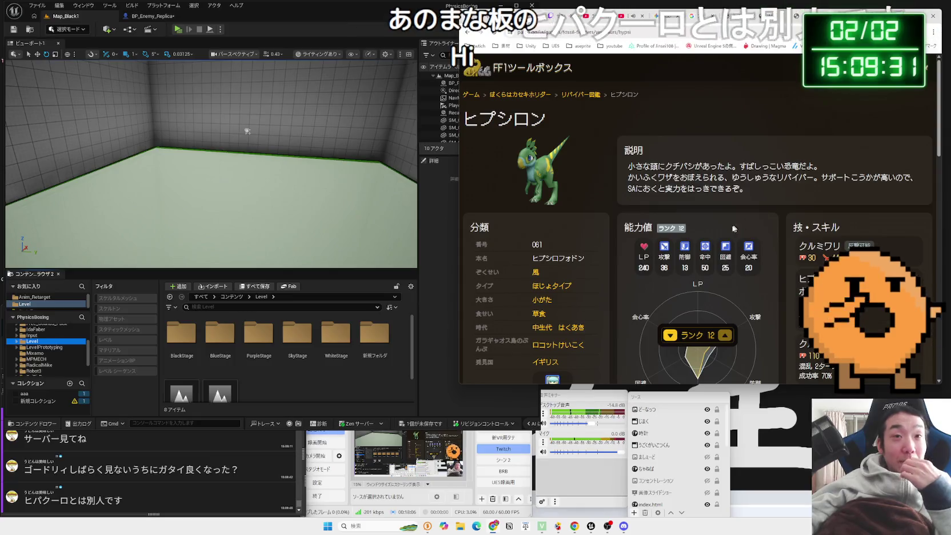
# - Go back to the Hypsilon drawing, then start typing 'kasekihori' into a new tab
pyautogui.hotkey('alt', 'Left')
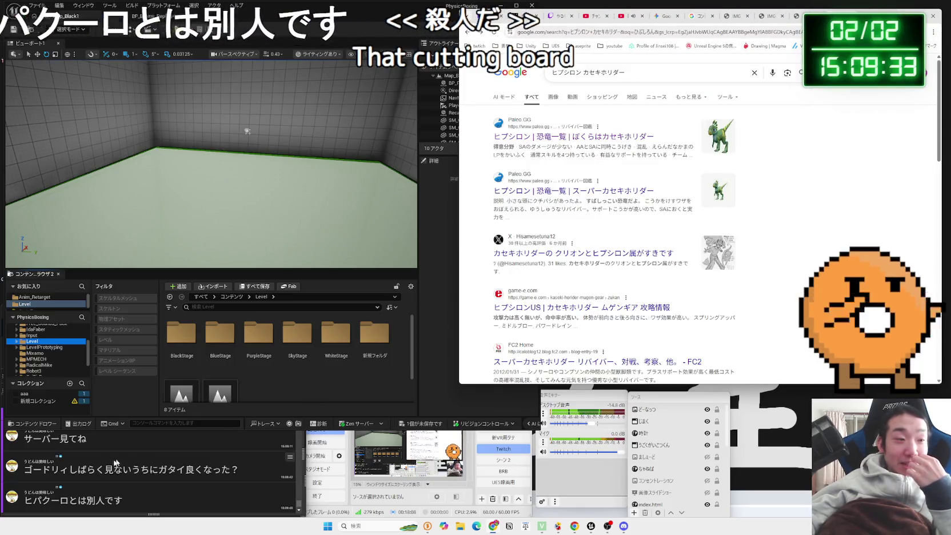
pyautogui.hotkey('ctrl', 'Tab')
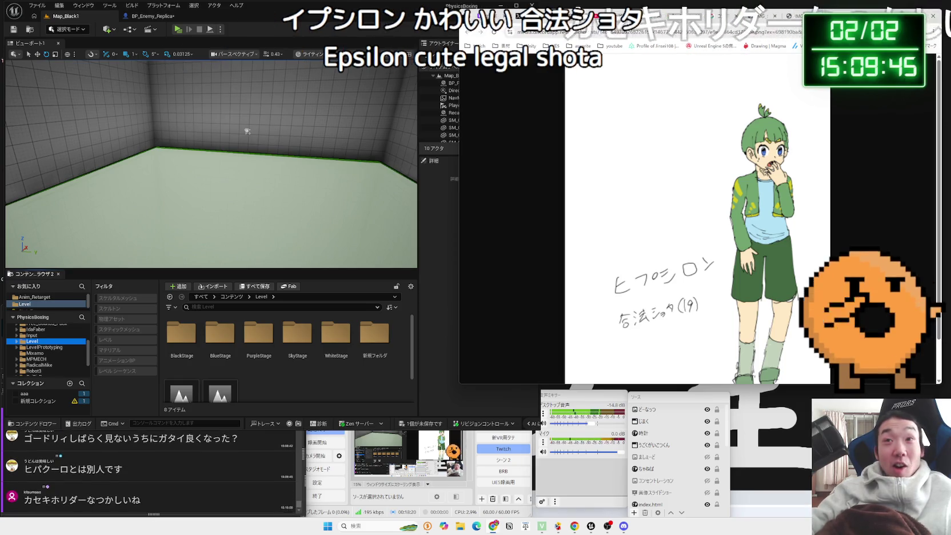
pyautogui.hotkey('ctrl', 't')
pyautogui.write('kasekihori')
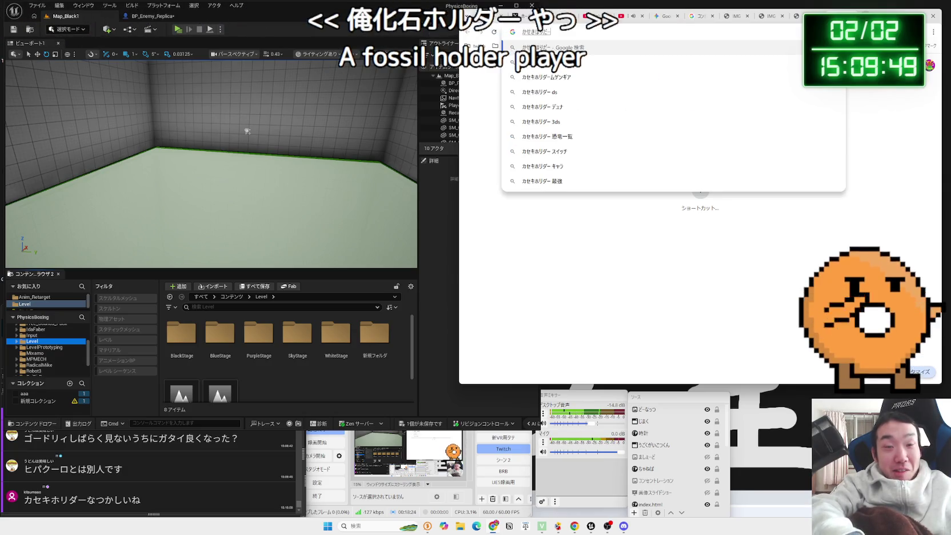
# - Search Google for カセキホリダー and glance at the official Nintendo page for the game
pyautogui.press('space')
pyautogui.press('Return')
pyautogui.press('Return')
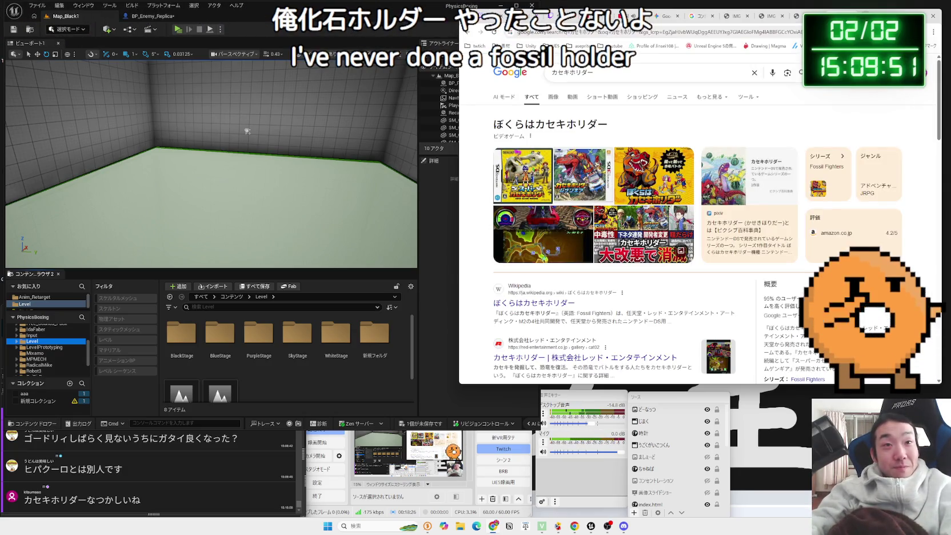
pyautogui.scroll(-4, 534, 186)
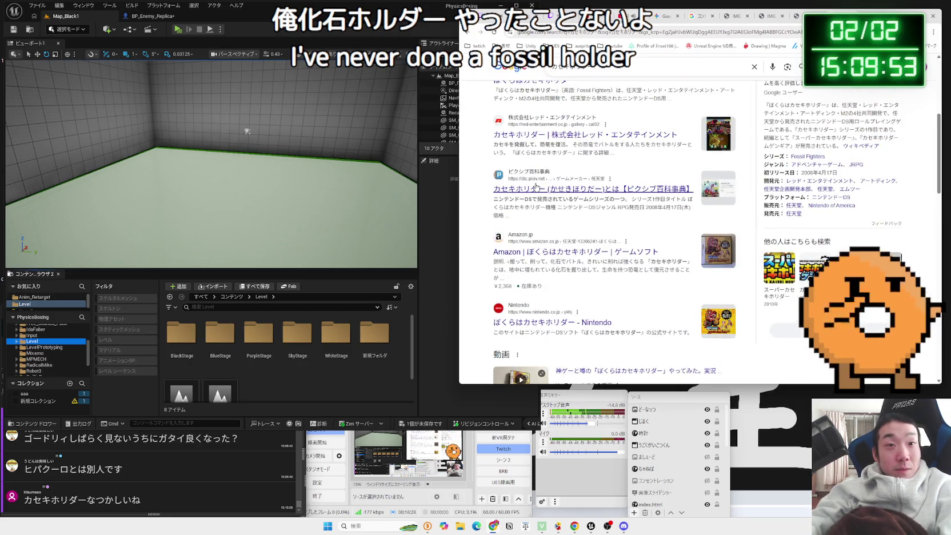
pyautogui.scroll(-3, 543, 184)
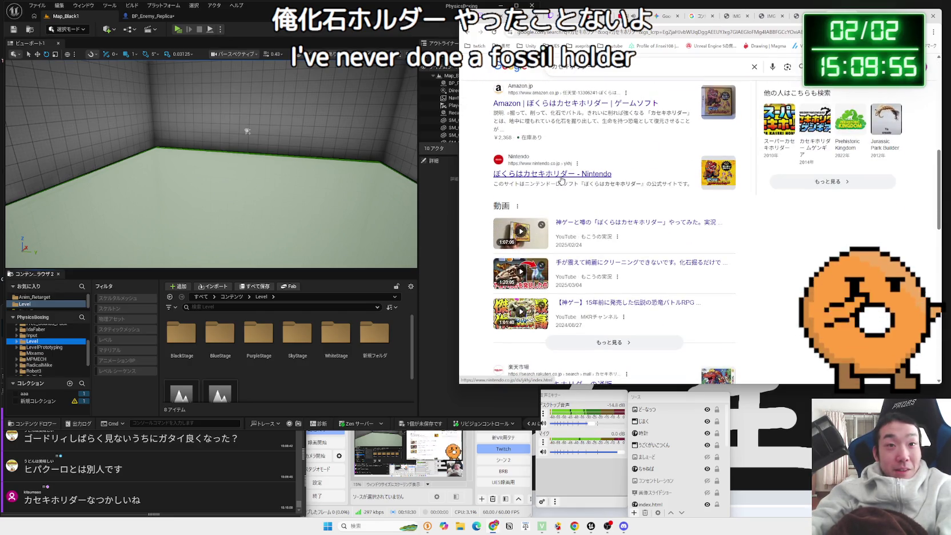
pyautogui.click(561, 179)
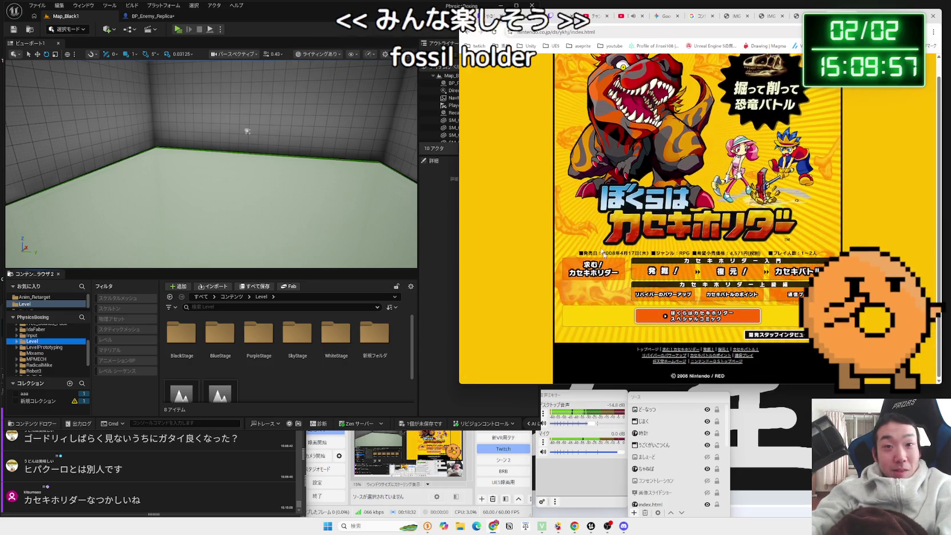
pyautogui.hotkey('alt', 'Left')
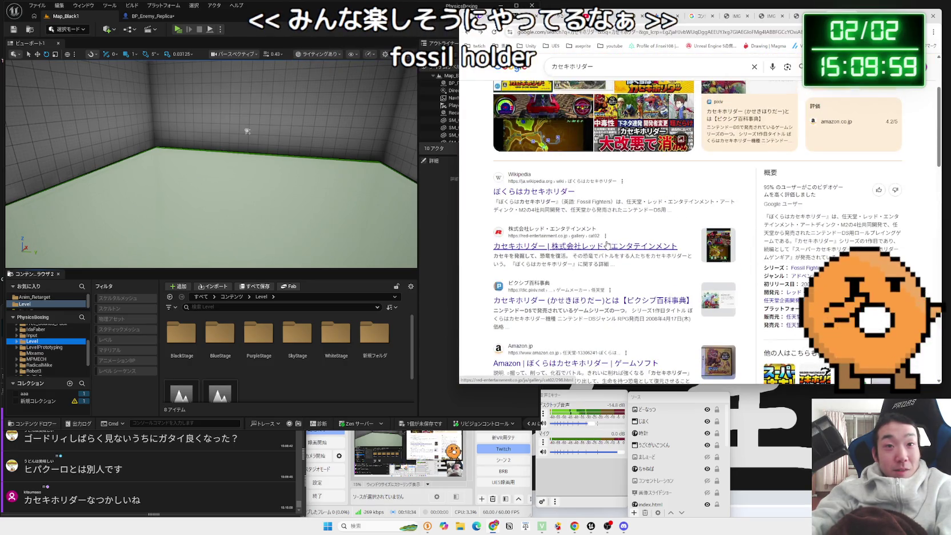
# - Check the カセキホリダー image results, then open the Rakuten shopping listings
pyautogui.scroll(2, 607, 244)
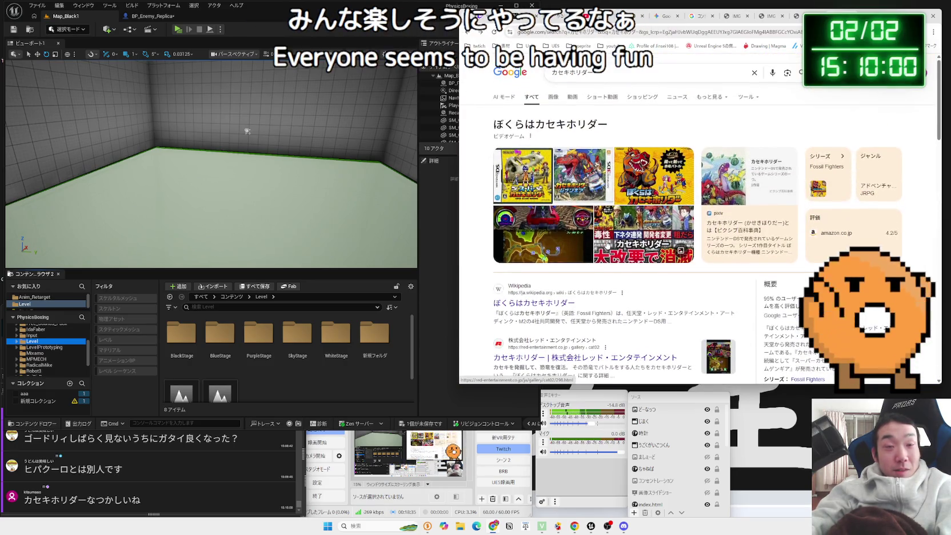
pyautogui.click(556, 100)
pyautogui.hotkey('alt', 'Left')
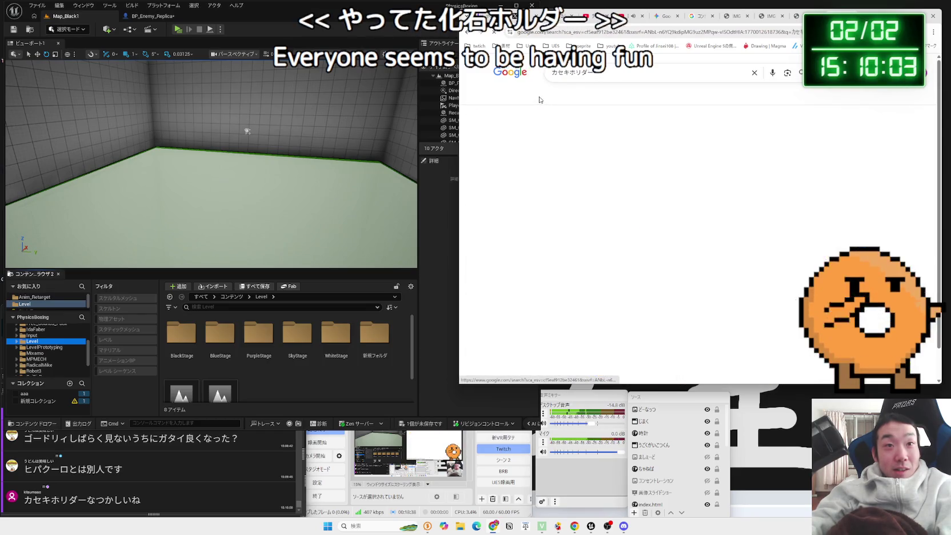
pyautogui.scroll(-3, 531, 174)
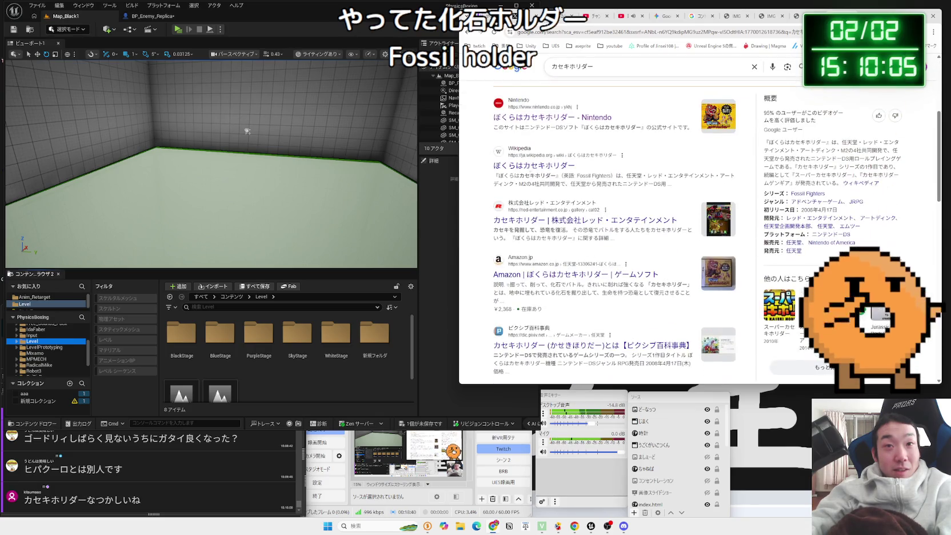
pyautogui.scroll(-7, 539, 187)
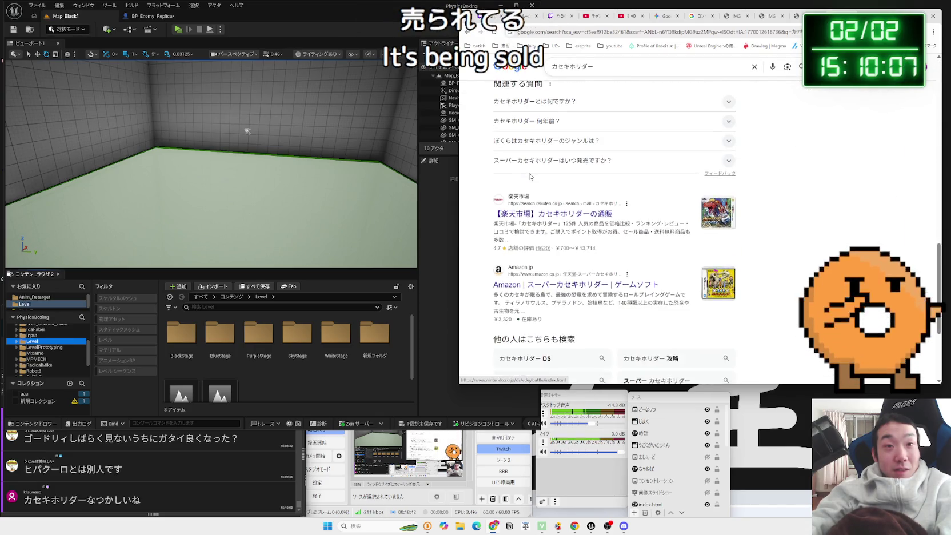
pyautogui.click(569, 214)
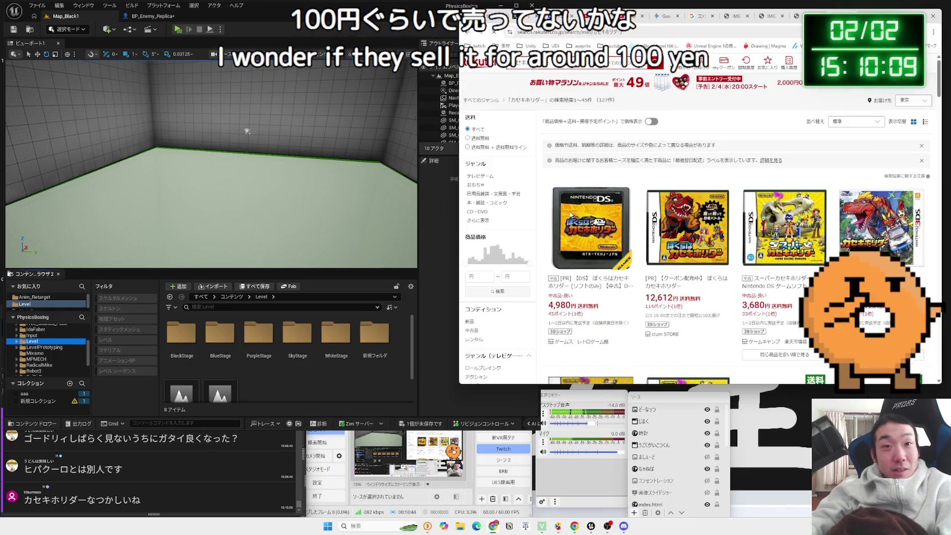
# - Scroll through the Rakuten カセキホリダー listings priced at 4,980, 12,612 and 3,680 yen
pyautogui.scroll(-5, 770, 187)
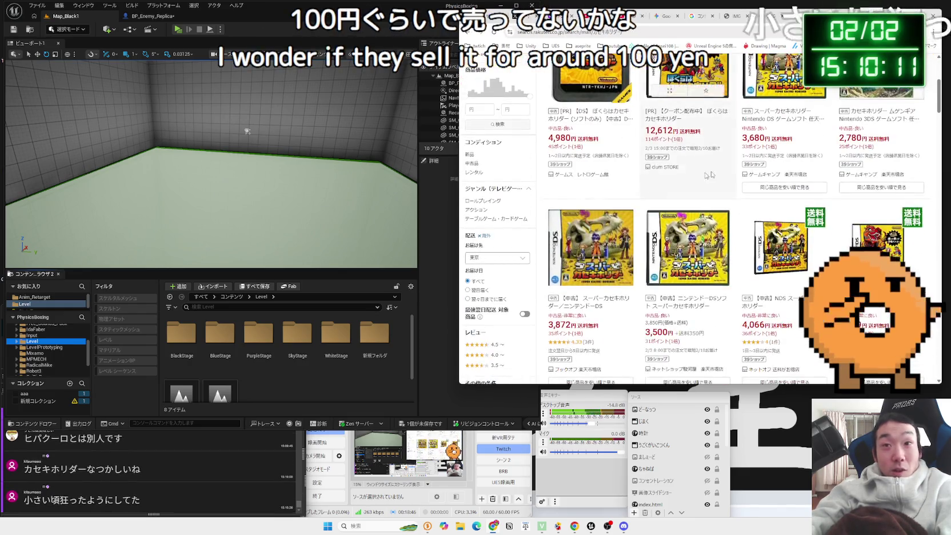
pyautogui.scroll(3, 770, 187)
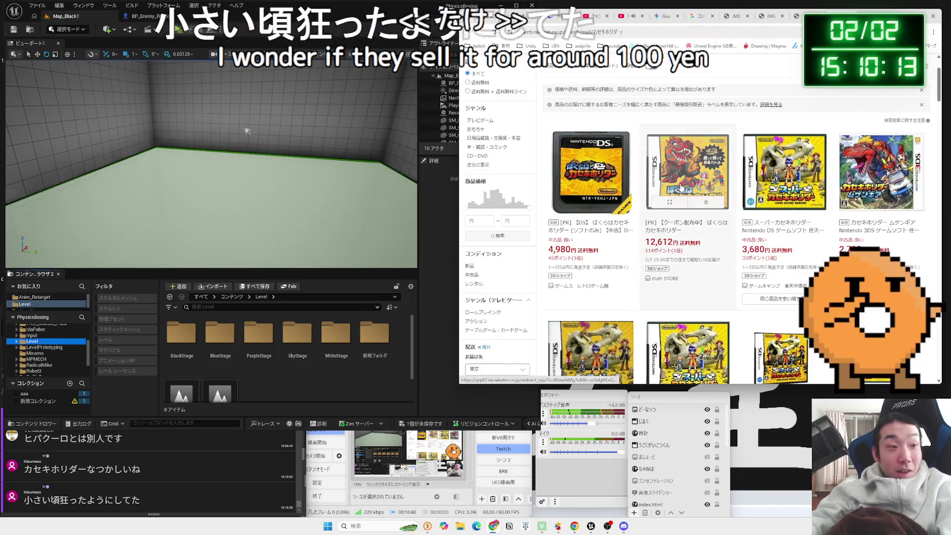
pyautogui.scroll(-3, 641, 203)
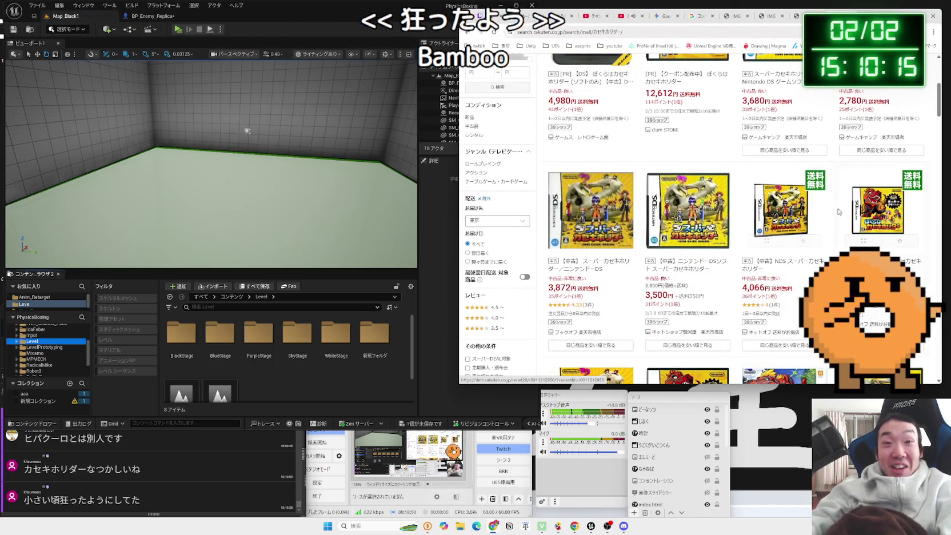
pyautogui.scroll(-4, 641, 204)
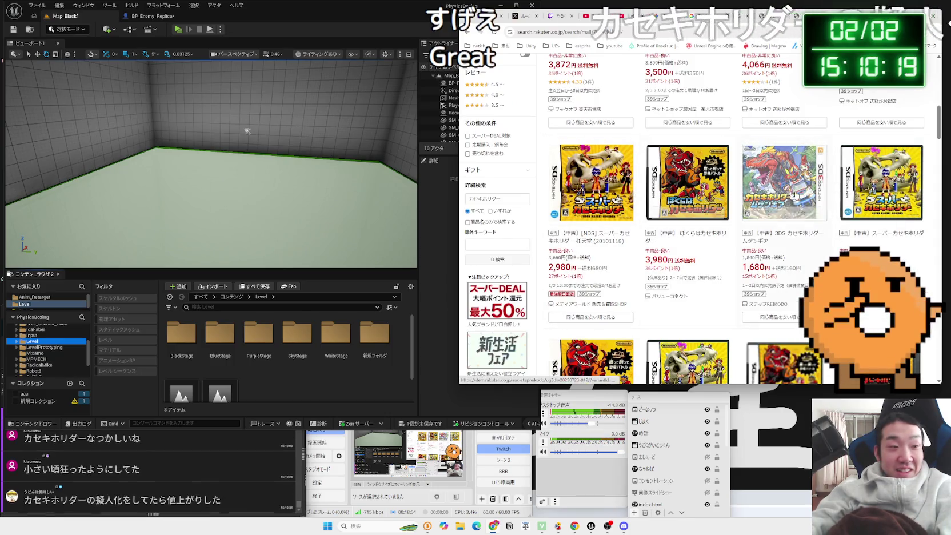
pyautogui.scroll(-3, 785, 195)
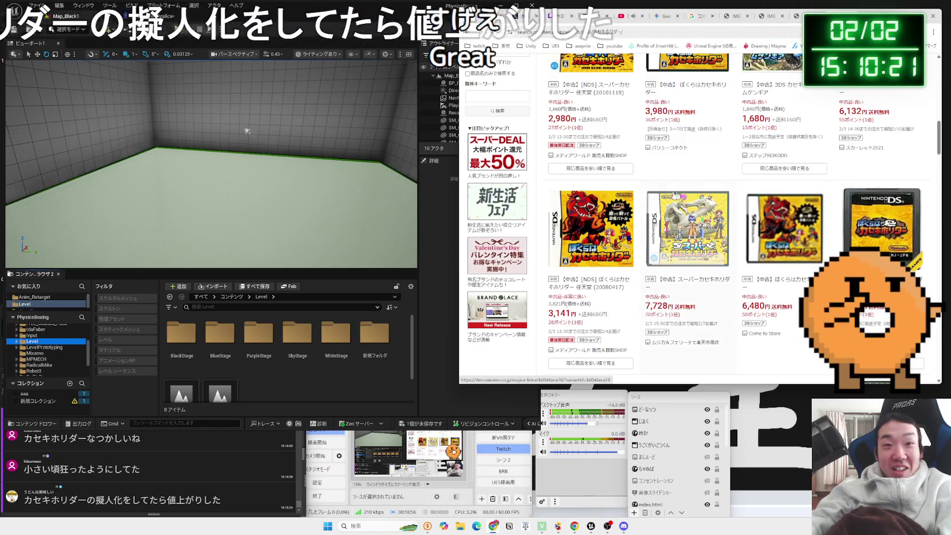
pyautogui.scroll(-8, 681, 195)
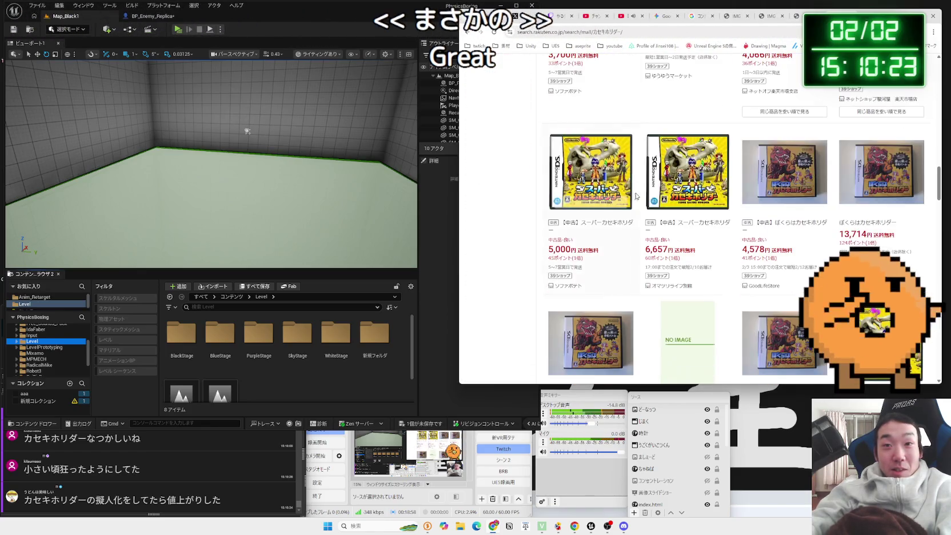
pyautogui.scroll(-3, 848, 195)
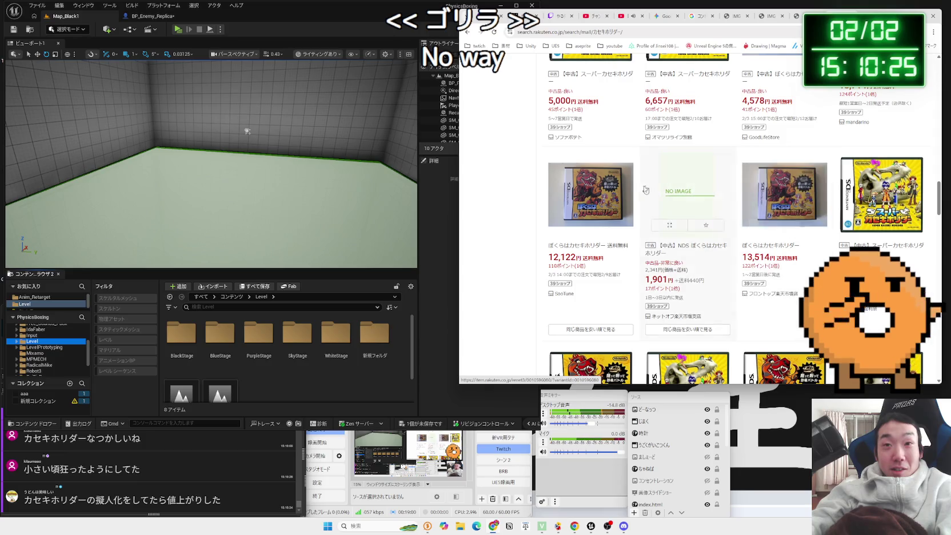
pyautogui.scroll(-7, 647, 190)
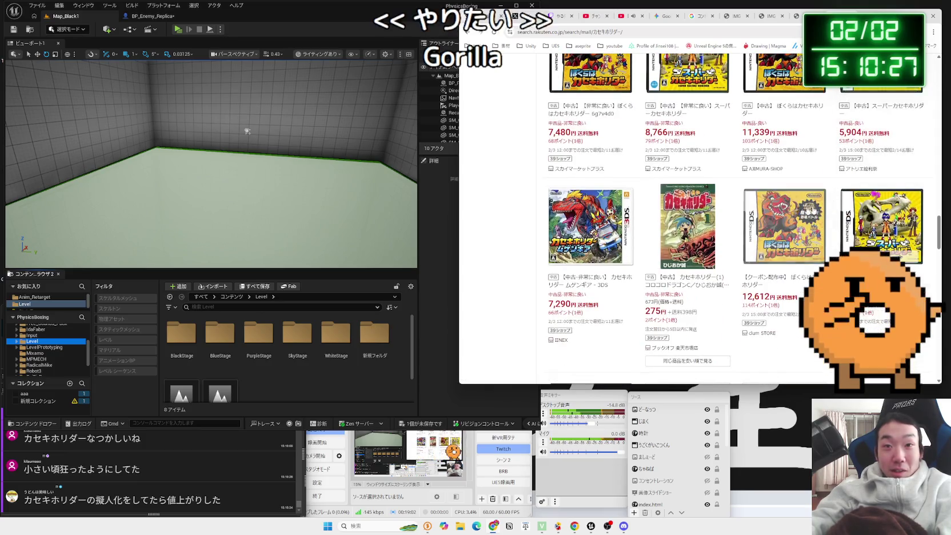
pyautogui.scroll(-10, 820, 210)
pyautogui.scroll(-1, 650, 207)
pyautogui.scroll(15, 651, 206)
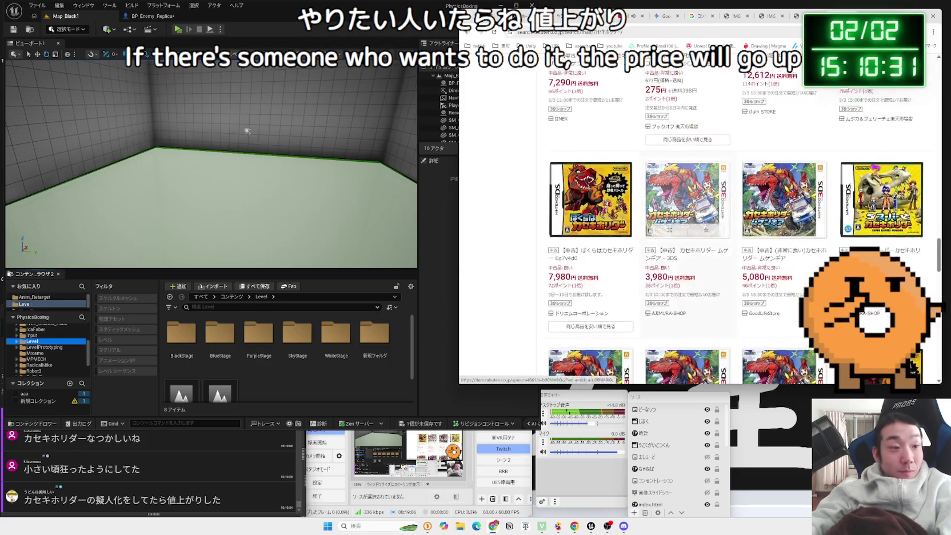
pyautogui.scroll(10, 652, 203)
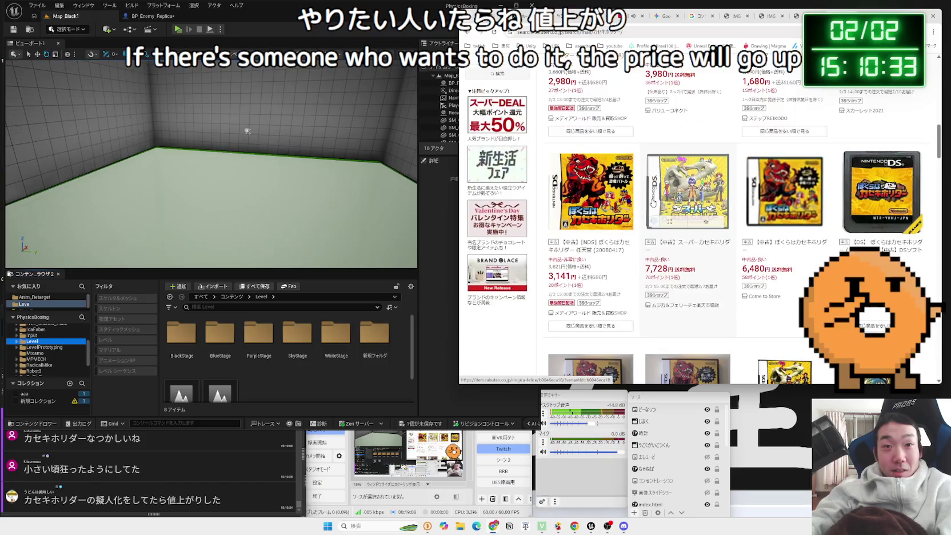
pyautogui.scroll(10, 609, 201)
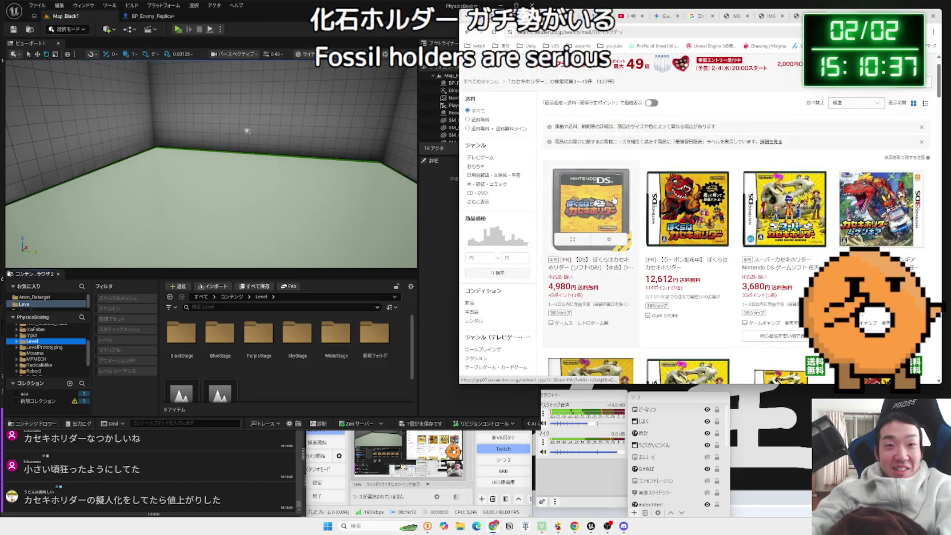
# - View the 4,980-yen DS listing for ぼくらはカセキホリダー, then return to the character drawing tabs
pyautogui.click(614, 198)
pyautogui.scroll(-5, 614, 199)
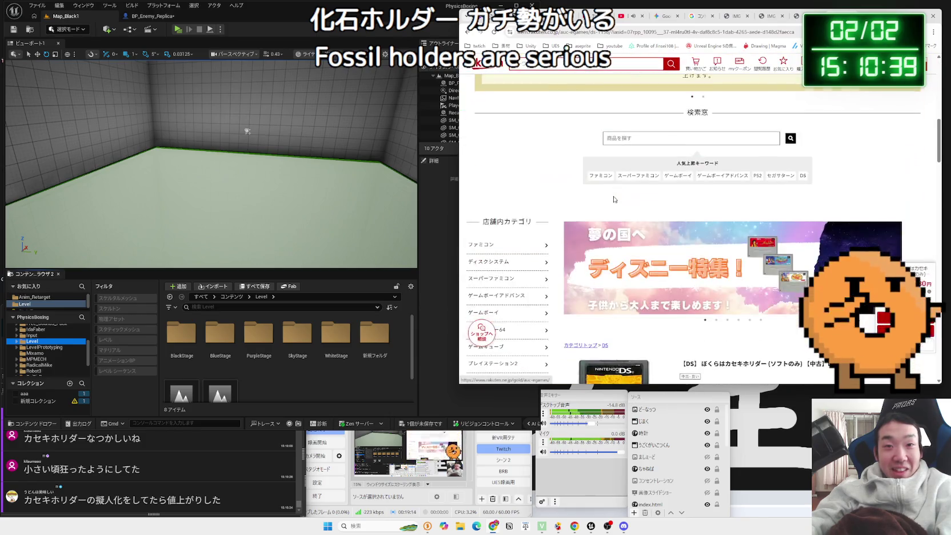
pyautogui.scroll(-3, 614, 197)
pyautogui.scroll(2, 617, 198)
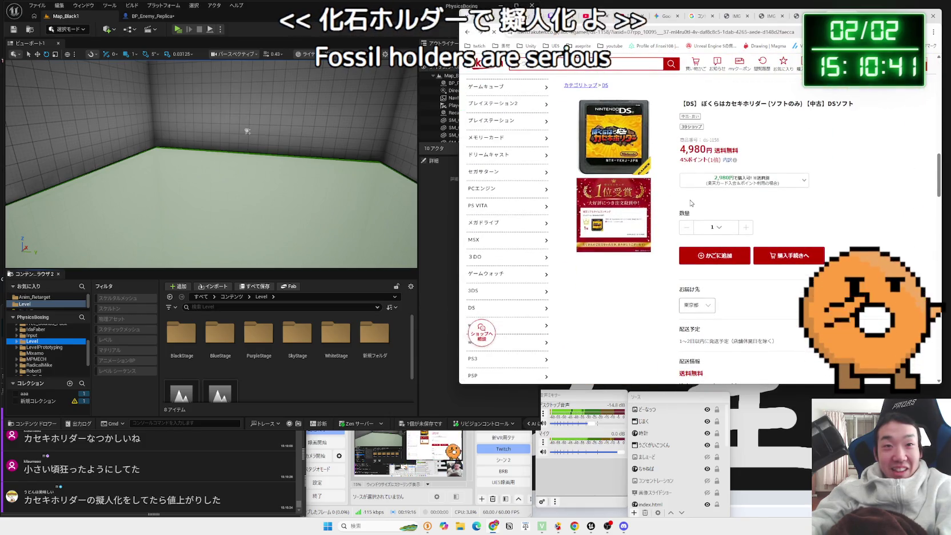
pyautogui.hotkey('alt', 'Left')
pyautogui.click(763, 17)
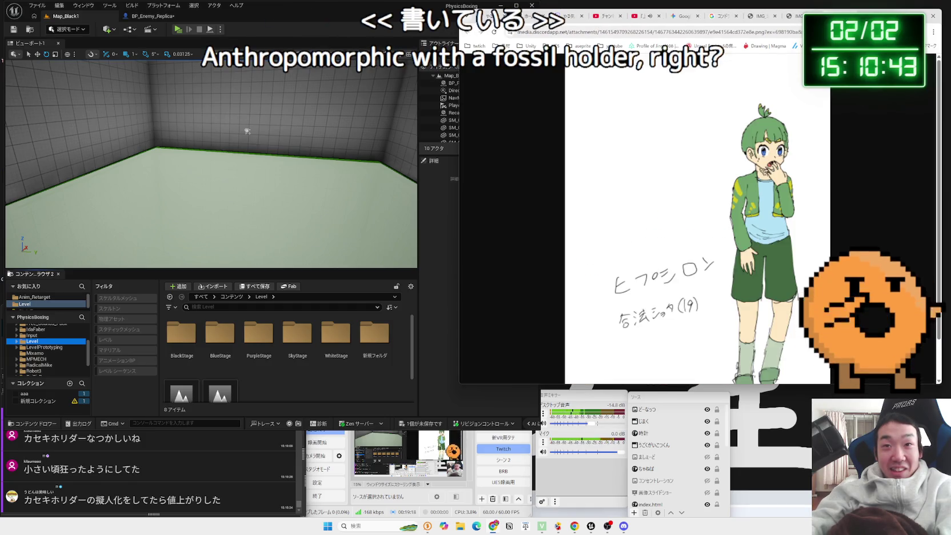
# - Flip between the IMG_3084 sketch page and the green- and pink-haired character drawings
pyautogui.click(798, 21)
pyautogui.click(753, 18)
pyautogui.click(800, 18)
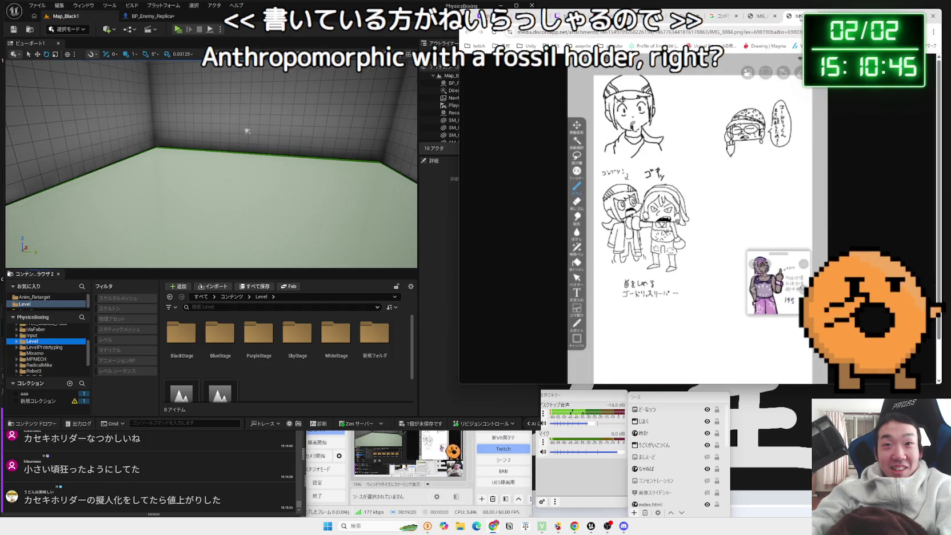
pyautogui.click(753, 18)
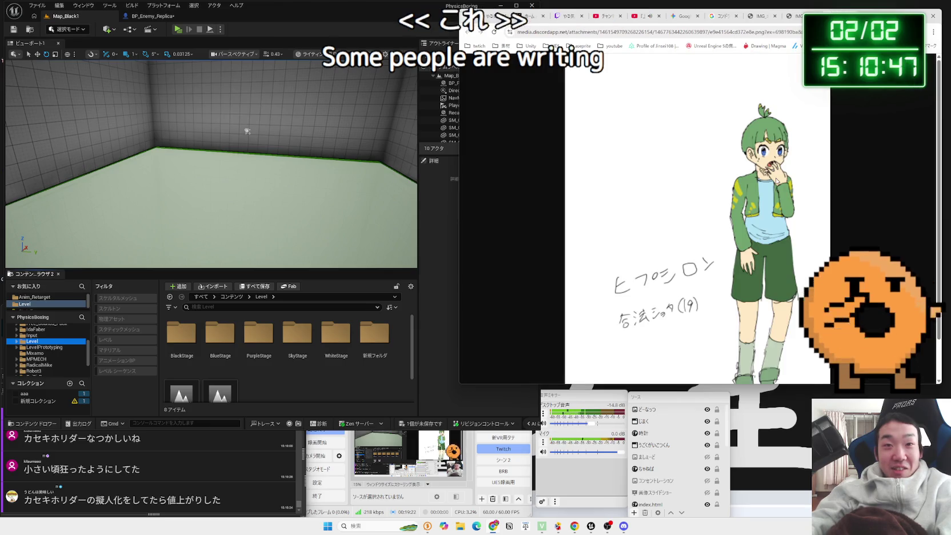
pyautogui.click(749, 18)
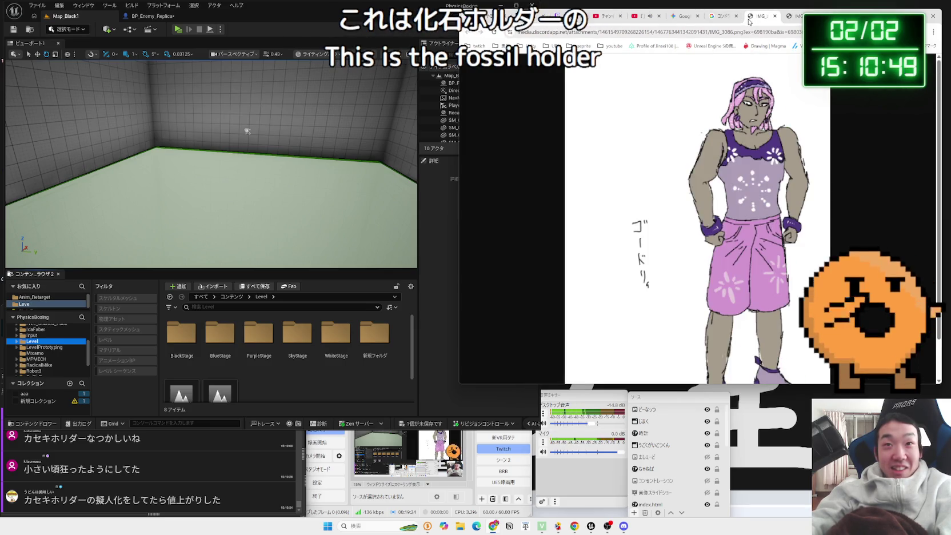
pyautogui.click(797, 17)
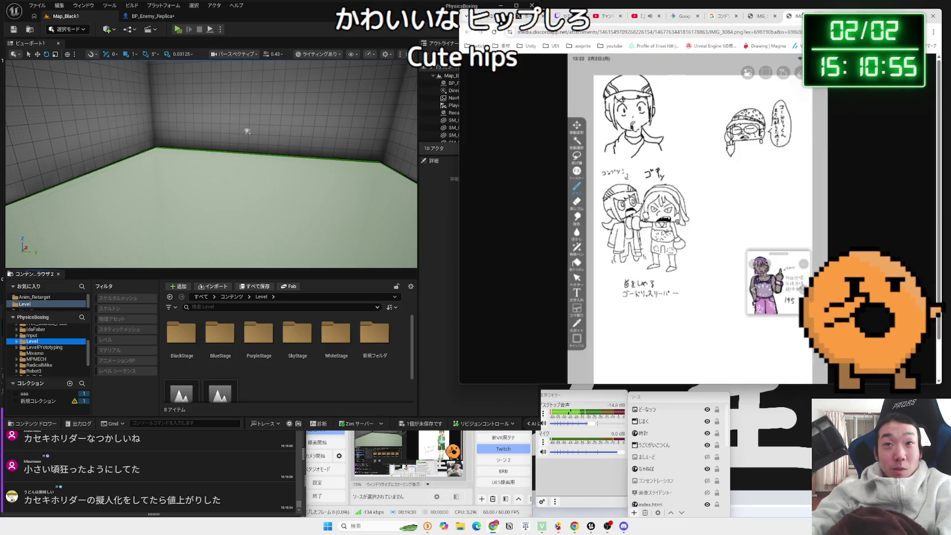
pyautogui.click(760, 17)
pyautogui.click(798, 17)
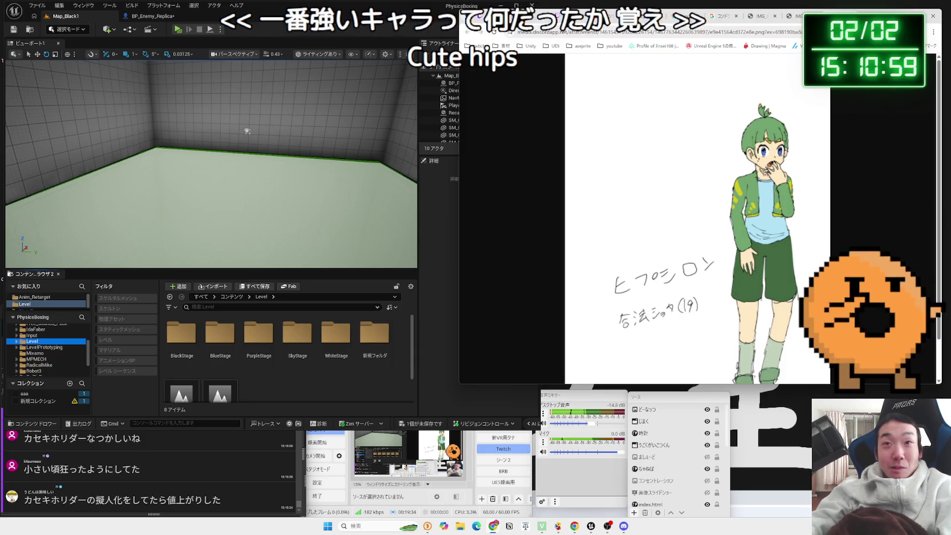
# - View the sketch sheet and purple-clothed drawing, ending on the コンドラチェフ周期 image results
pyautogui.click(720, 16)
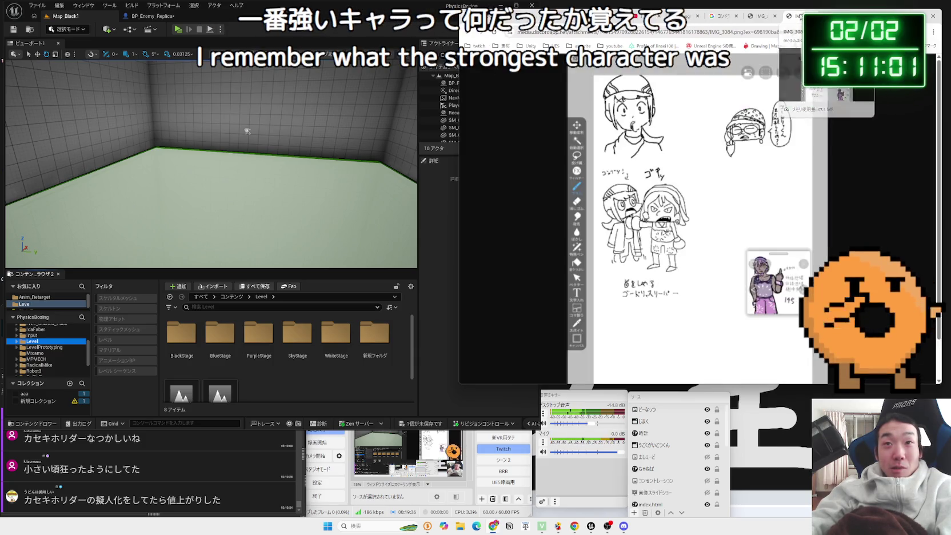
pyautogui.click(760, 16)
pyautogui.click(719, 16)
pyautogui.click(797, 16)
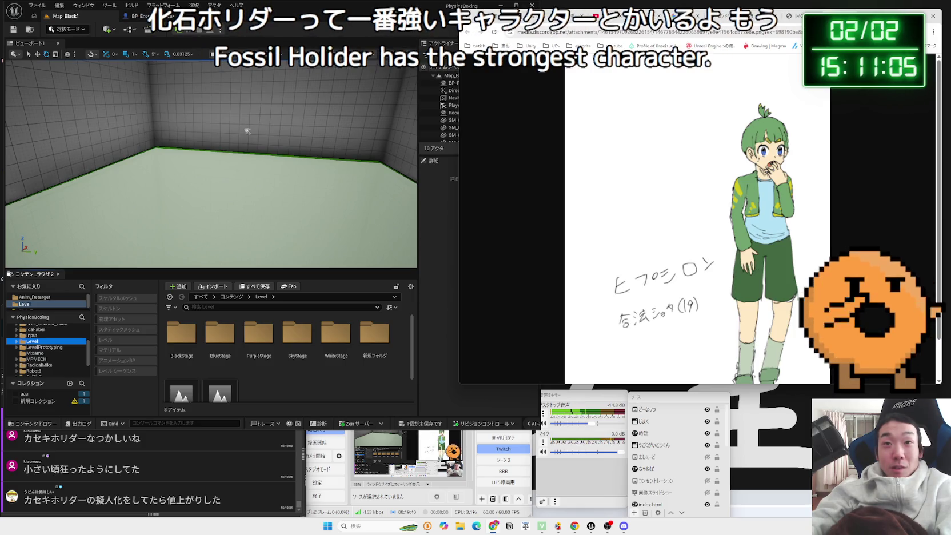
pyautogui.click(720, 16)
pyautogui.click(761, 16)
pyautogui.click(694, 16)
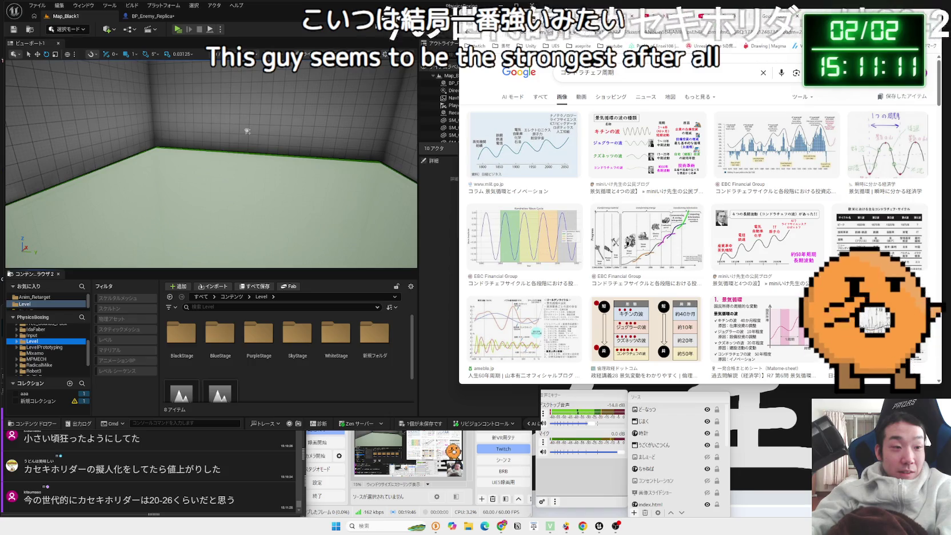
# - Web-search ぼくらはカセキホリダー from the chat text and read its Wikipedia article
pyautogui.moveTo(172, 500); pyautogui.dragTo(149, 501)
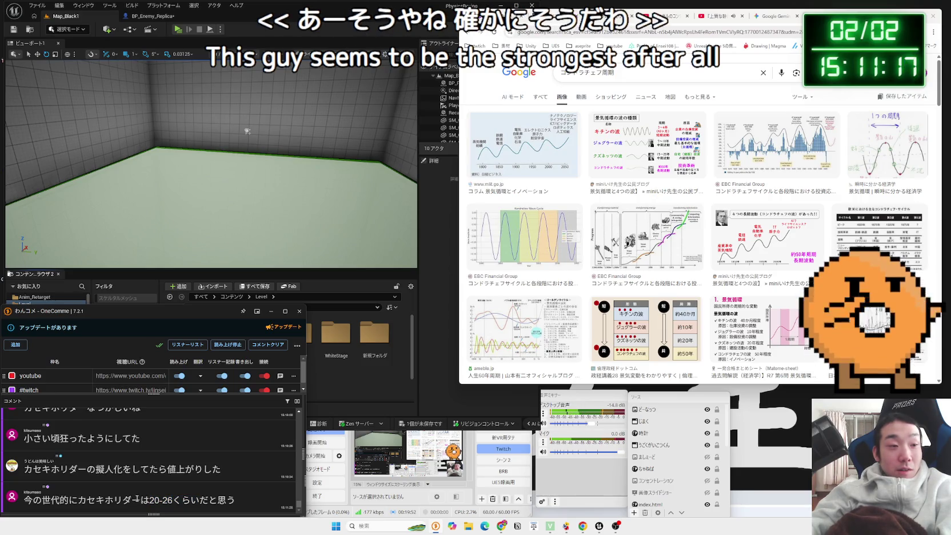
pyautogui.moveTo(140, 499); pyautogui.dragTo(94, 499)
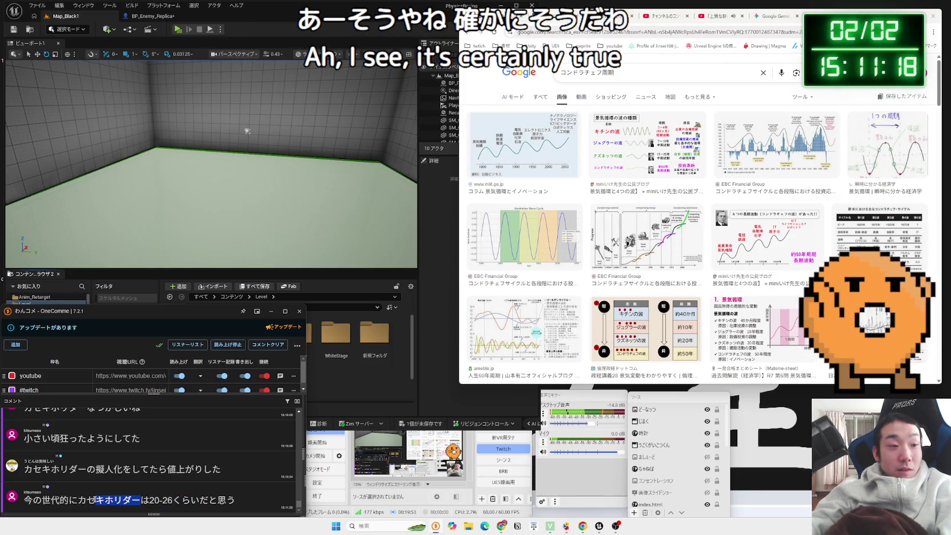
pyautogui.rightClick(135, 501)
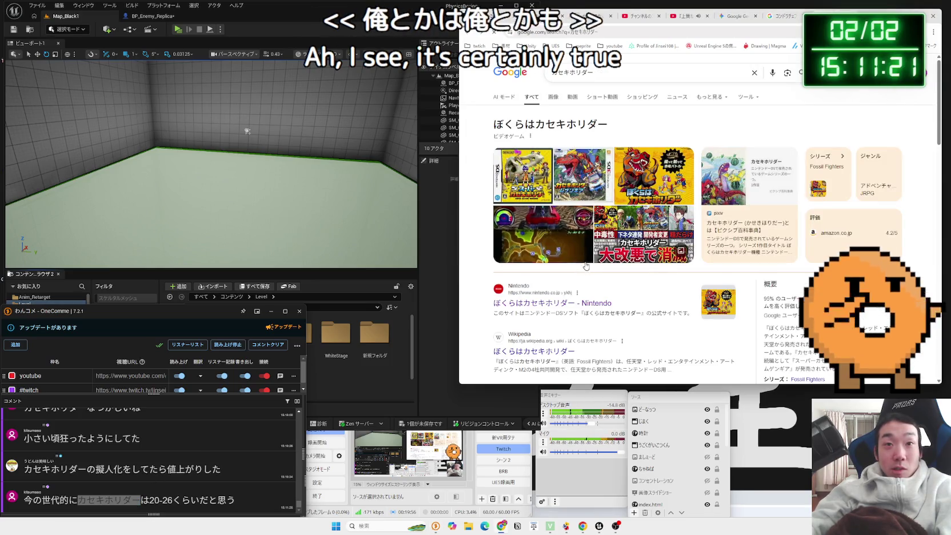
pyautogui.scroll(-3, 587, 258)
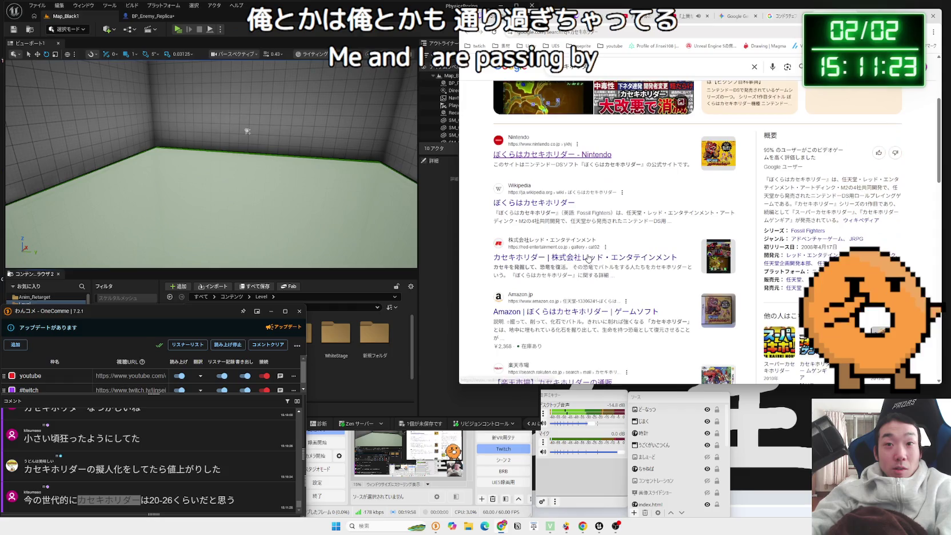
pyautogui.click(549, 203)
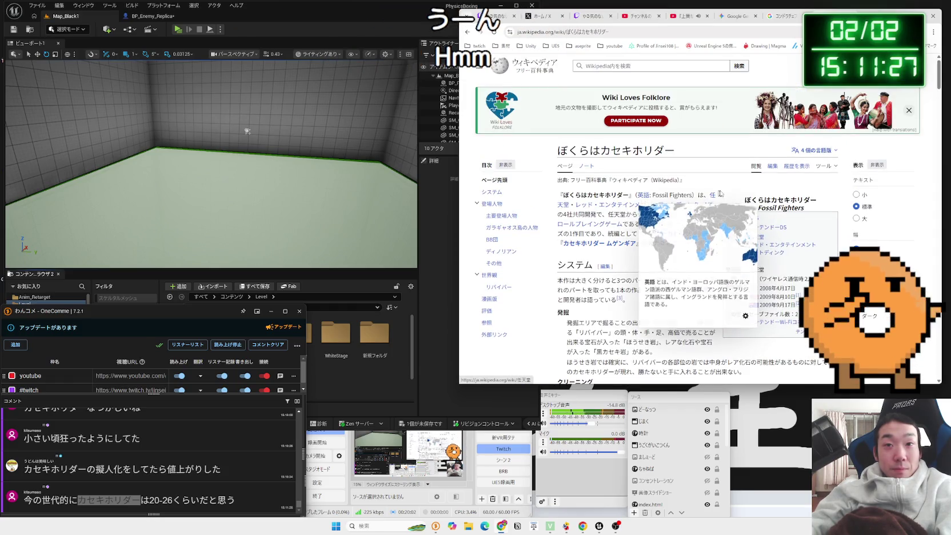
pyautogui.scroll(-2, 712, 194)
pyautogui.moveTo(559, 118); pyautogui.dragTo(733, 214)
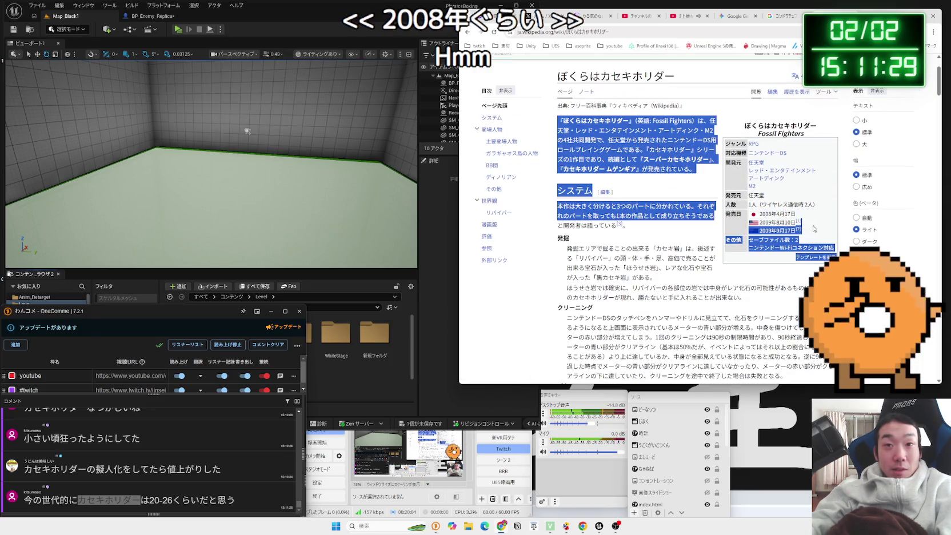
pyautogui.click(726, 218)
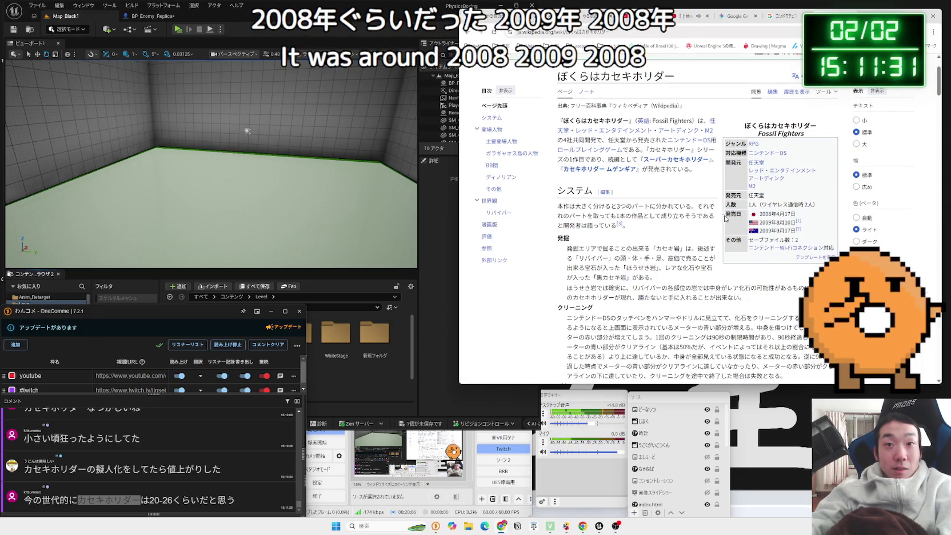
pyautogui.scroll(-10, 720, 216)
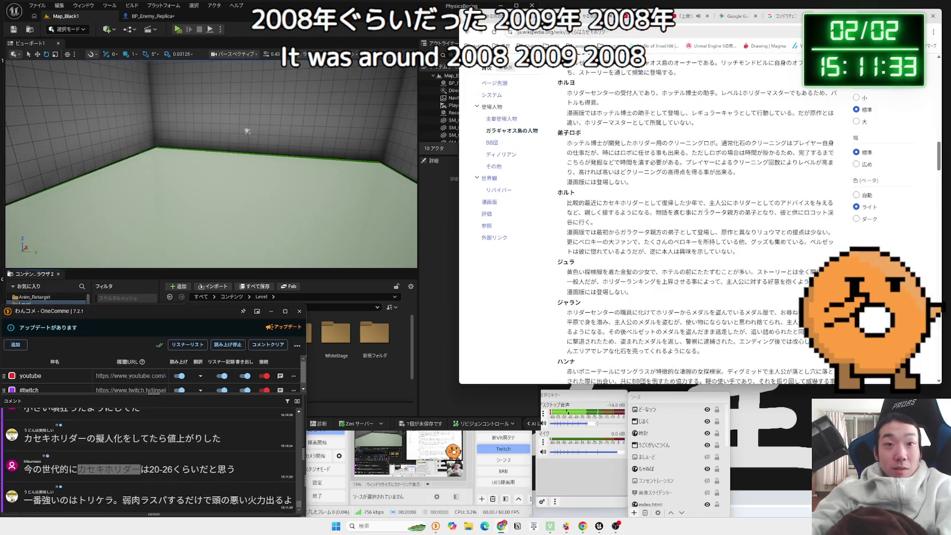
# - Search Google for トリケラ and open its stats page on paleo.gg
pyautogui.hotkey('alt', 'Left')
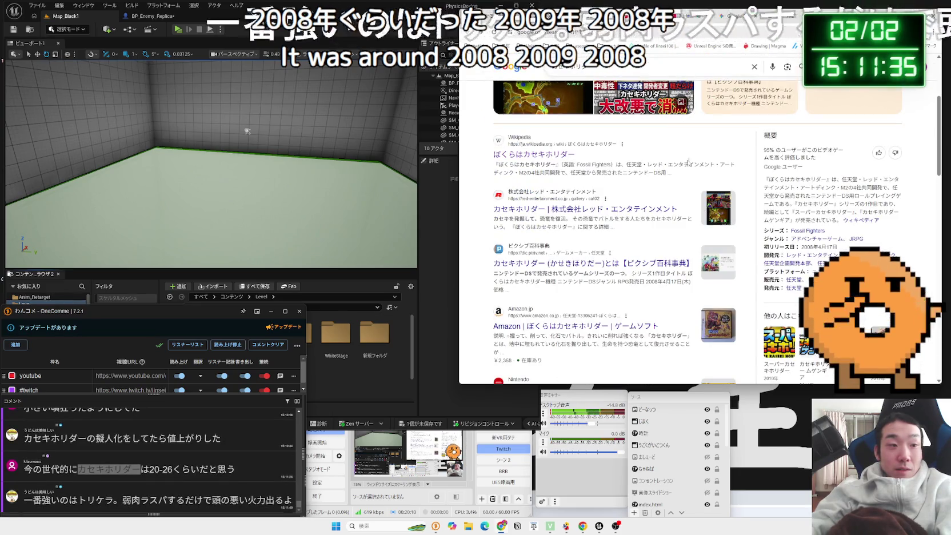
pyautogui.doubleClick(571, 67)
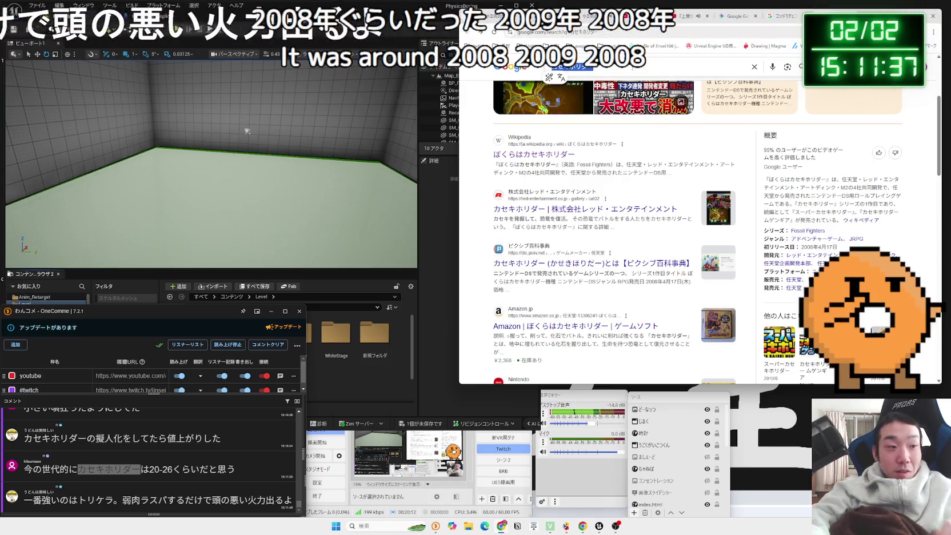
pyautogui.write('とりけ')
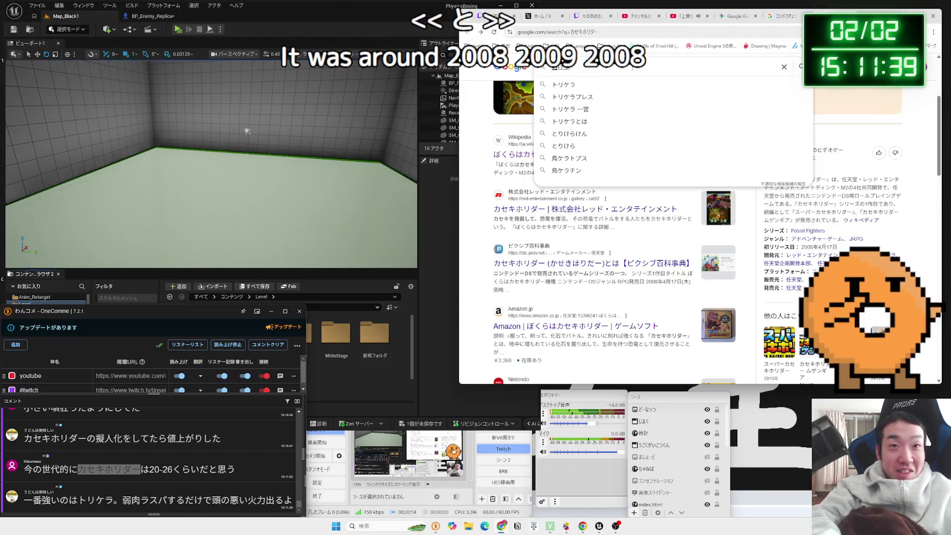
pyautogui.press('space')
pyautogui.press('Return')
pyautogui.press('Return')
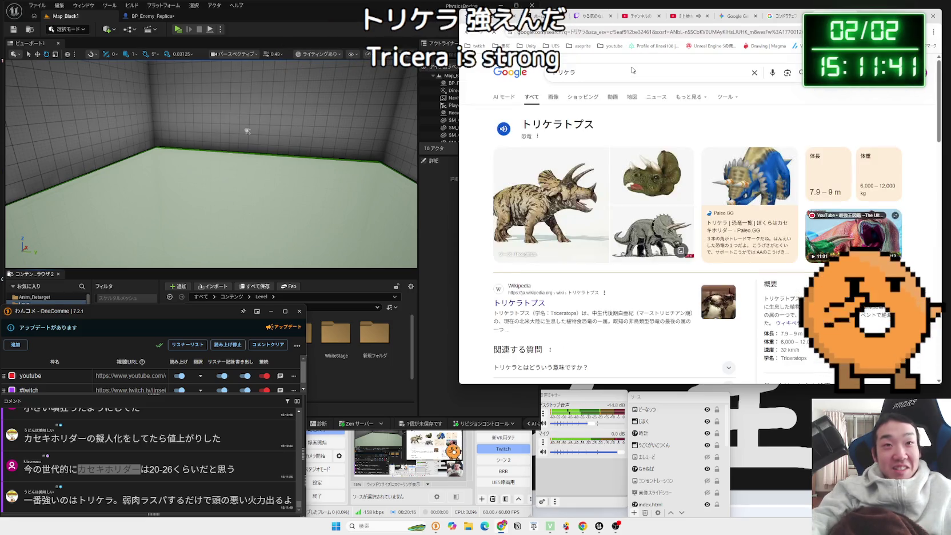
pyautogui.click(631, 70)
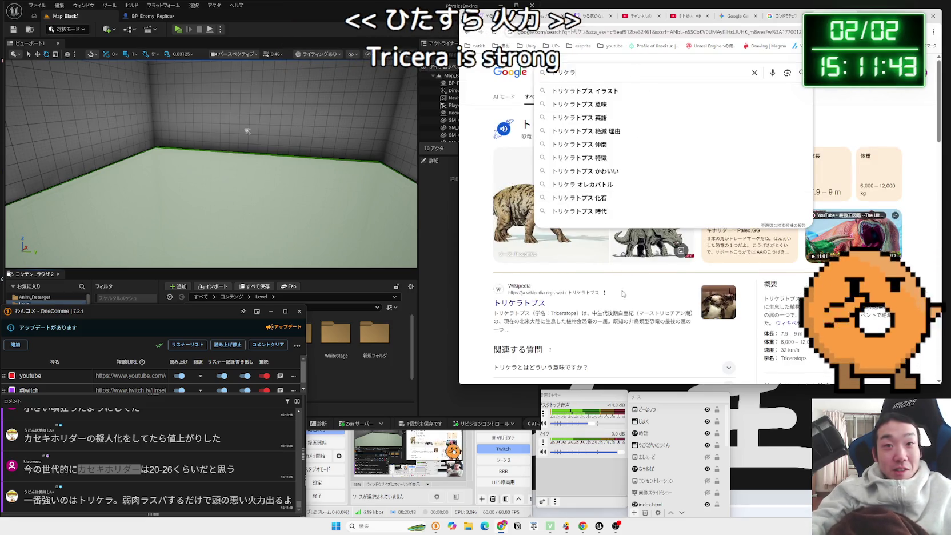
pyautogui.click(743, 235)
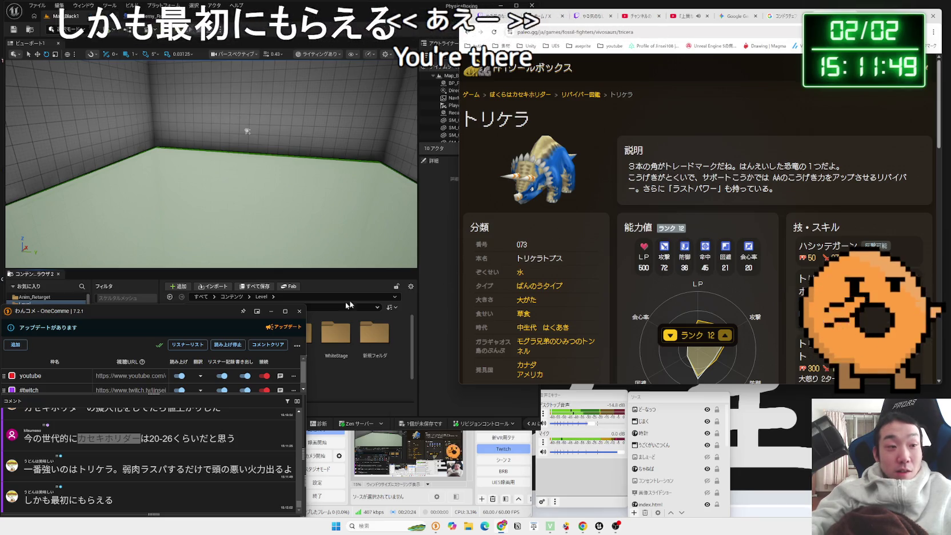
# - Highlight the トリケラ firepower comment and the paleo.gg description while reading the stats page
pyautogui.moveTo(141, 469)
pyautogui.mouseDown()
pyautogui.moveTo(247, 469)
pyautogui.moveTo(158, 470)
pyautogui.mouseUp()
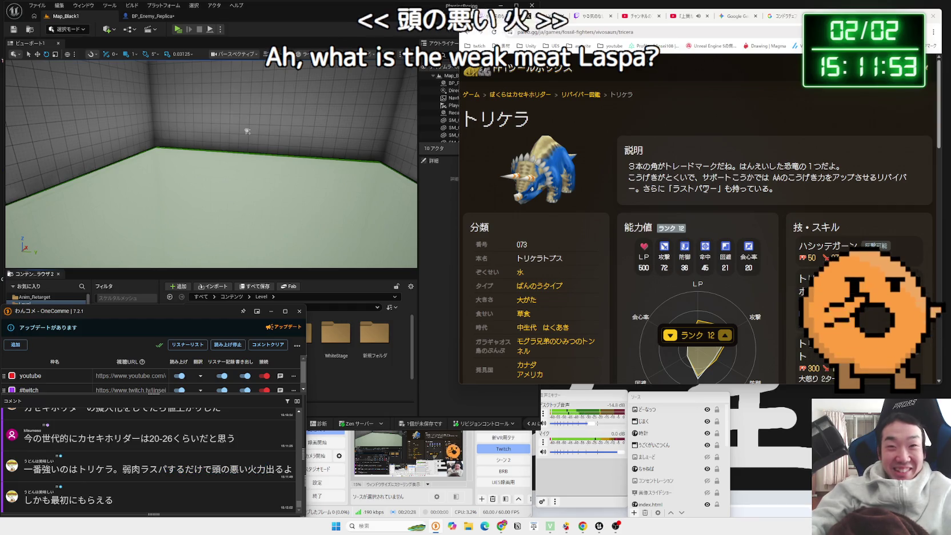
pyautogui.moveTo(802, 177); pyautogui.dragTo(653, 166)
pyautogui.click(630, 161)
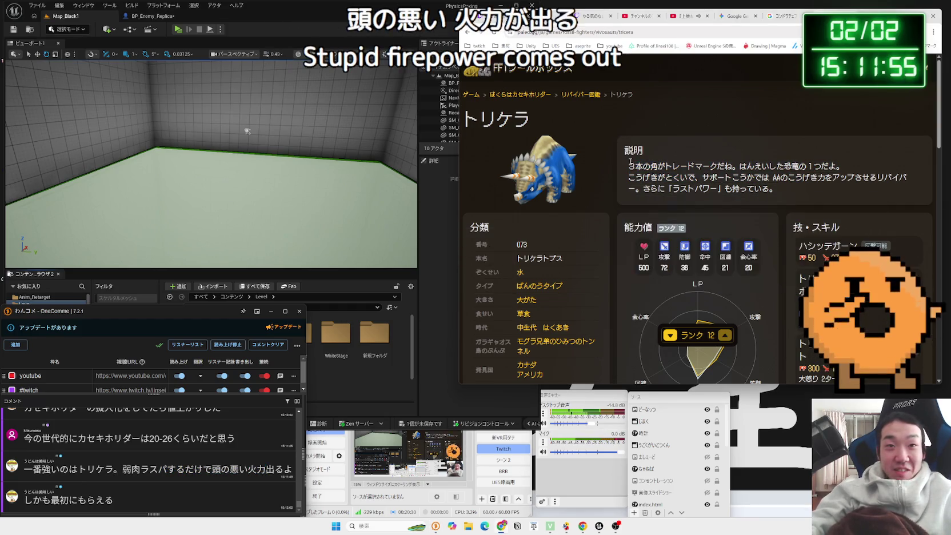
pyautogui.moveTo(793, 184); pyautogui.dragTo(645, 172)
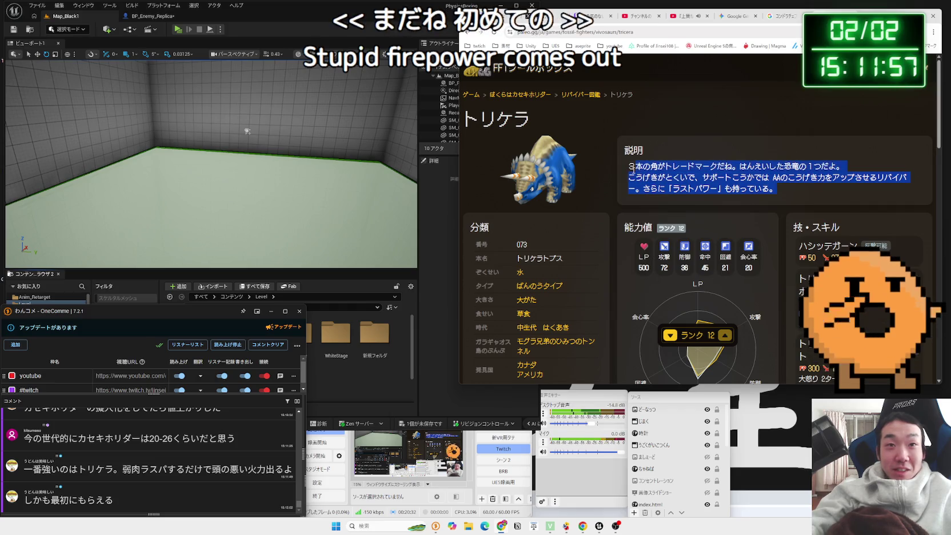
pyautogui.scroll(-4, 773, 188)
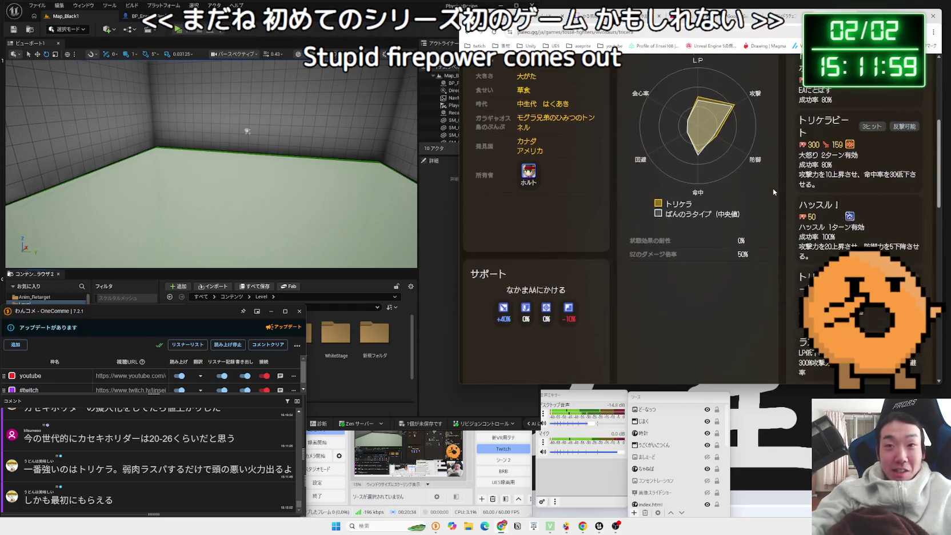
pyautogui.scroll(-5, 772, 188)
pyautogui.scroll(7, 795, 201)
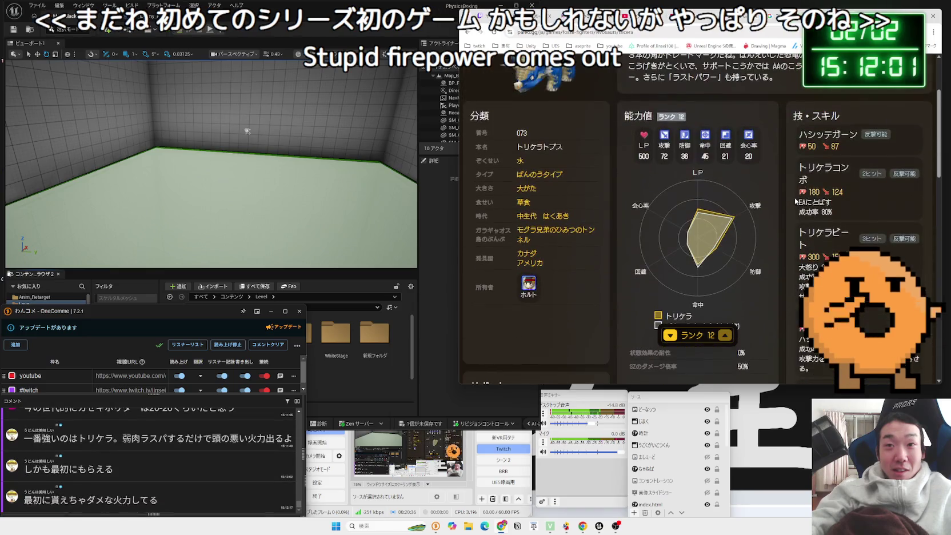
pyautogui.scroll(2, 784, 195)
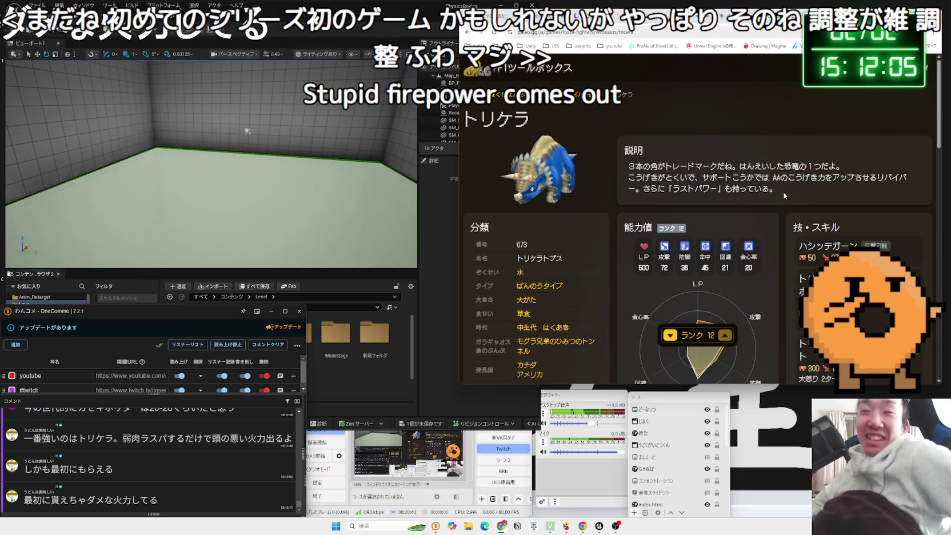
pyautogui.scroll(-2, 783, 167)
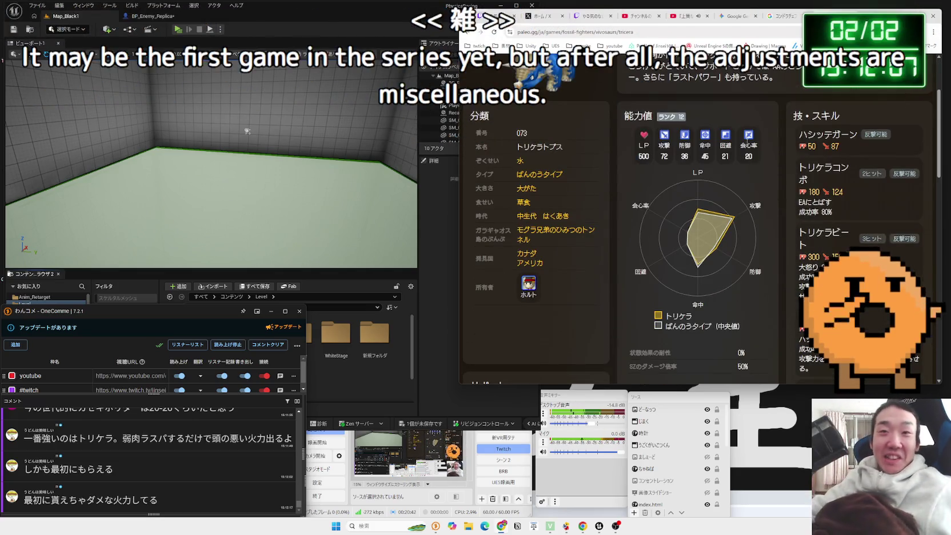
pyautogui.scroll(2, 752, 146)
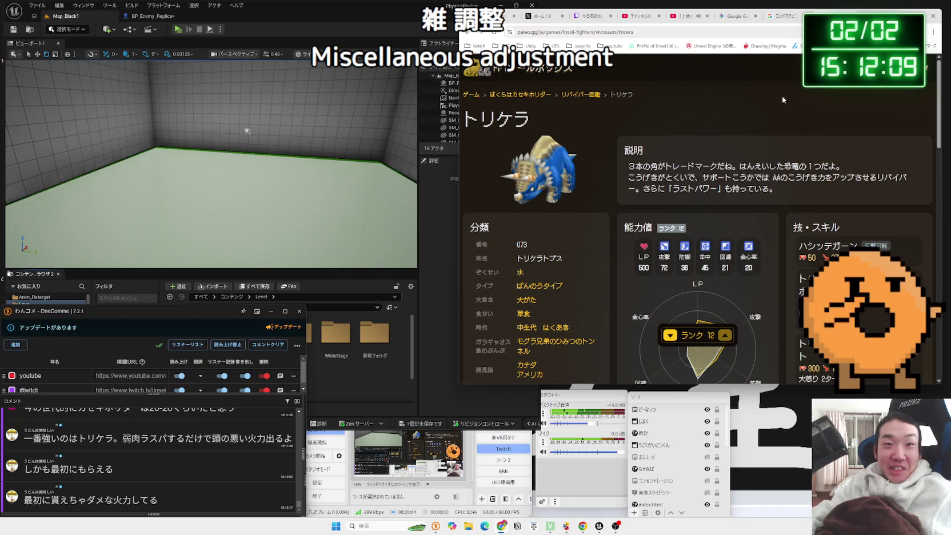
# - Return to the Gemini chat on economic cycles and bring the Unreal editor forward
pyautogui.hotkey('ctrl', 'shift', 'Tab')
pyautogui.hotkey('ctrl', 'shift', 'Tab')
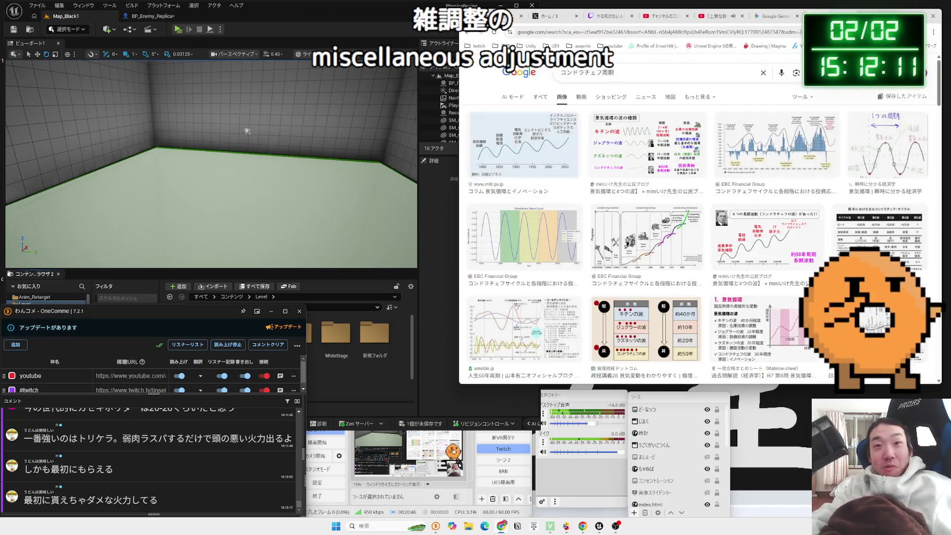
pyautogui.click(768, 204)
pyautogui.scroll(-1, 769, 204)
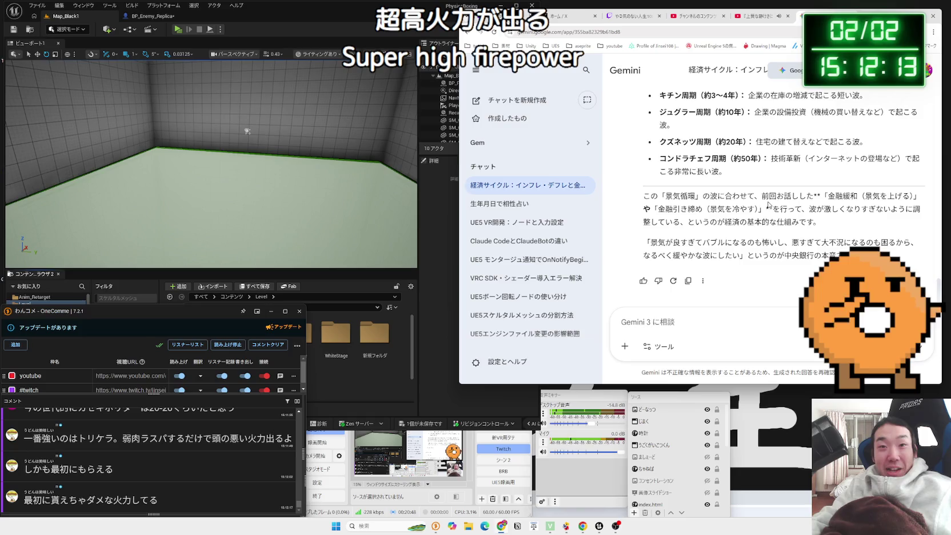
pyautogui.click(307, 4)
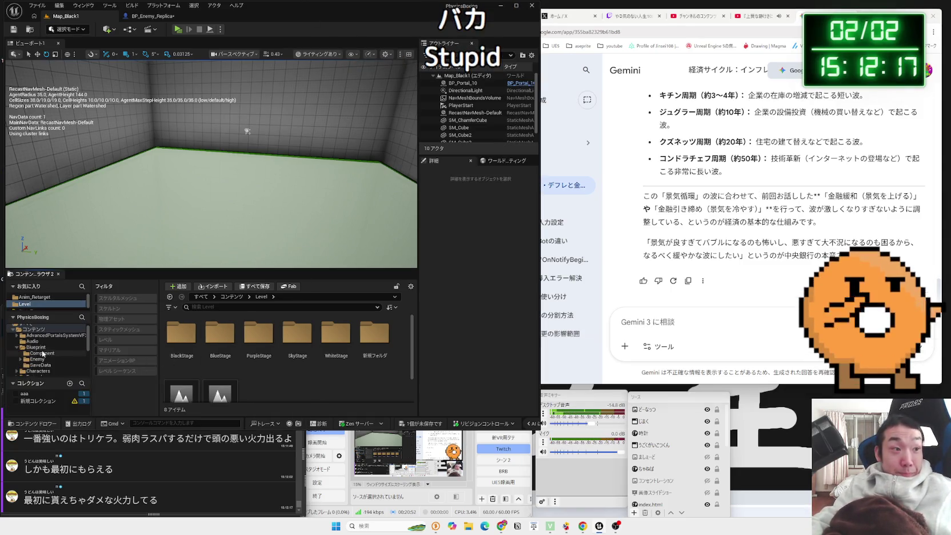
# - Drop a BP_Enemy_Replica from Blueprint/Enemy into Map_Black1 and start Play
pyautogui.click(57, 347)
pyautogui.doubleClick(211, 347)
pyautogui.scroll(-1, 305, 354)
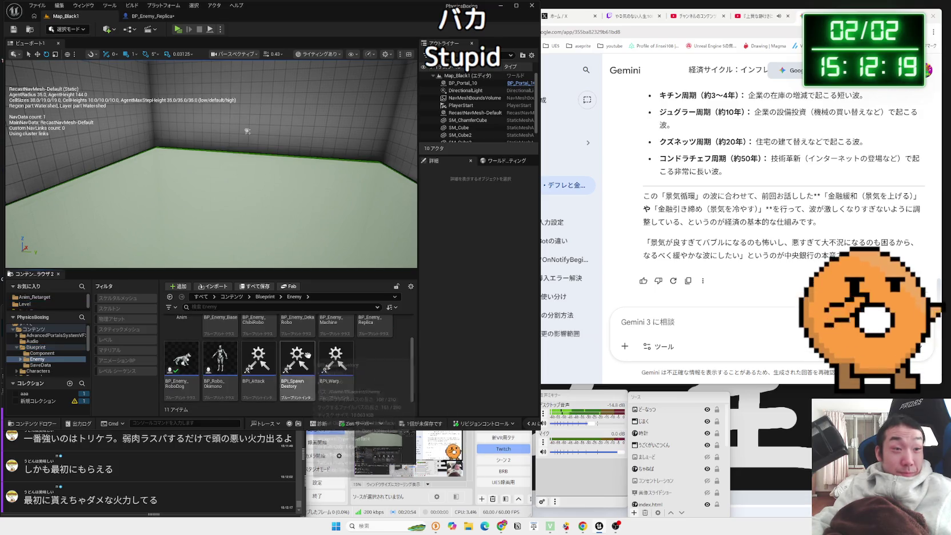
pyautogui.scroll(1, 230, 371)
pyautogui.click(230, 360)
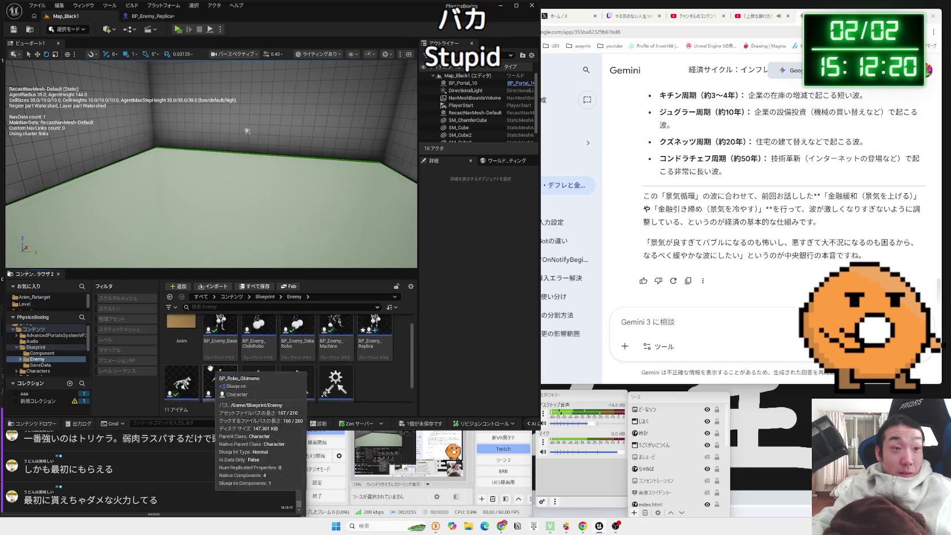
pyautogui.click(365, 354)
pyautogui.moveTo(250, 180); pyautogui.dragTo(252, 182)
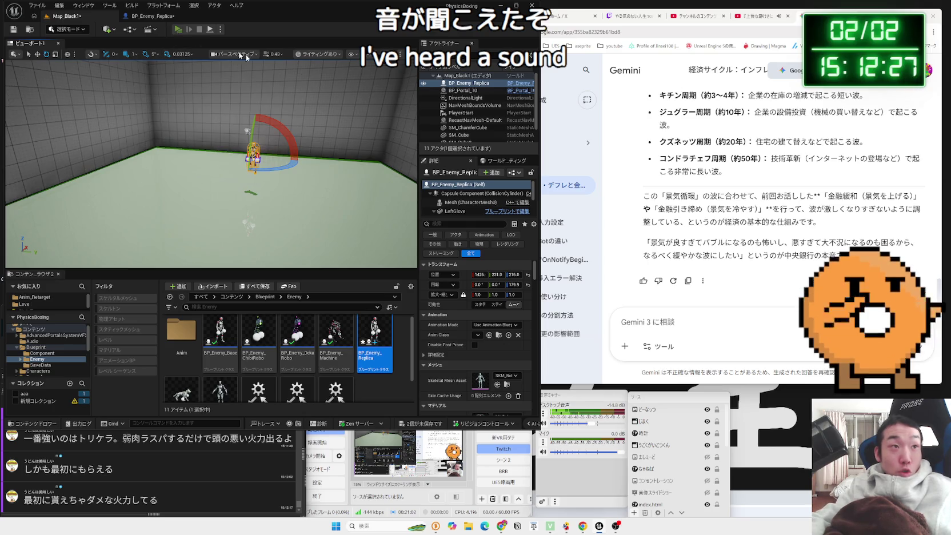
pyautogui.click(178, 29)
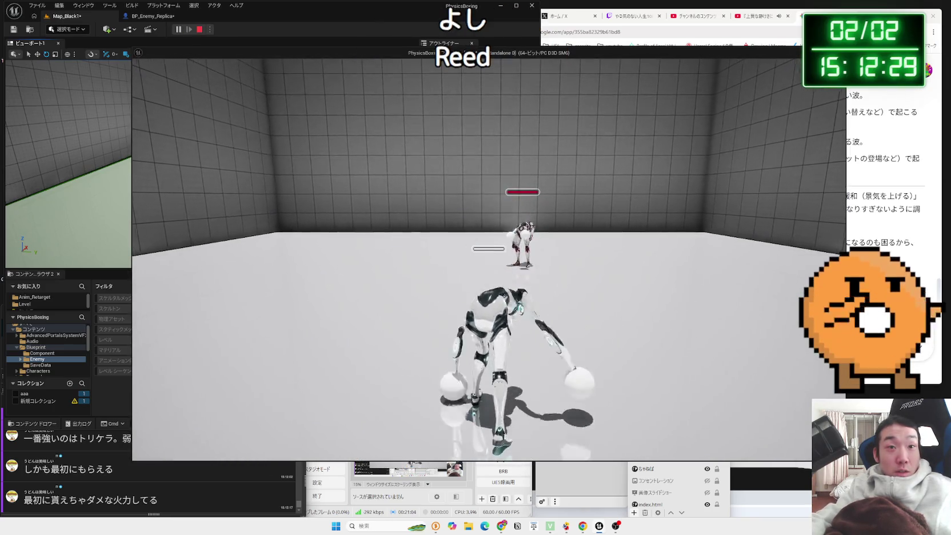
# - Walk the player robot up to the replica enemy and punch it, then end play with Esc
pyautogui.press('w')
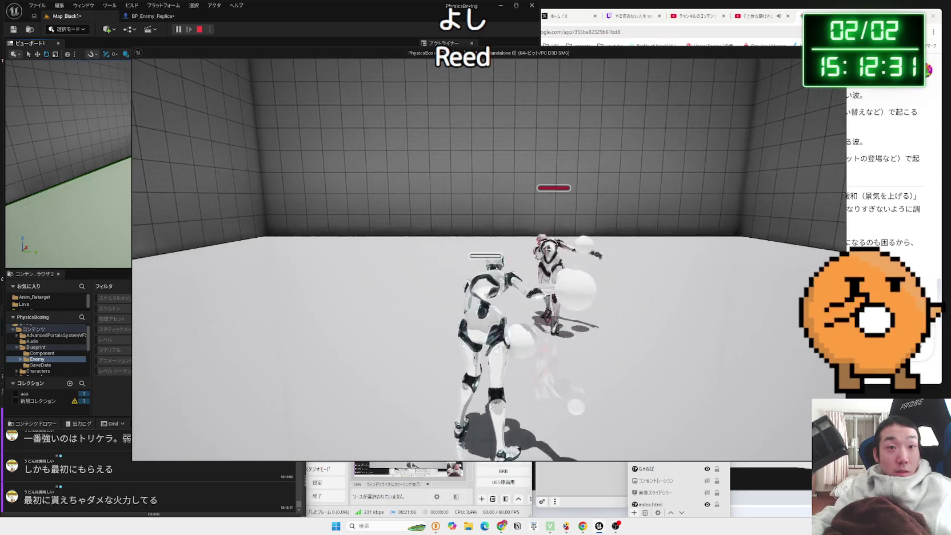
pyautogui.press('w')
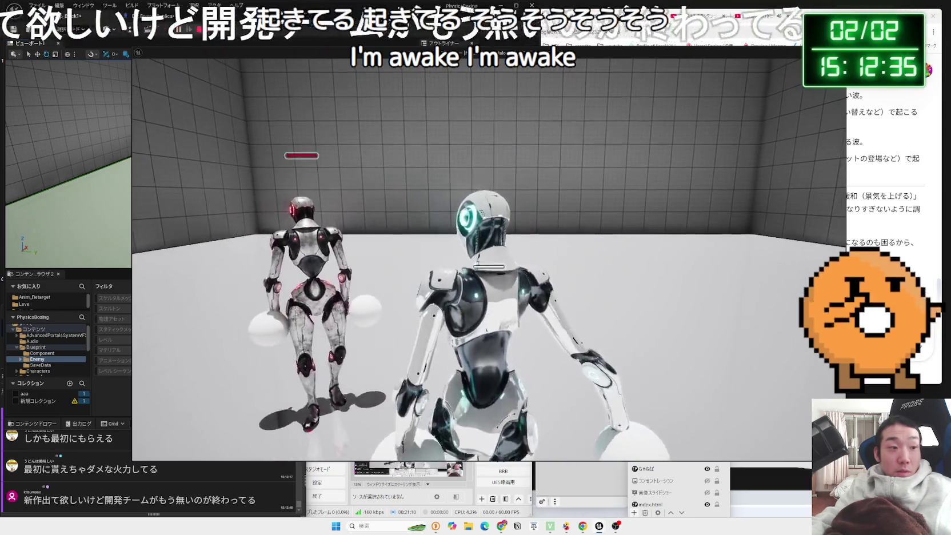
pyautogui.press('w')
pyautogui.press('w')
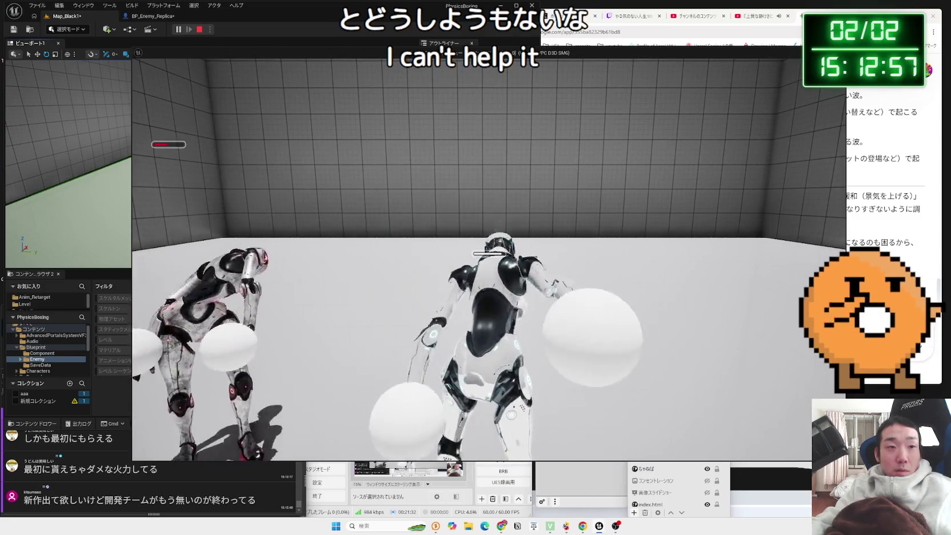
pyautogui.press('Escape')
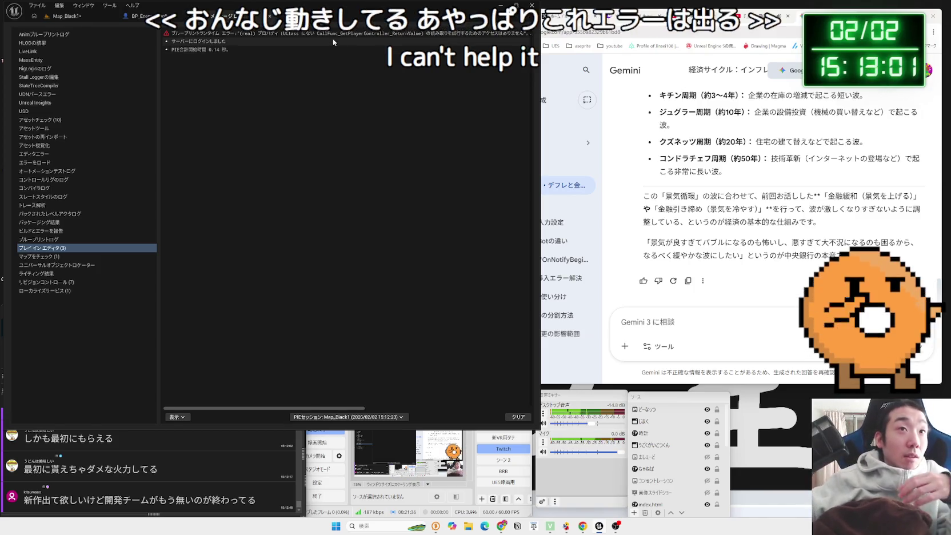
# - Inspect the GetPlayerController runtime error, return to the level editor and enlarge the Content Browser
pyautogui.click(323, 36)
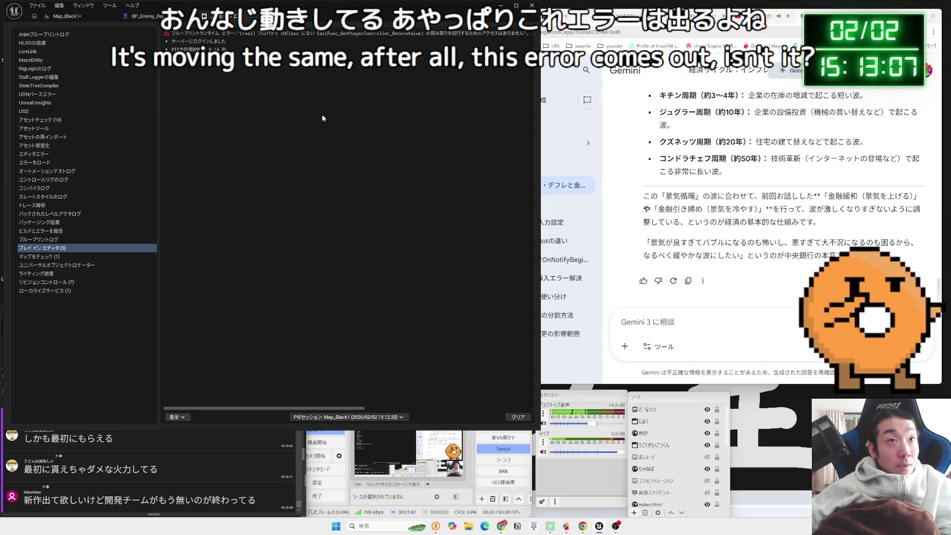
pyautogui.click(517, 35)
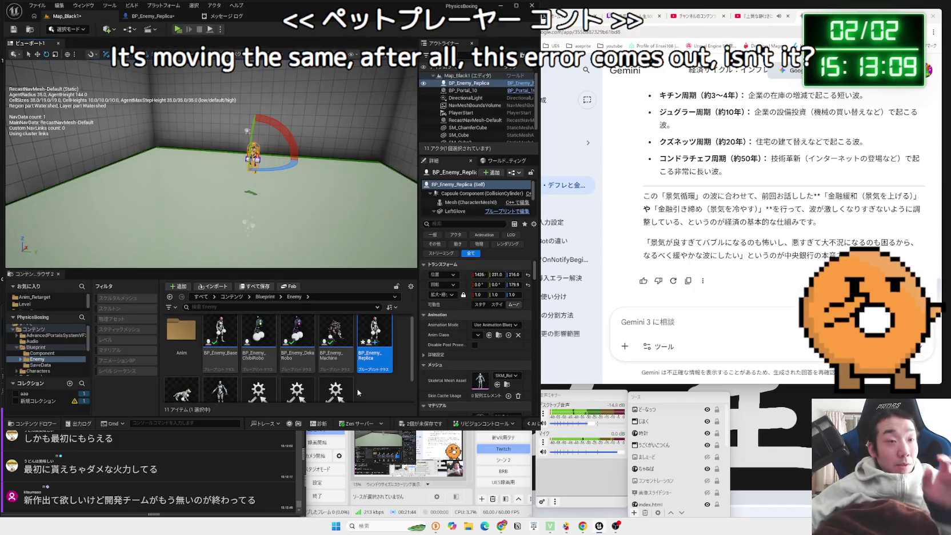
pyautogui.scroll(-5, 32, 355)
pyautogui.click(35, 341)
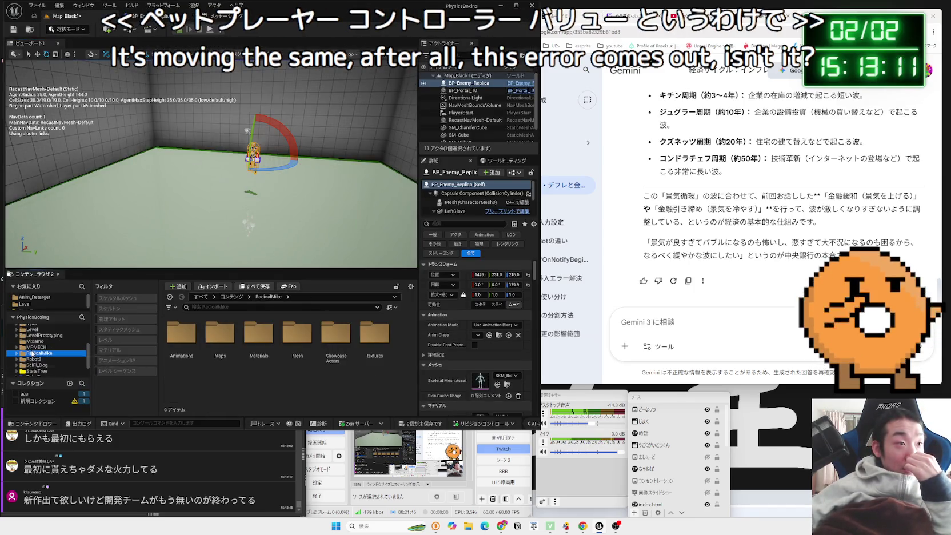
pyautogui.click(39, 336)
pyautogui.scroll(1, 38, 338)
pyautogui.click(34, 336)
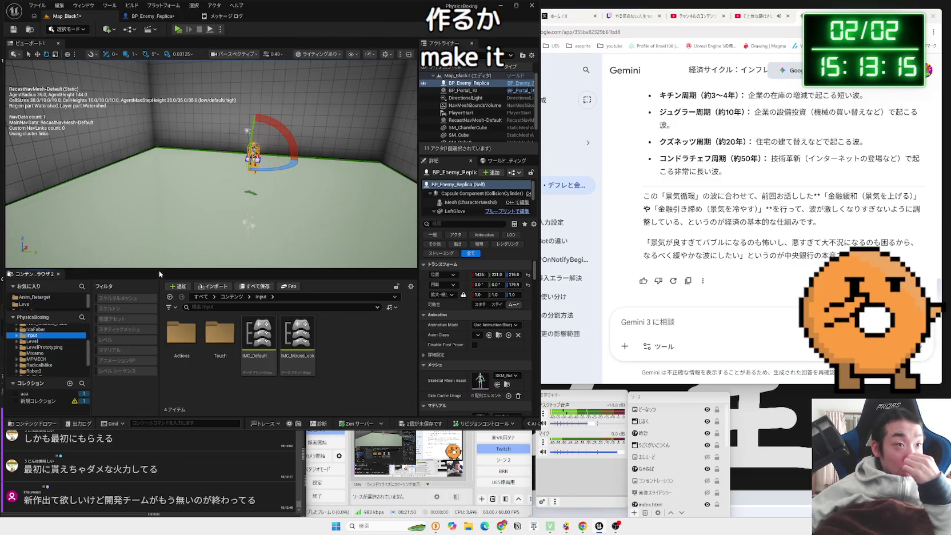
pyautogui.moveTo(159, 270); pyautogui.dragTo(159, 183)
# - Browse past StateTree and ThirdPerson to Robot3/Anim and right-click ABP_Unarmed_Robot
pyautogui.click(38, 319)
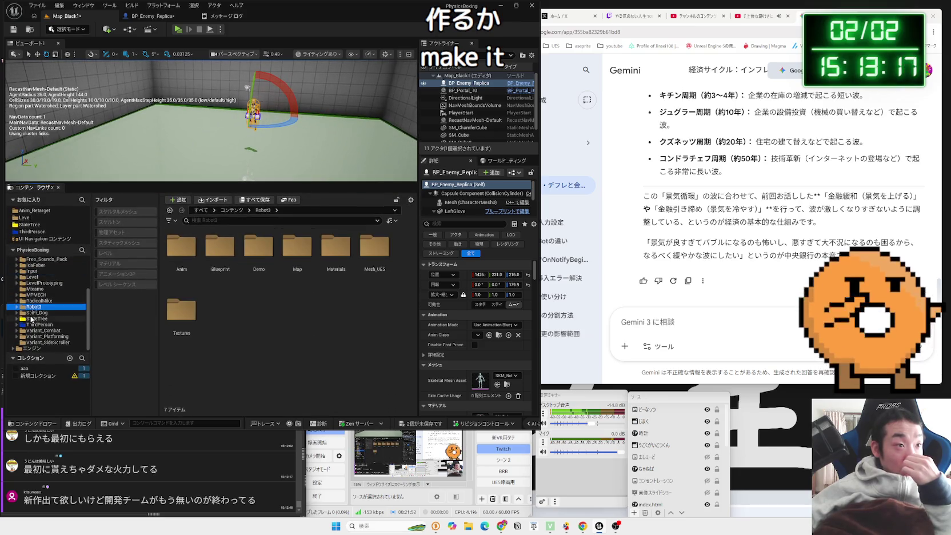
pyautogui.click(40, 325)
pyautogui.doubleClick(187, 261)
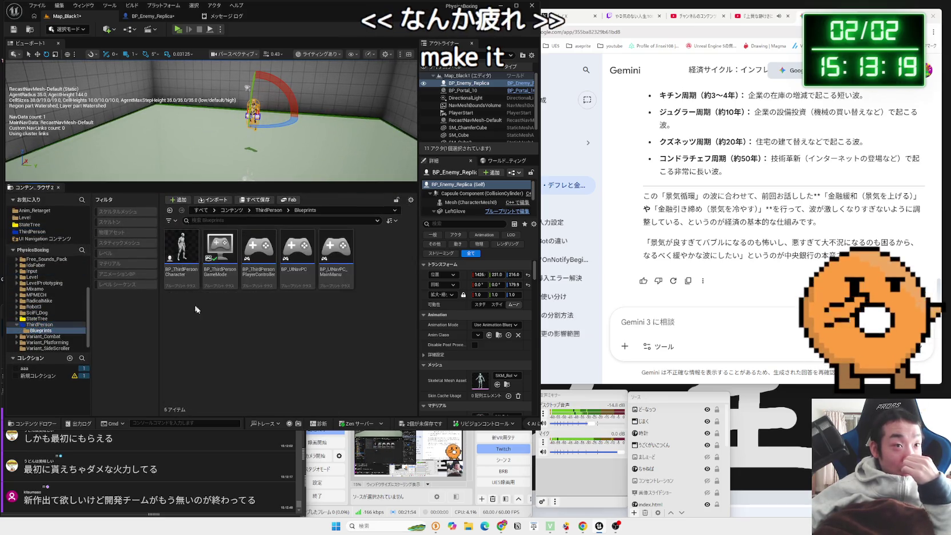
pyautogui.click(40, 324)
pyautogui.click(25, 330)
pyautogui.click(17, 325)
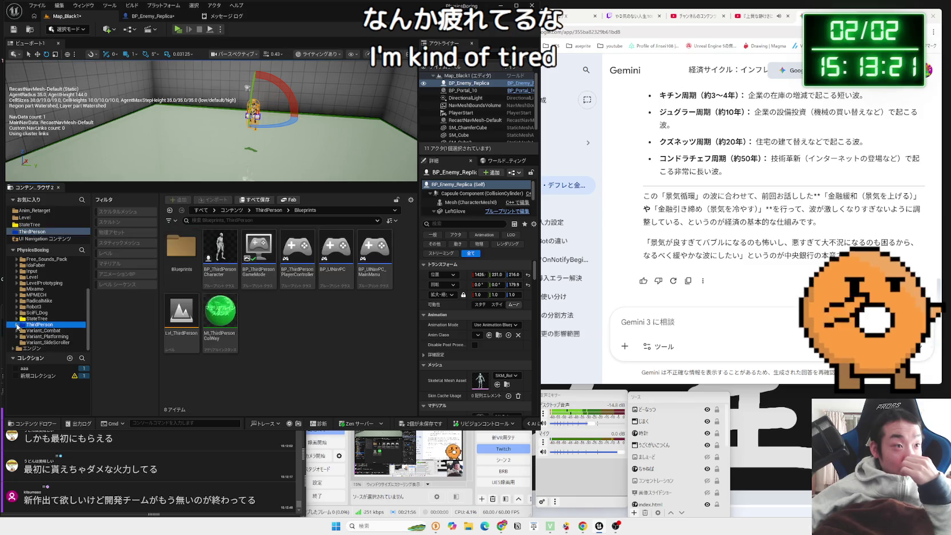
pyautogui.click(34, 307)
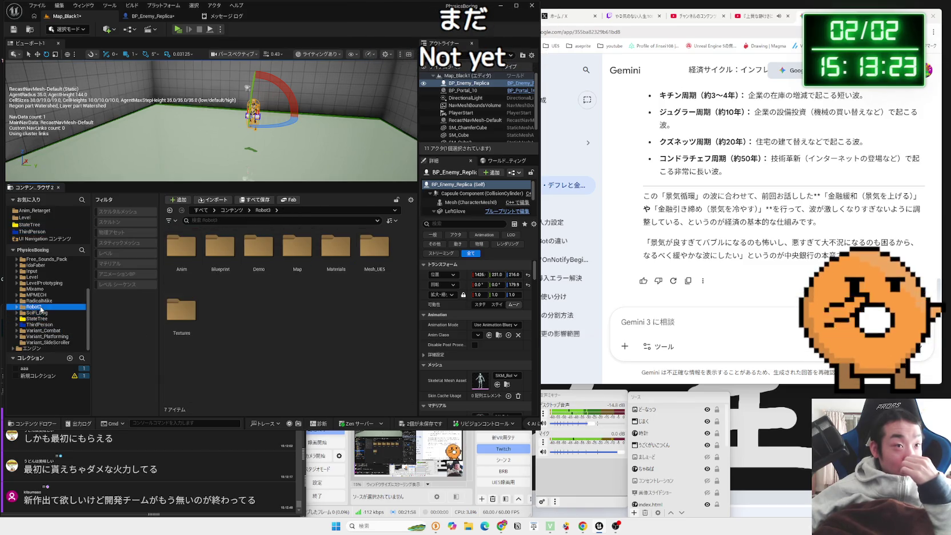
pyautogui.doubleClick(189, 254)
pyautogui.click(185, 274)
pyautogui.click(220, 271)
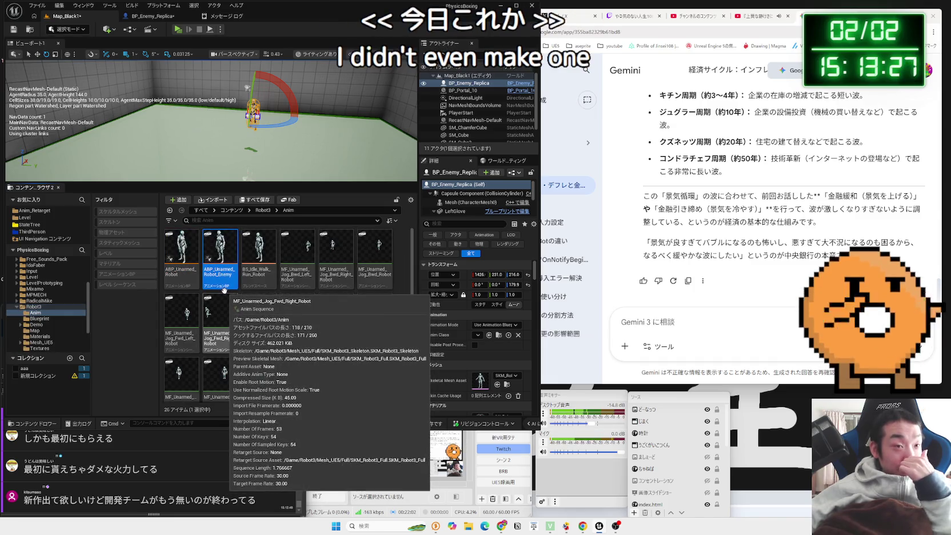
pyautogui.click(183, 275)
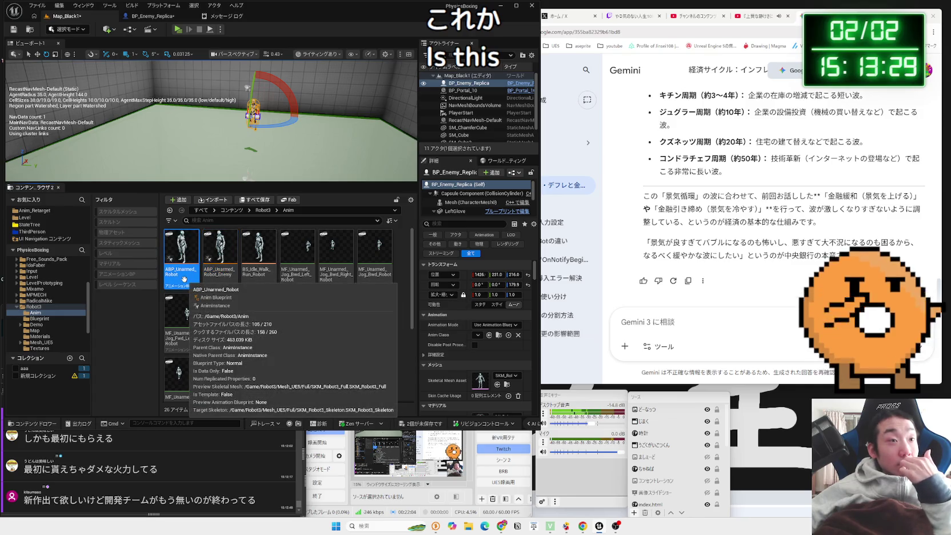
pyautogui.rightClick(185, 279)
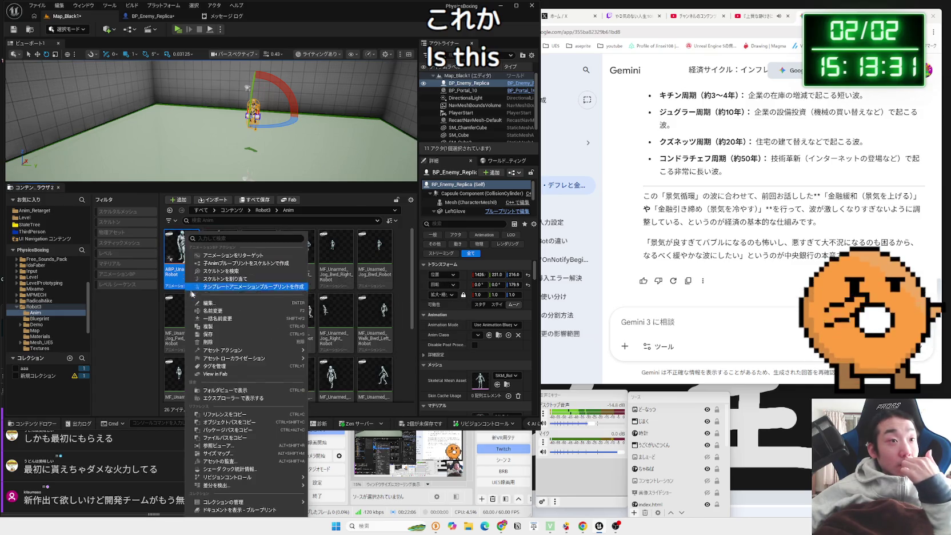
# - Duplicate ABP_Unarmed_Robot in Robot3/Anim as ABP_Unarmed_Replica and open it in the editor
pyautogui.click(213, 325)
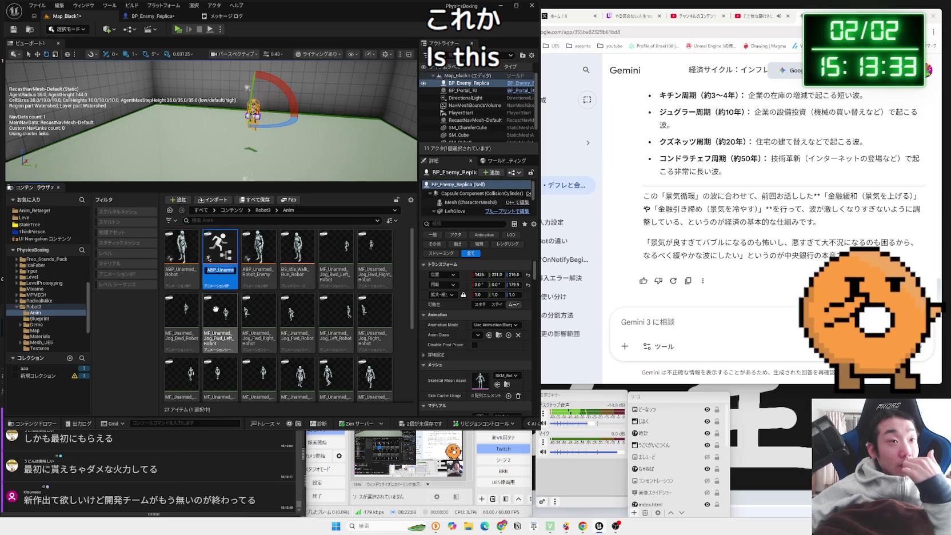
pyautogui.press('BackSpace')
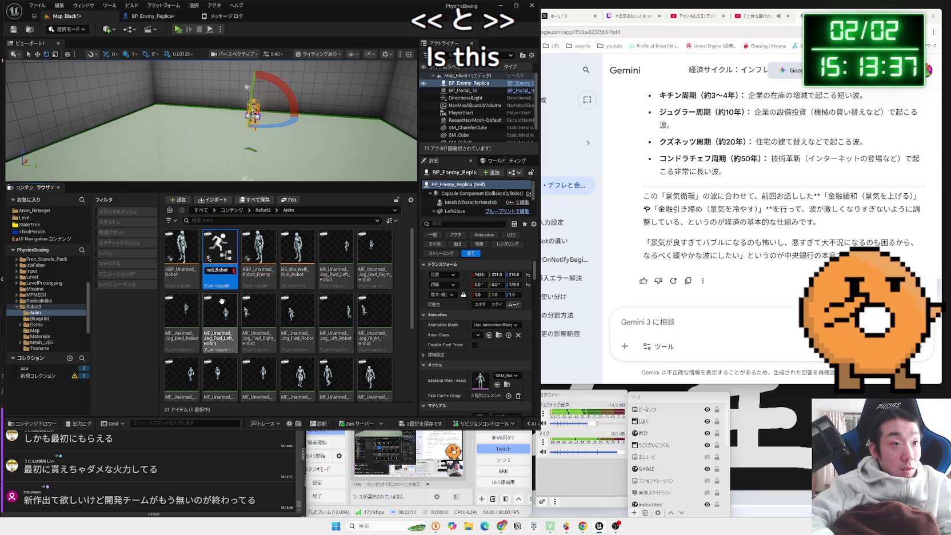
pyautogui.press('Left')
pyautogui.press('Left')
pyautogui.press('Left')
pyautogui.write('?')
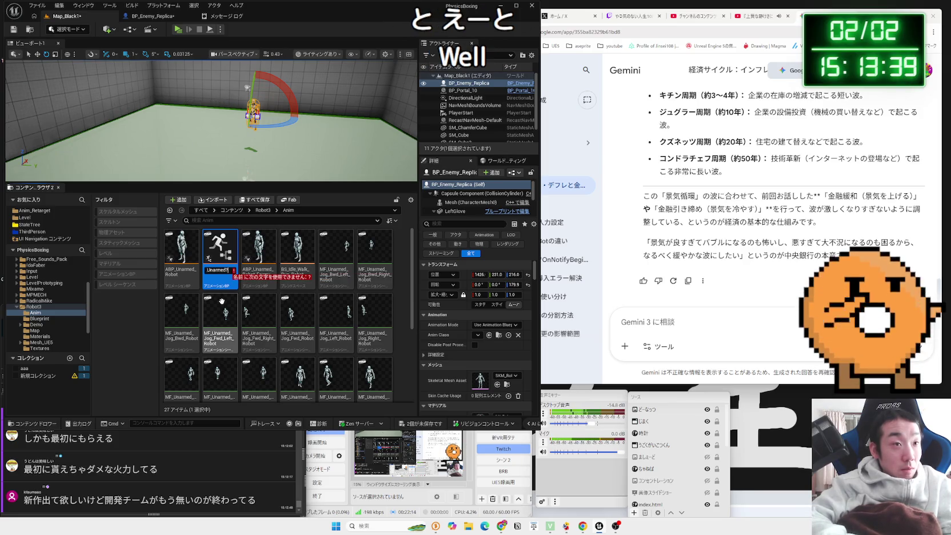
pyautogui.press('BackSpace')
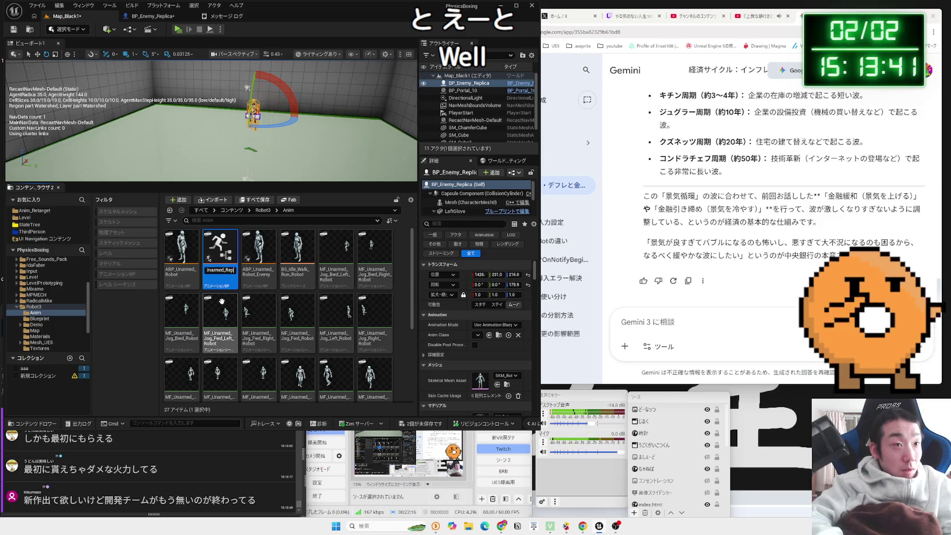
pyautogui.write('ca')
pyautogui.press('Return')
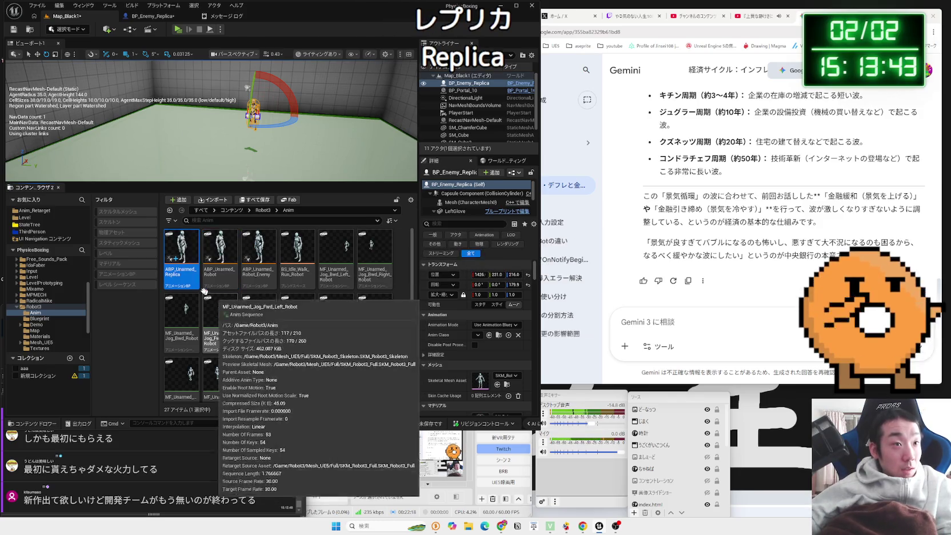
pyautogui.doubleClick(173, 264)
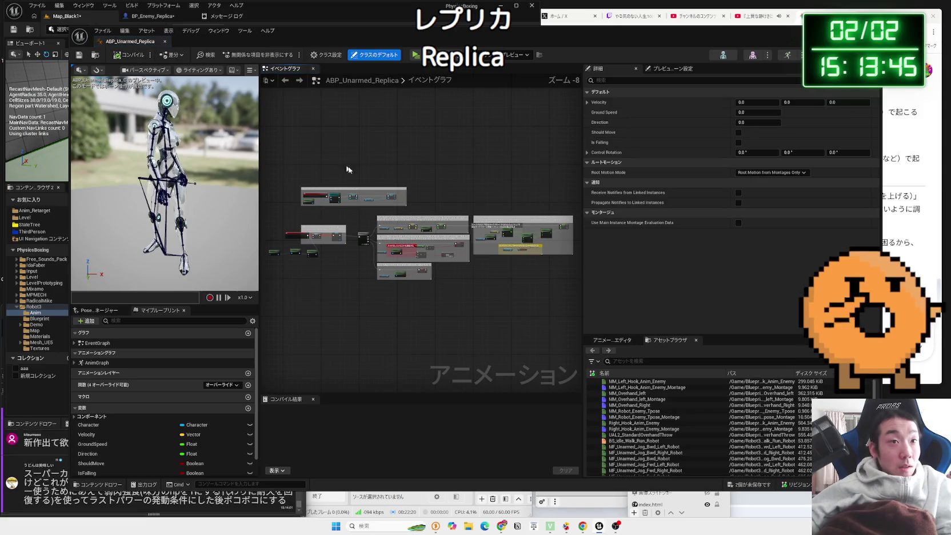
# - Pan the event graph to the Get Player Controller → Delta (Rotator) -78, -90, 0 → Control Rotation logic
pyautogui.scroll(-1, 355, 240)
pyautogui.moveTo(355, 240)
pyautogui.mouseDown()
pyautogui.moveTo(474, 247)
pyautogui.moveTo(425, 256)
pyautogui.mouseUp()
pyautogui.click(164, 471)
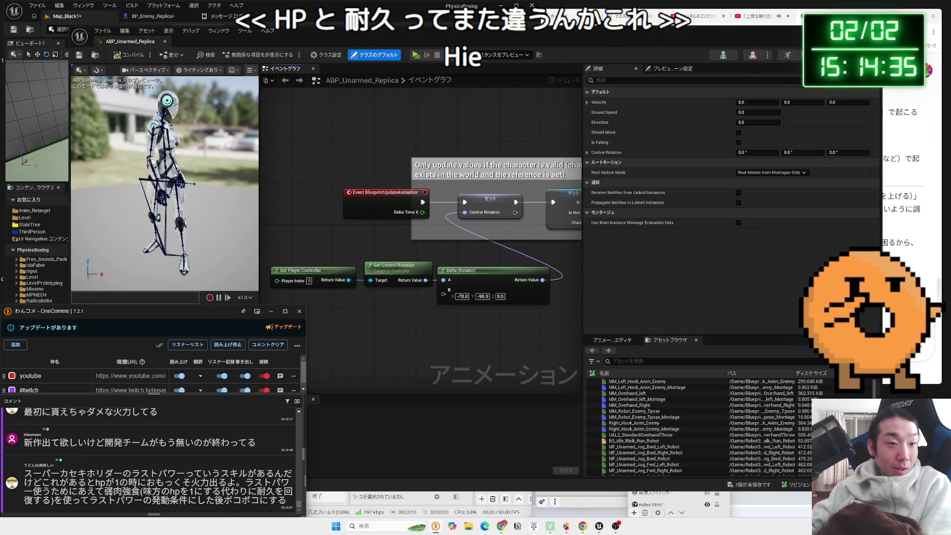
# - Delete the Player Controller and Control Rotation nodes from the update graph and compile
pyautogui.click(337, 323)
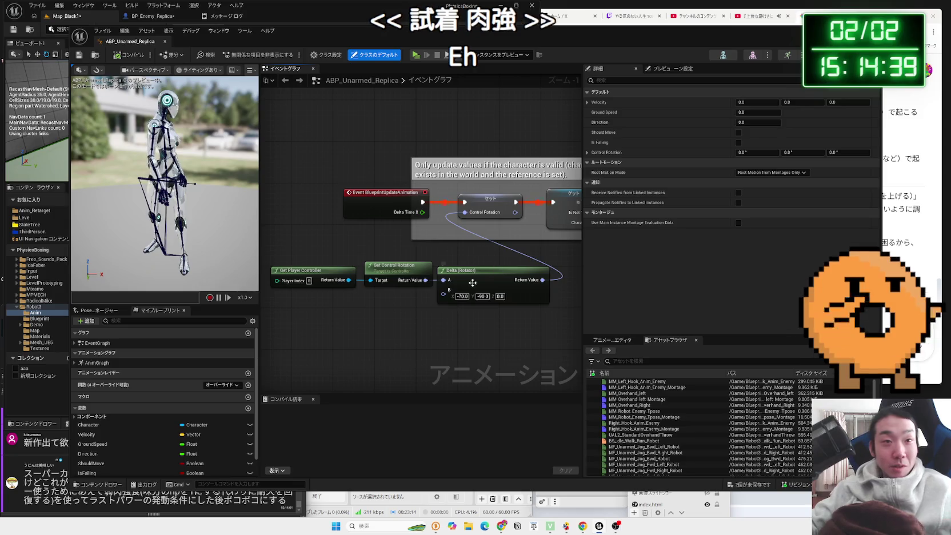
pyautogui.moveTo(381, 296); pyautogui.dragTo(270, 262)
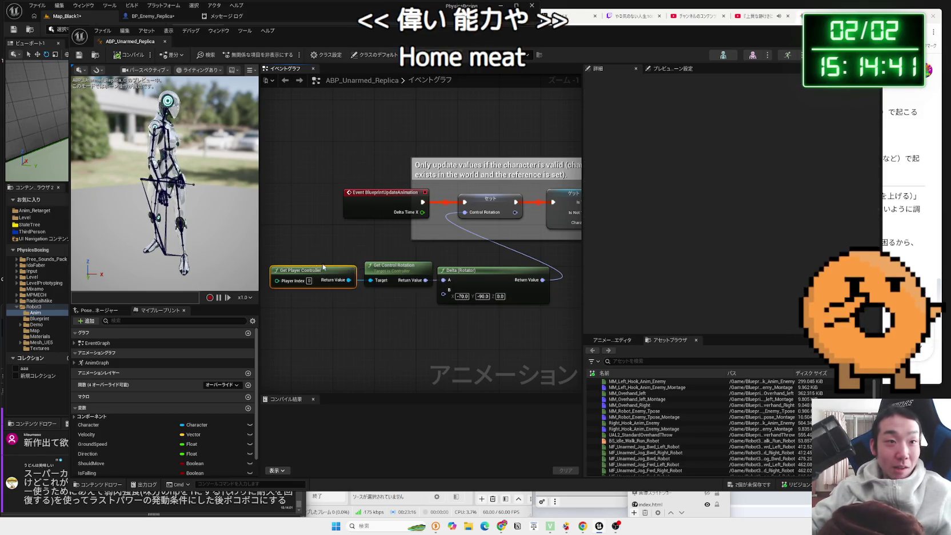
pyautogui.click(371, 290)
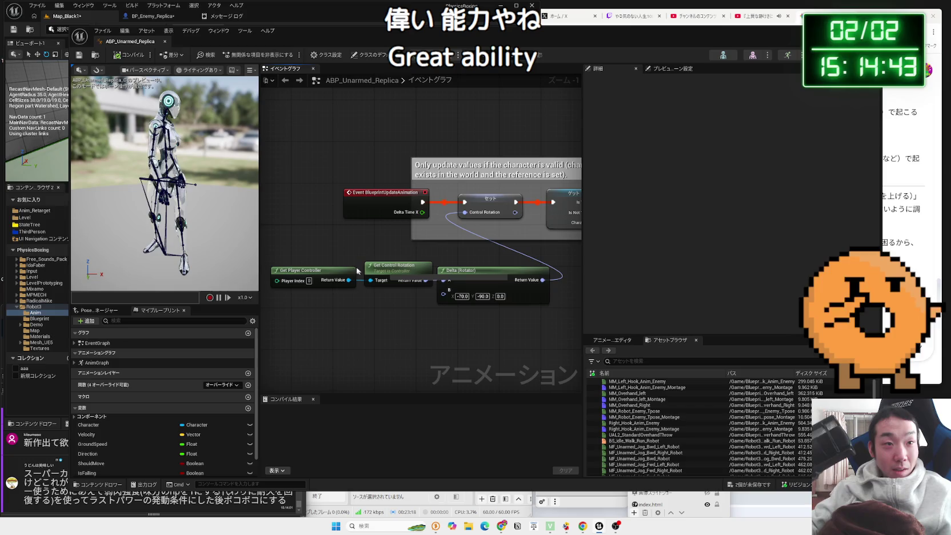
pyautogui.moveTo(324, 252); pyautogui.dragTo(387, 310)
pyautogui.press('Delete')
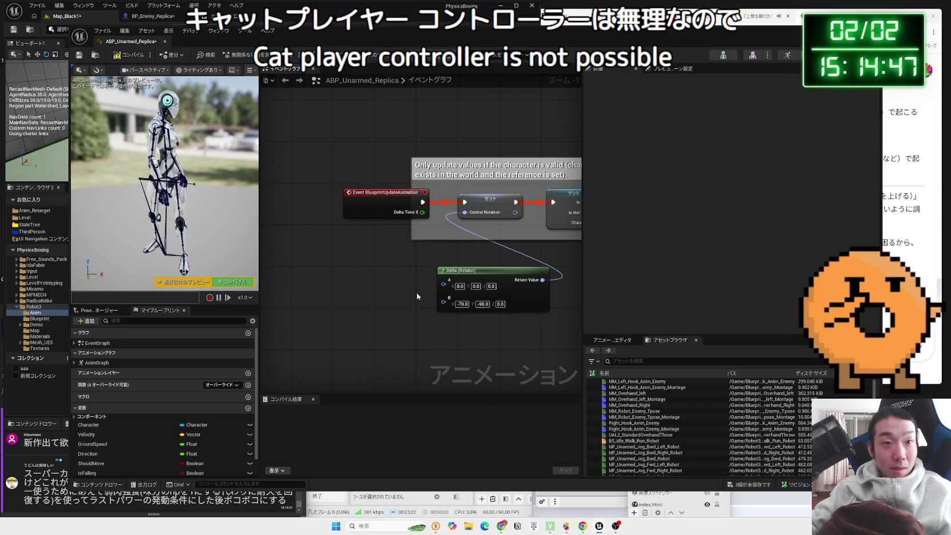
pyautogui.moveTo(443, 298)
pyautogui.mouseDown()
pyautogui.moveTo(400, 278)
pyautogui.moveTo(348, 233)
pyautogui.mouseUp()
pyautogui.press('F7')
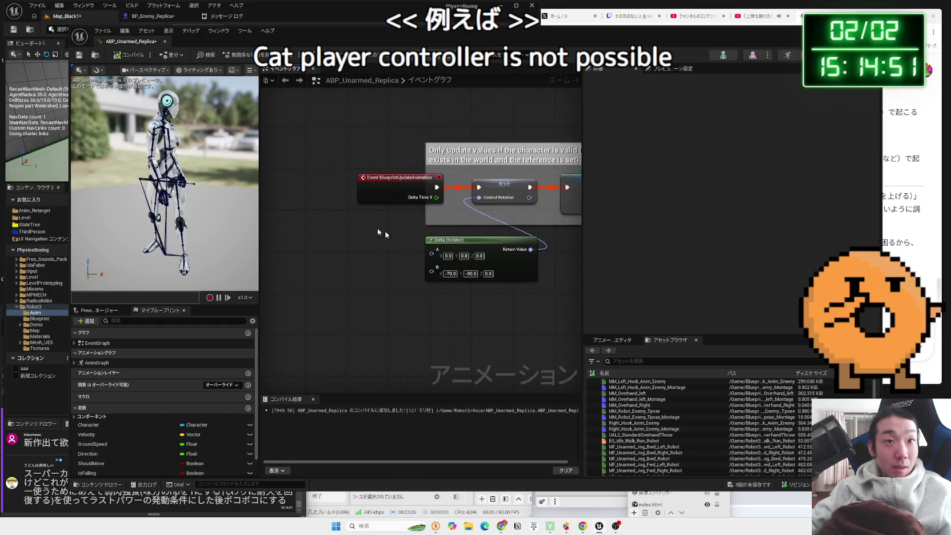
# - Remove the Delta (Rotator) node so Control Rotation stays 0,0,0, and recompile
pyautogui.moveTo(451, 240); pyautogui.dragTo(424, 230)
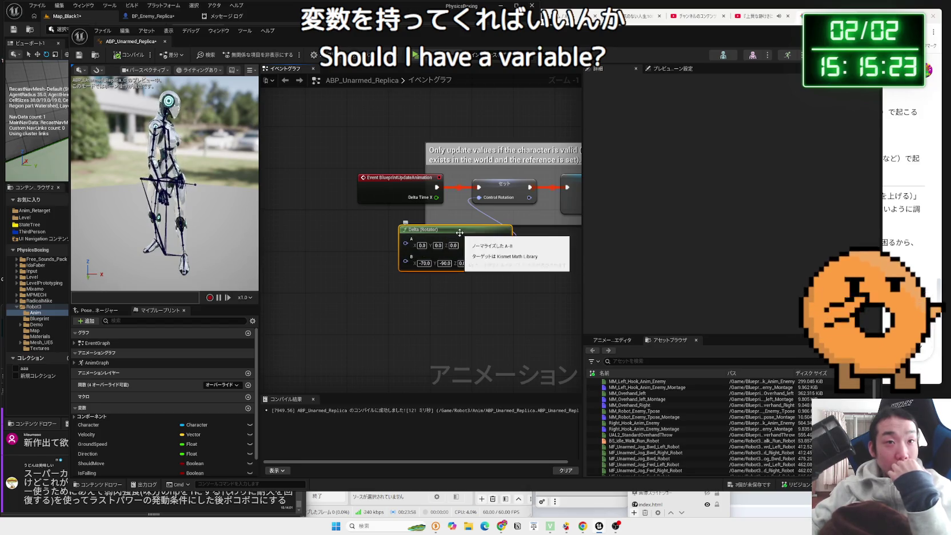
pyautogui.press('Delete')
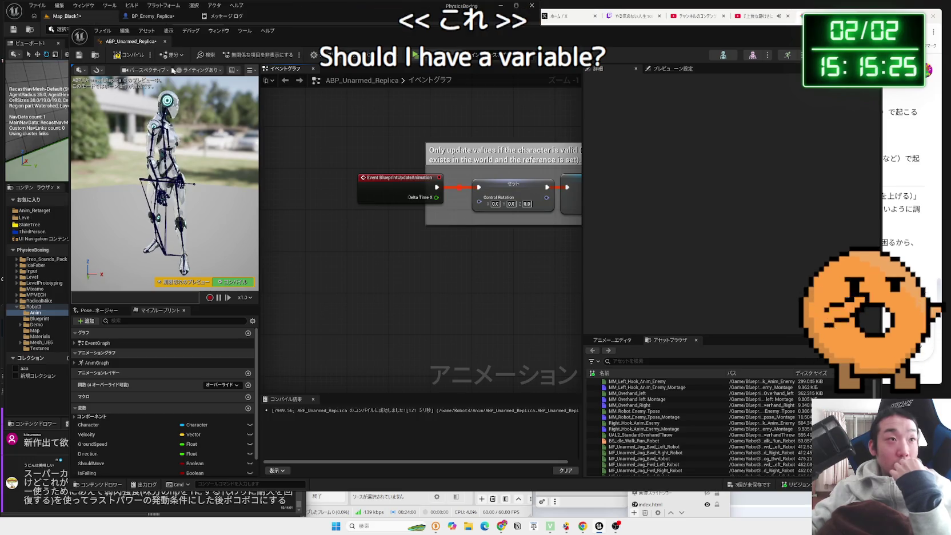
pyautogui.click(145, 57)
pyautogui.moveTo(90, 41); pyautogui.dragTo(260, 41)
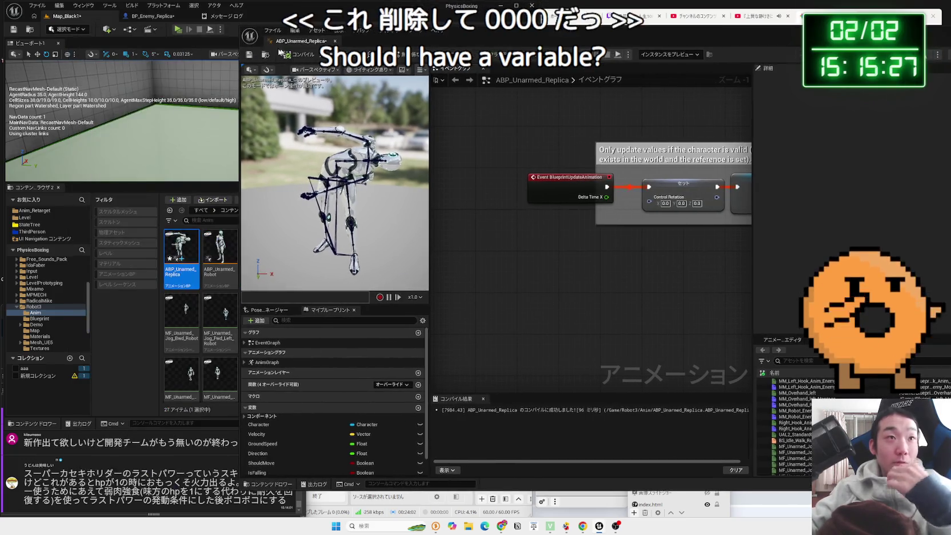
pyautogui.click(191, 20)
# - Set BP_Enemy_Replica's mesh Anim Class to ABP_Unarmed_Replica and compile
pyautogui.moveTo(400, 40)
pyautogui.mouseDown()
pyautogui.moveTo(394, 201)
pyautogui.moveTo(369, 367)
pyautogui.mouseUp()
pyautogui.click(423, 168)
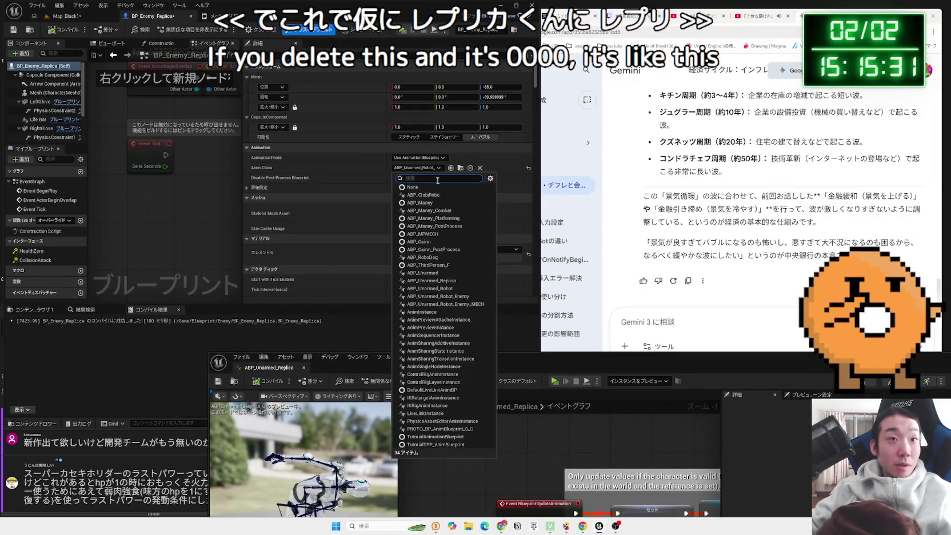
pyautogui.click(460, 281)
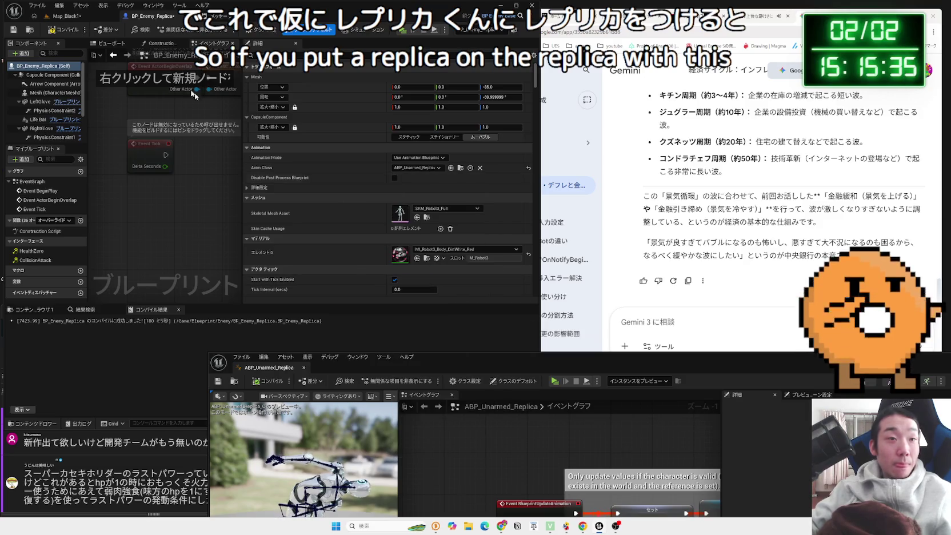
pyautogui.click(70, 30)
# - Play-test Map_Black1, walking around and punching the enemy robot, then stop the session
pyautogui.click(66, 16)
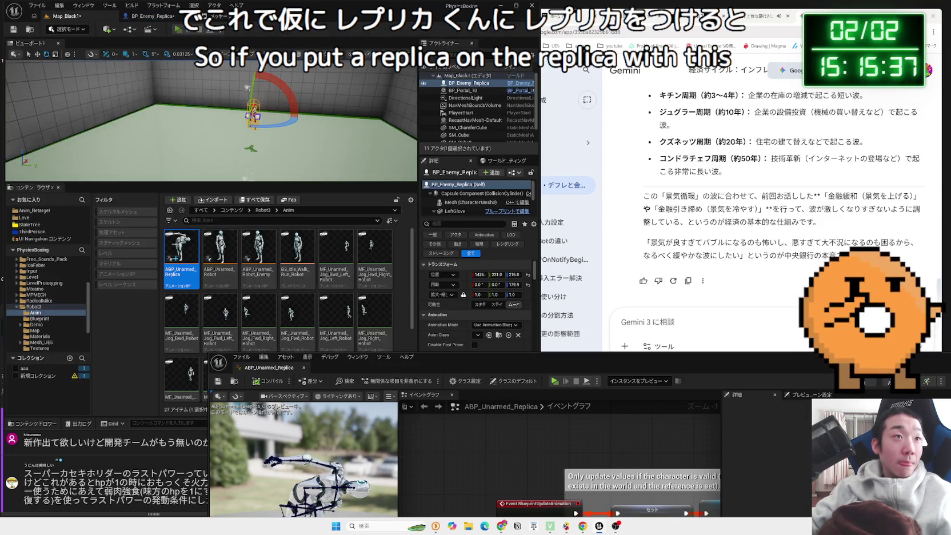
pyautogui.click(178, 28)
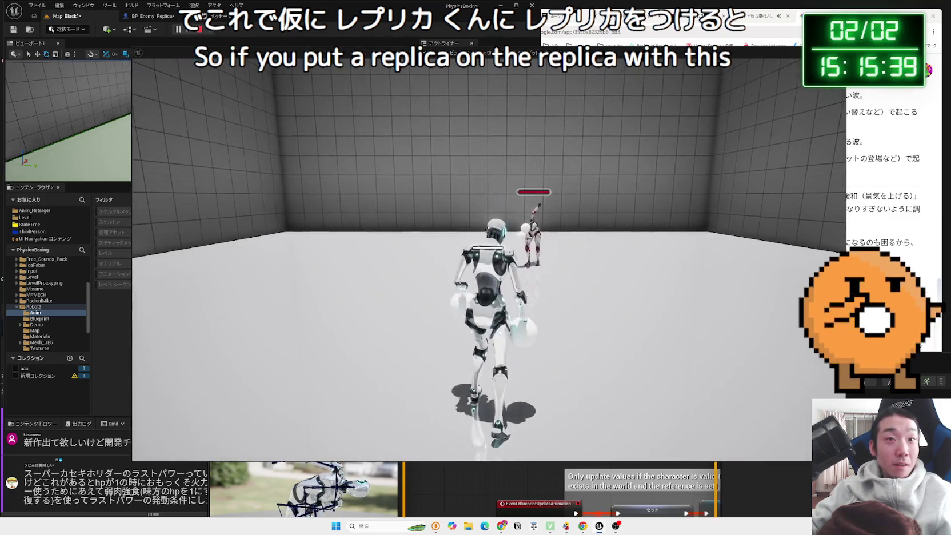
pyautogui.press('w')
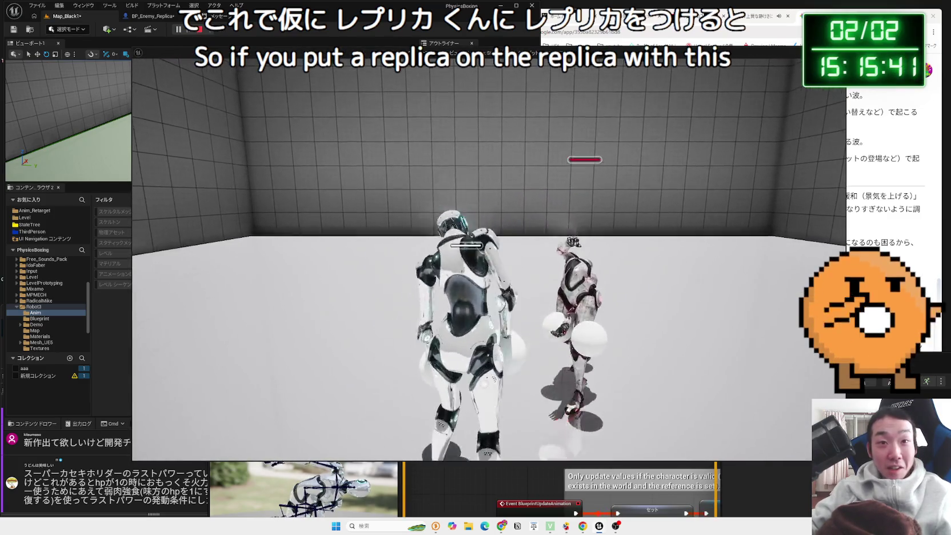
pyautogui.press('d')
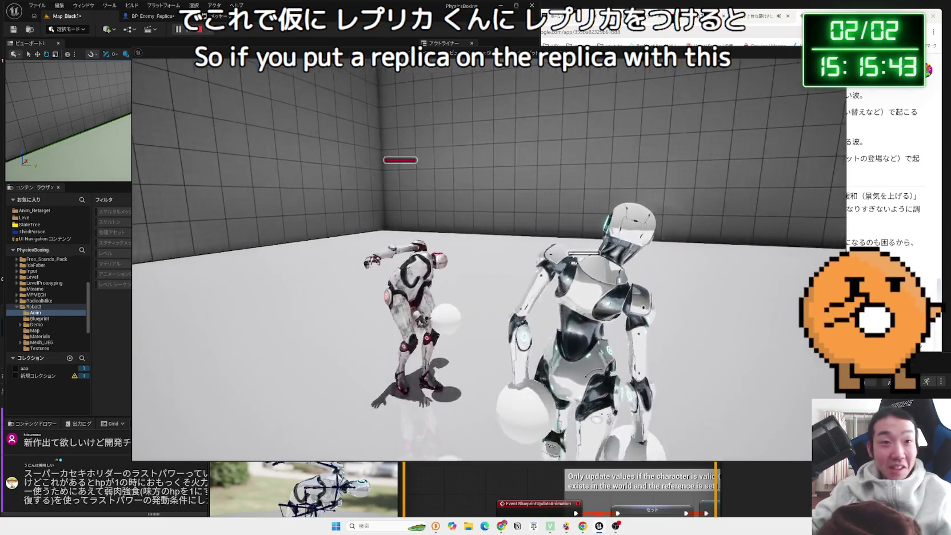
pyautogui.press('a')
pyautogui.press('w')
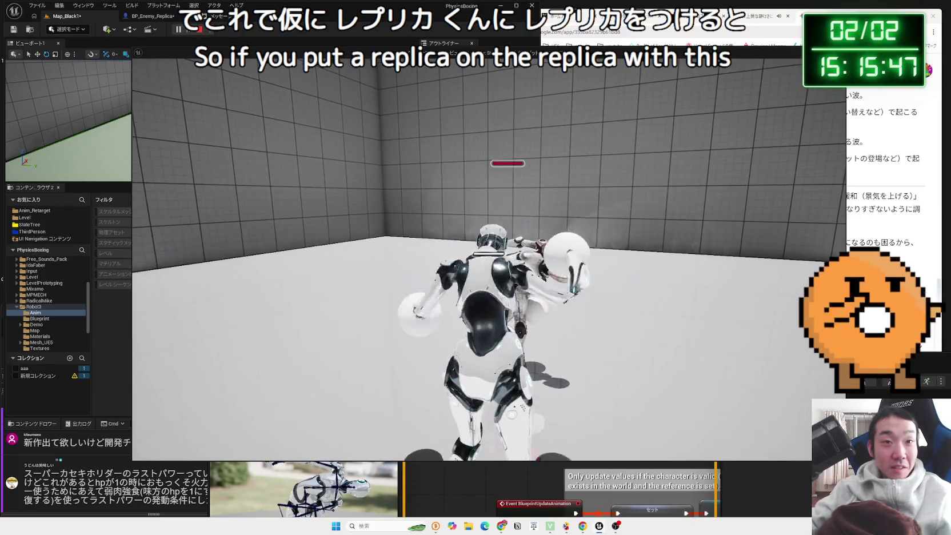
pyautogui.press('d')
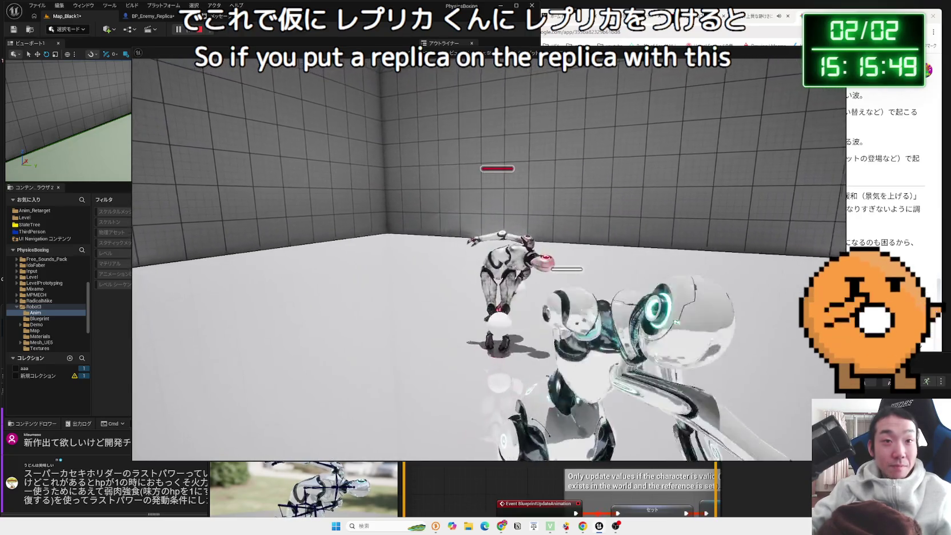
pyautogui.press('w')
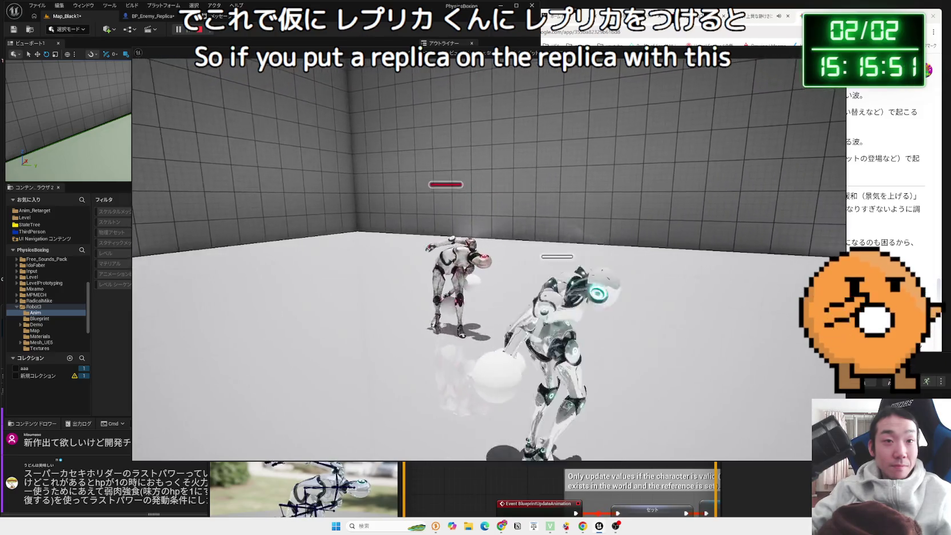
pyautogui.press('w')
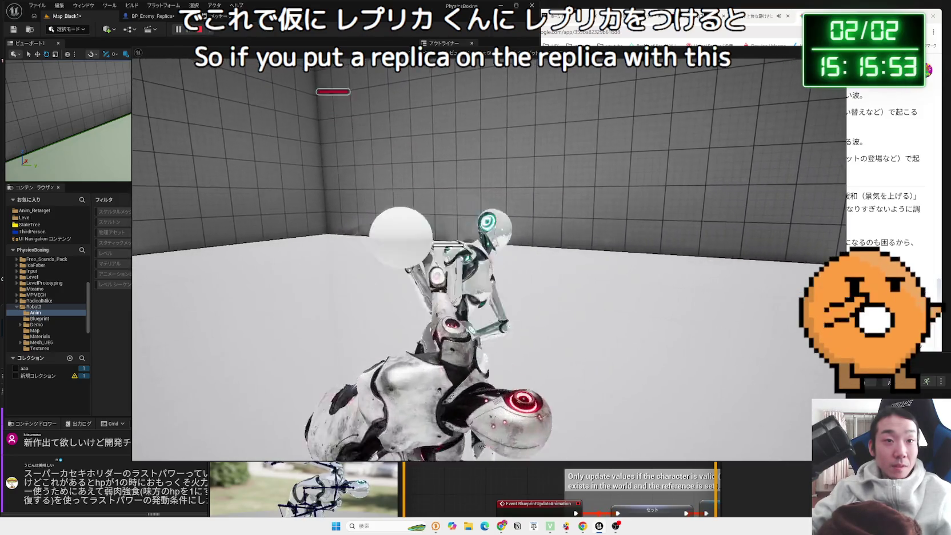
pyautogui.press('w')
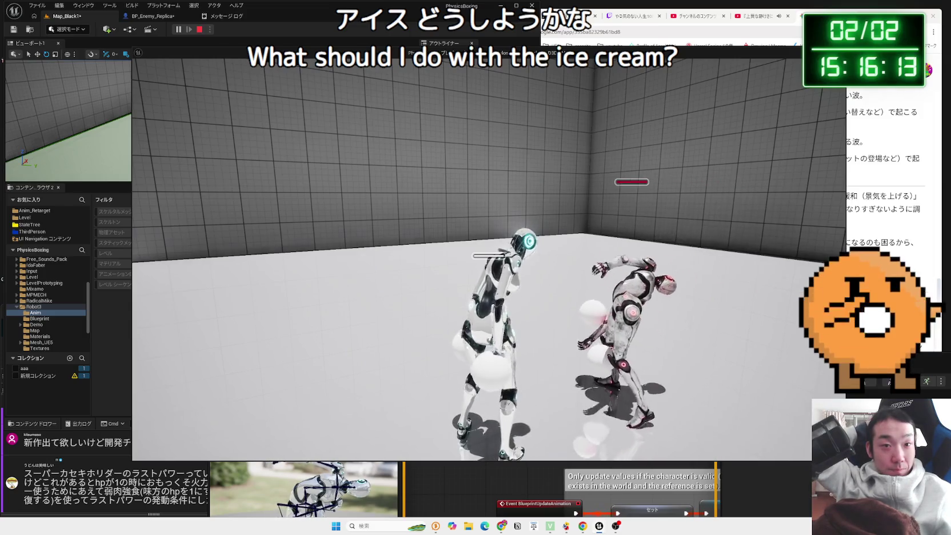
pyautogui.press('Escape')
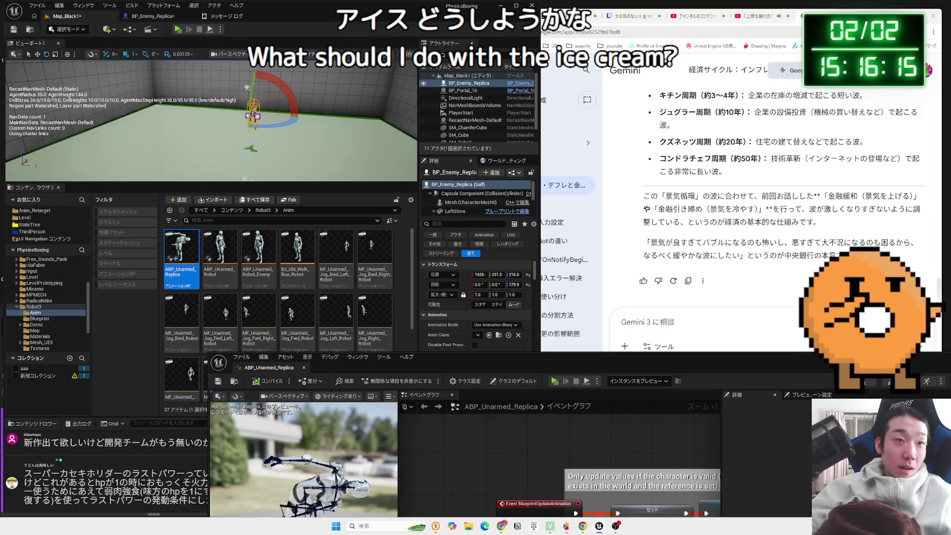
# - Review ABP_Unarmed_Replica's event graph, panning over the initialization cast and Sequence velocity logic
pyautogui.moveTo(663, 373); pyautogui.dragTo(524, 46)
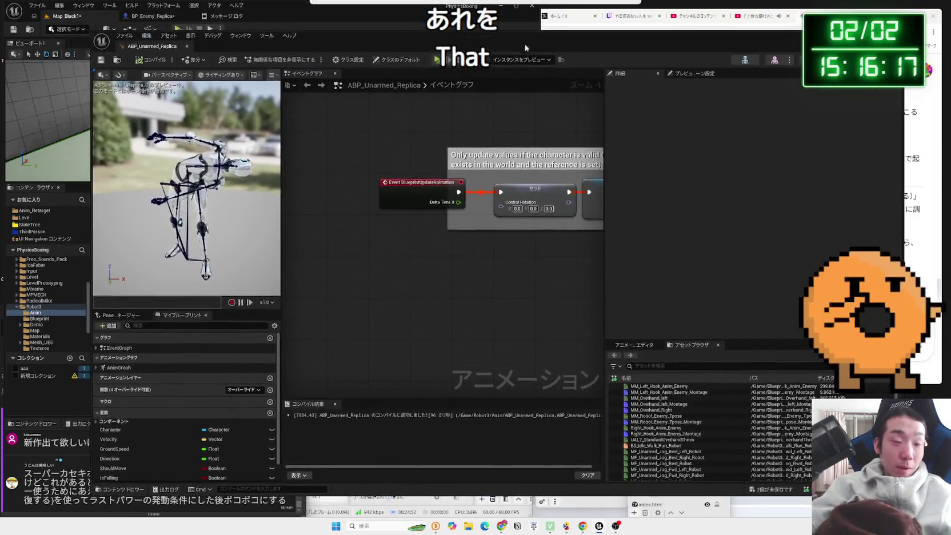
pyautogui.moveTo(404, 184); pyautogui.dragTo(414, 184)
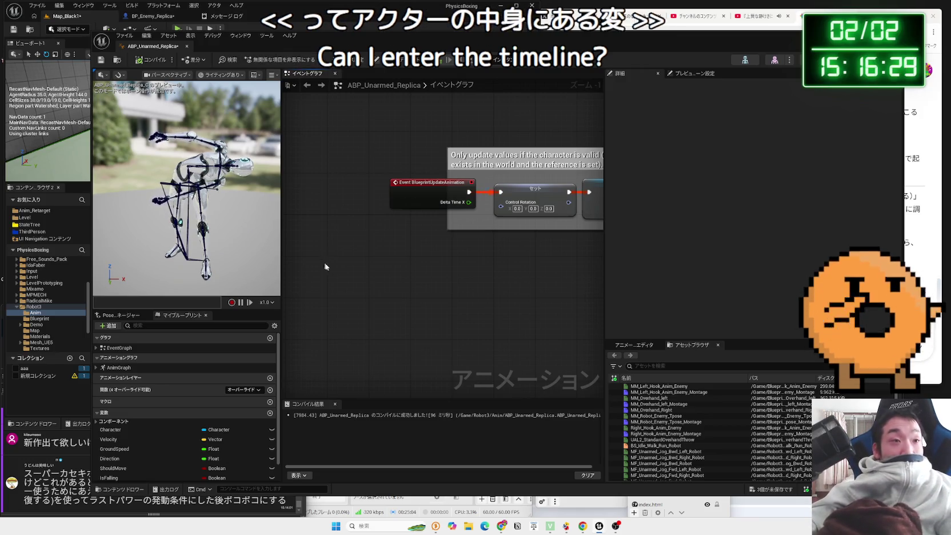
pyautogui.moveTo(388, 249)
pyautogui.mouseDown()
pyautogui.moveTo(318, 331)
pyautogui.moveTo(326, 324)
pyautogui.moveTo(385, 338)
pyautogui.moveTo(298, 416)
pyautogui.mouseUp()
pyautogui.moveTo(493, 242)
pyautogui.mouseDown()
pyautogui.moveTo(379, 247)
pyautogui.moveTo(380, 171)
pyautogui.moveTo(473, 218)
pyautogui.mouseUp()
pyautogui.moveTo(272, 36); pyautogui.dragTo(571, 26)
pyautogui.click(220, 256)
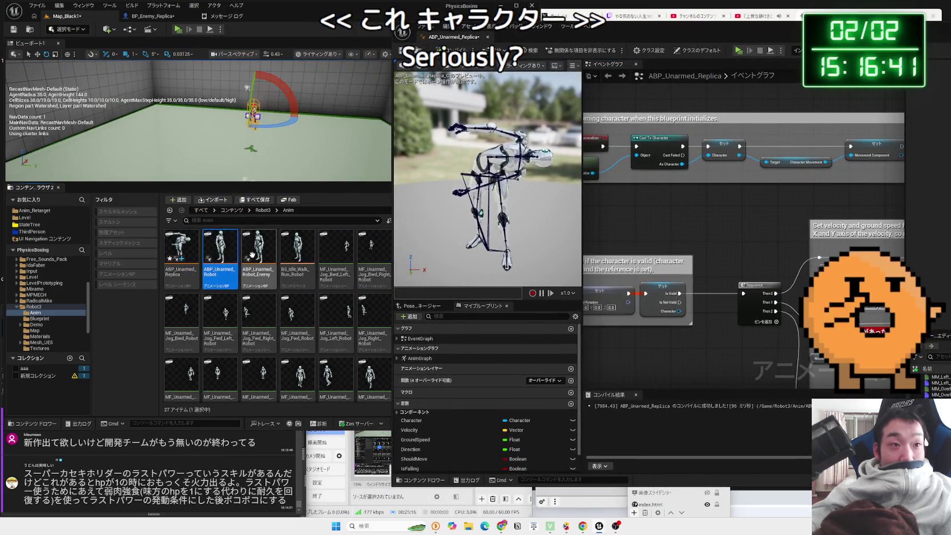
# - Open ABP_Unarmed_Robot_Enemy, review its AnimGraph and Event Graph, then close it and the Message Log
pyautogui.click(255, 258)
pyautogui.doubleClick(255, 258)
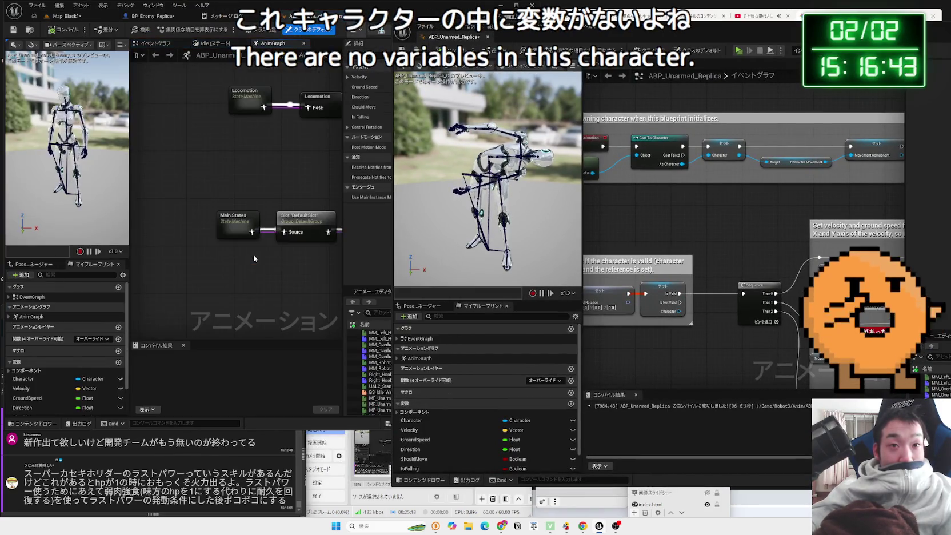
pyautogui.moveTo(333, 144)
pyautogui.mouseDown()
pyautogui.moveTo(197, 191)
pyautogui.moveTo(196, 112)
pyautogui.mouseUp()
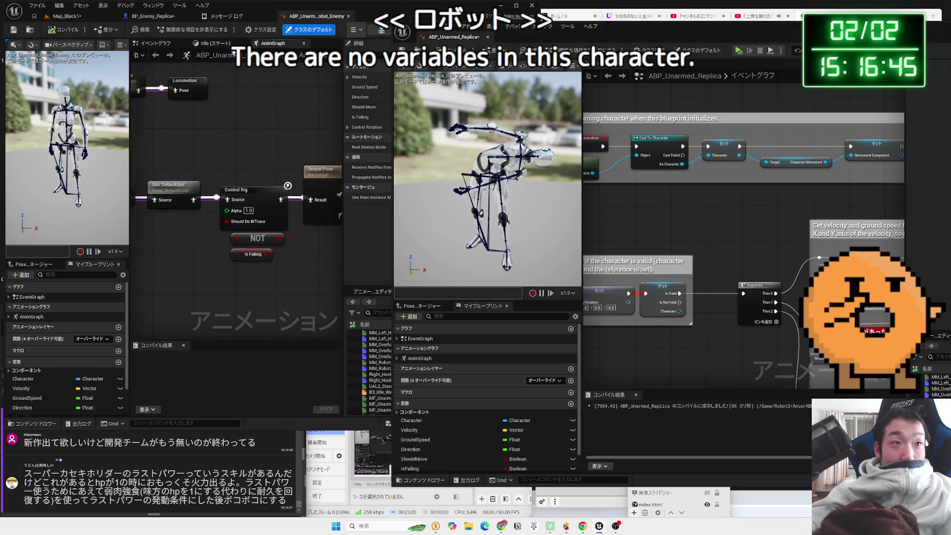
pyautogui.click(157, 44)
pyautogui.scroll(-4, 242, 182)
pyautogui.moveTo(223, 207); pyautogui.dragTo(190, 162)
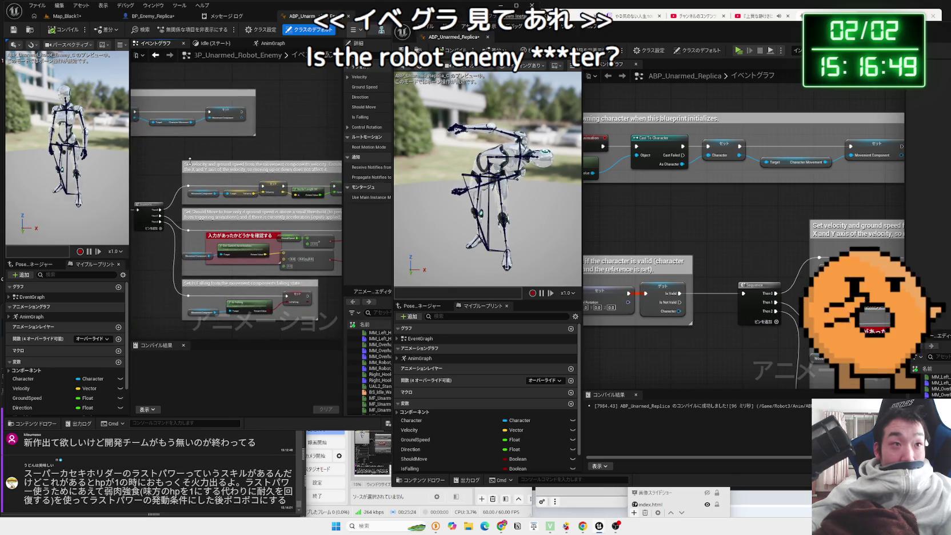
pyautogui.moveTo(497, 36); pyautogui.dragTo(620, 38)
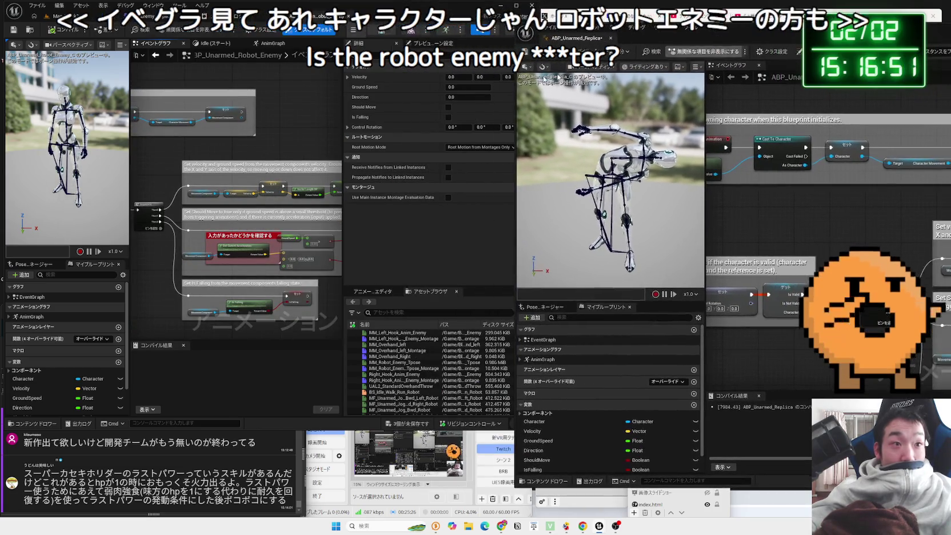
pyautogui.moveTo(217, 189); pyautogui.dragTo(343, 193)
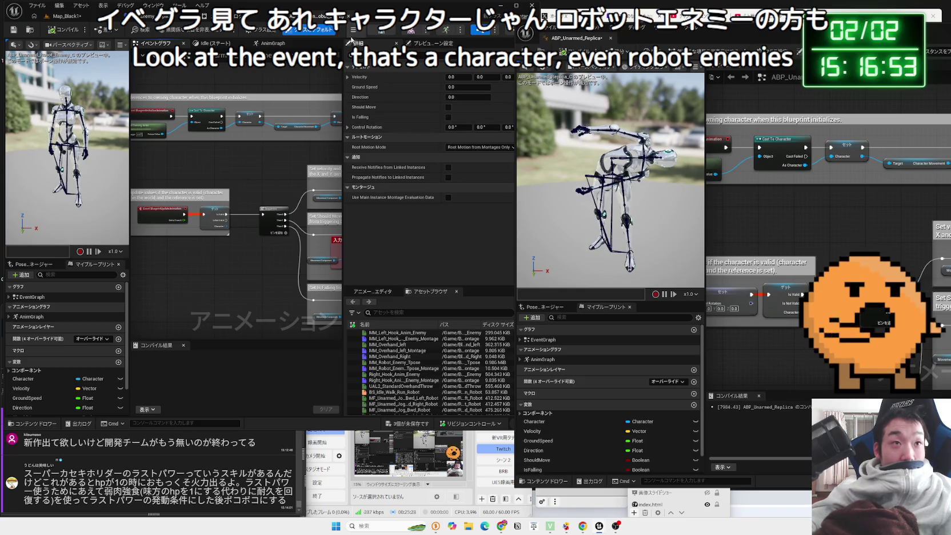
pyautogui.click(349, 19)
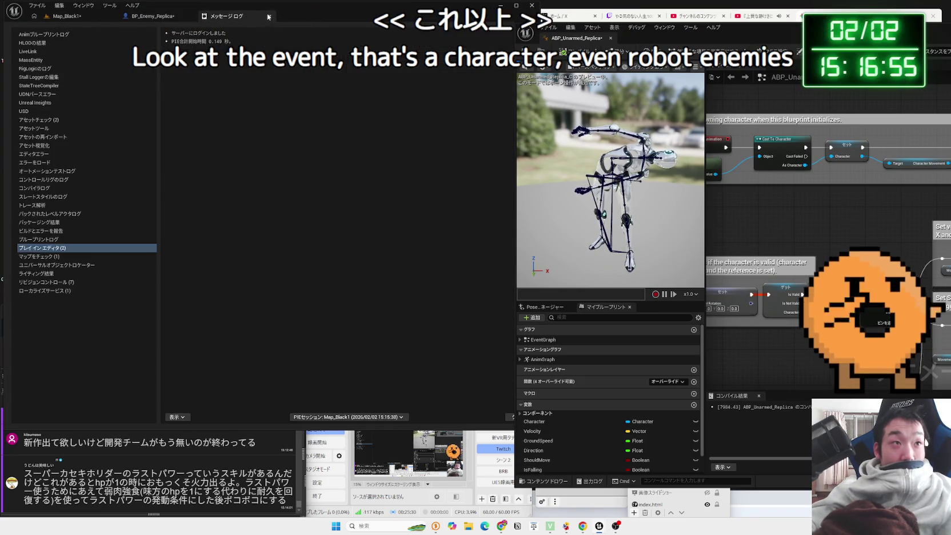
pyautogui.click(268, 17)
pyautogui.click(80, 18)
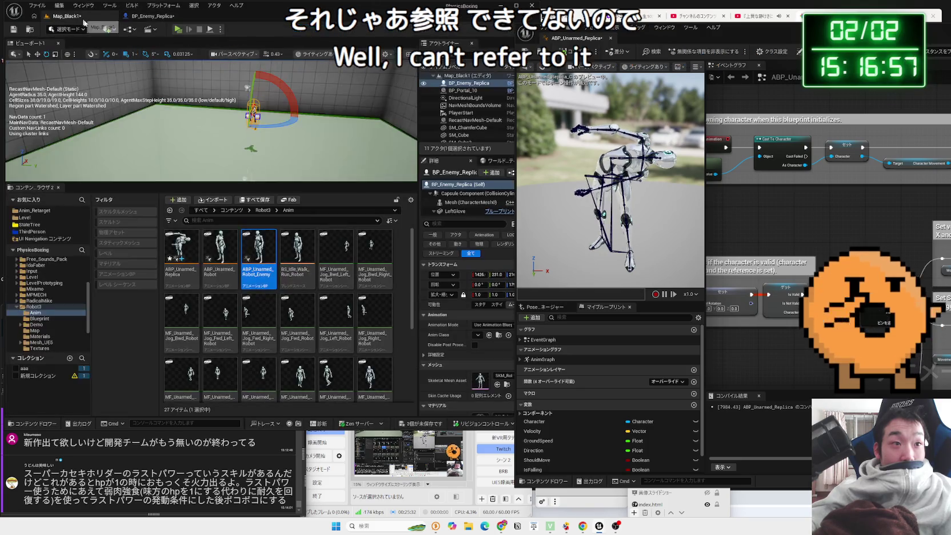
# - Bring ABP_Unarmed_Replica's event graph forward with the update event nodes in view
pyautogui.click(147, 16)
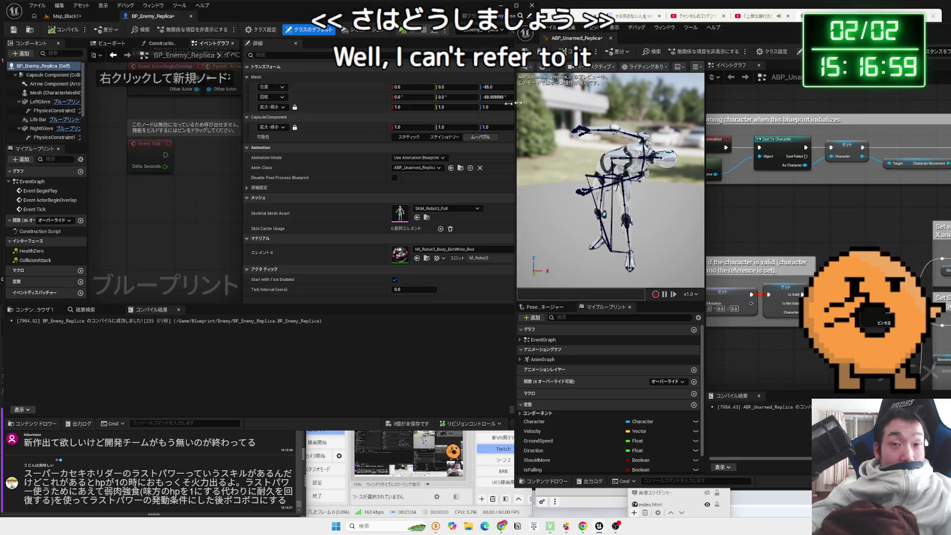
pyautogui.moveTo(782, 40)
pyautogui.mouseDown()
pyautogui.moveTo(343, 21)
pyautogui.moveTo(343, 34)
pyautogui.mouseUp()
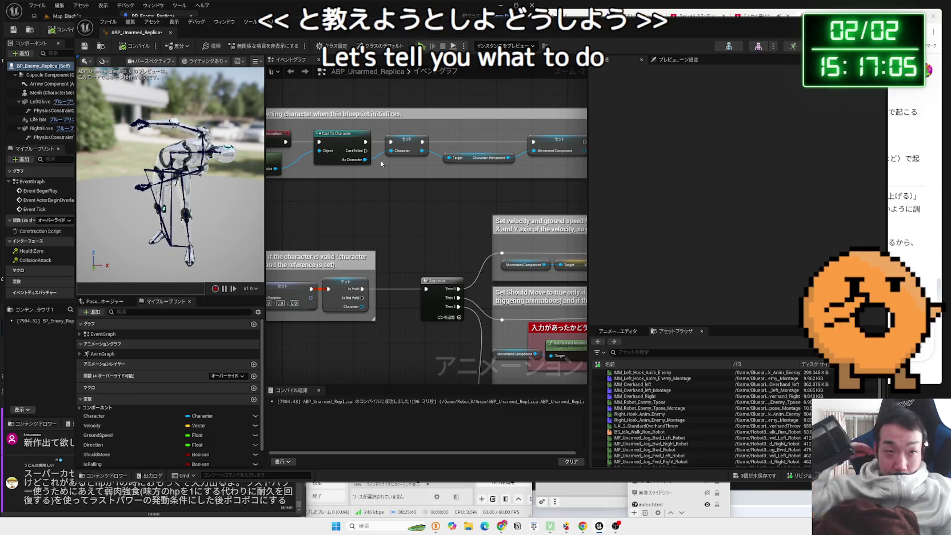
pyautogui.moveTo(345, 215); pyautogui.dragTo(436, 225)
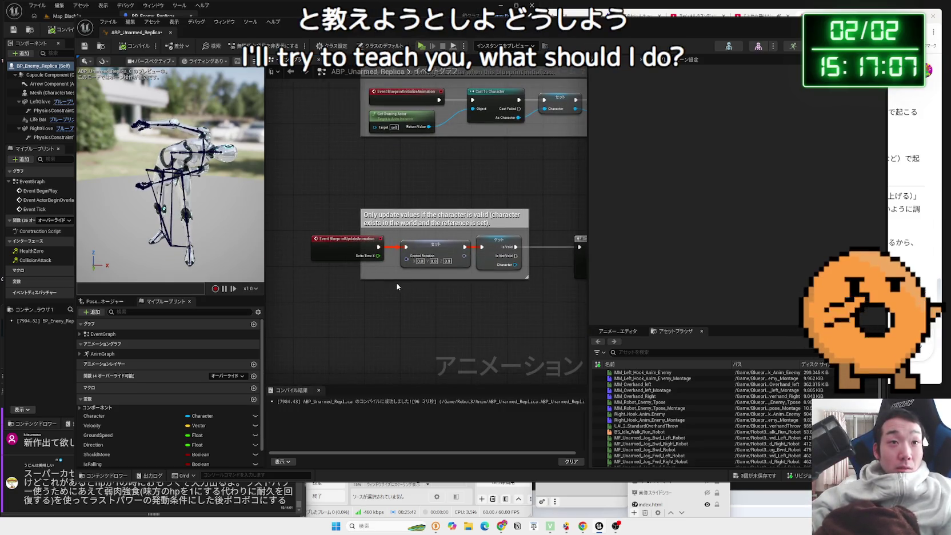
pyautogui.scroll(2, 396, 283)
pyautogui.scroll(-2, 163, 405)
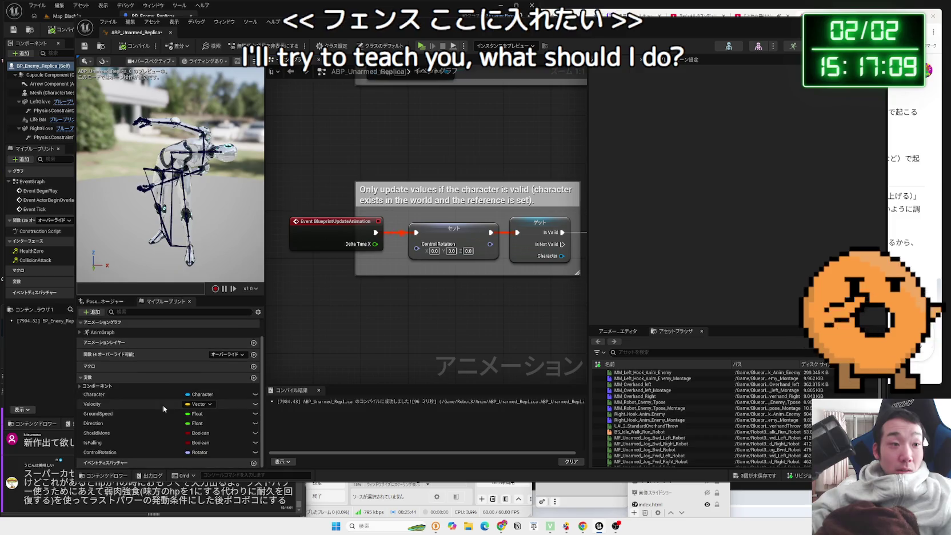
# - Add then delete a Character getter, recompile, and bring the Gemini chat forward
pyautogui.moveTo(117, 398)
pyautogui.mouseDown()
pyautogui.moveTo(351, 300)
pyautogui.moveTo(344, 290)
pyautogui.moveTo(403, 285)
pyautogui.mouseUp()
pyautogui.click(359, 297)
pyautogui.press('Escape')
pyautogui.press('Delete')
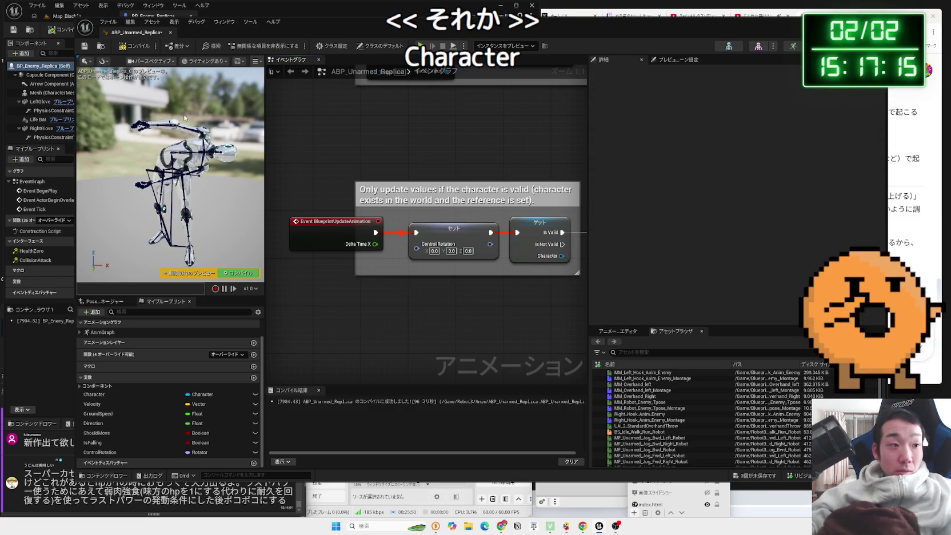
pyautogui.click(139, 50)
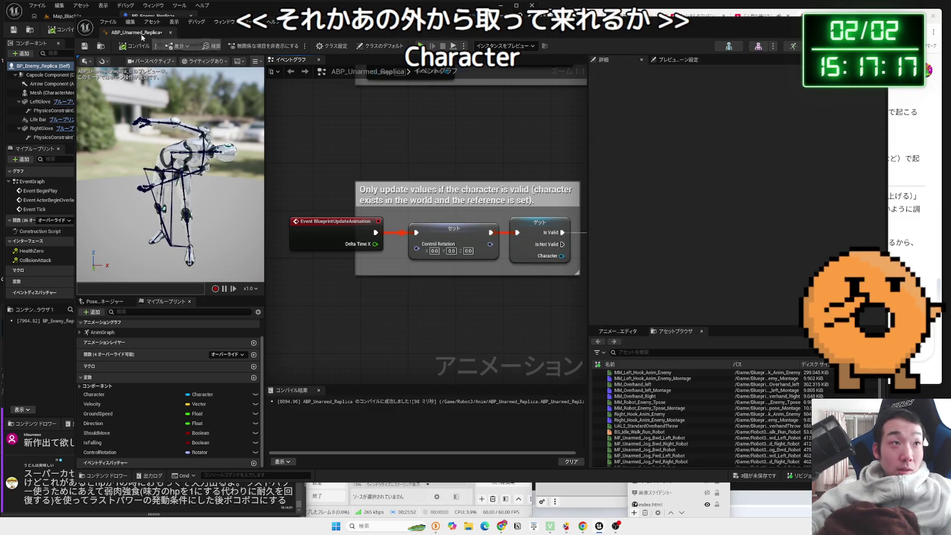
pyautogui.click(920, 272)
pyautogui.click(757, 325)
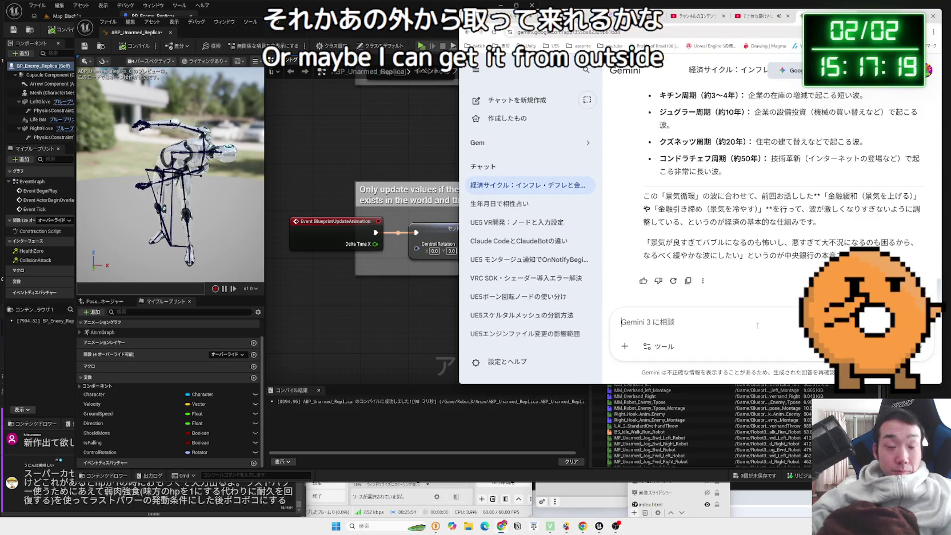
# - Ask Gemini in Japanese whether a character BP can read variables inside its applied ABP
pyautogui.write('ＡＢＰないn')
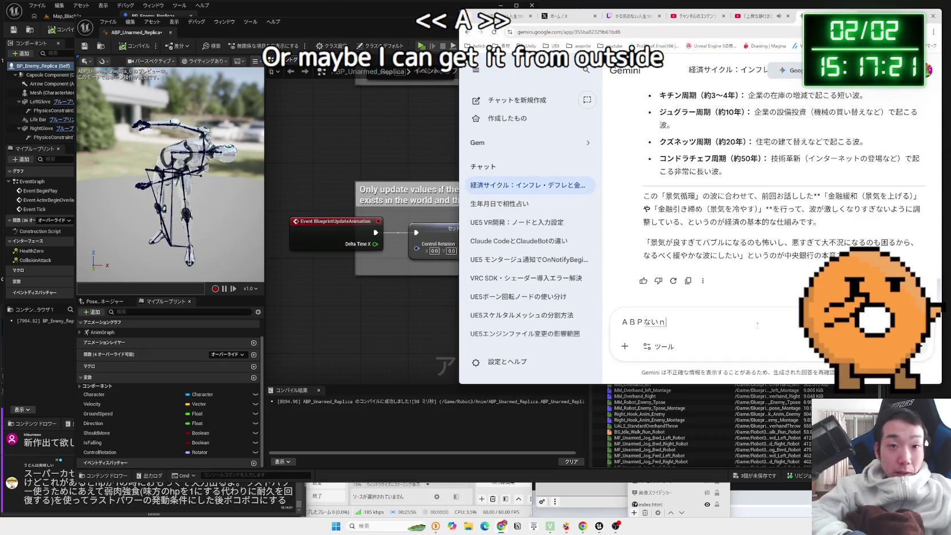
pyautogui.write('あるへんｓ')
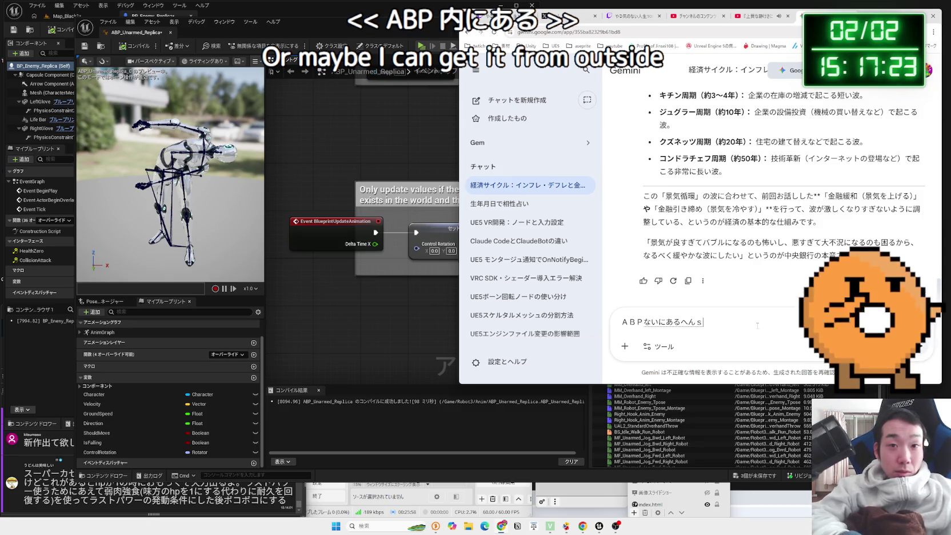
pyautogui.write('うを')
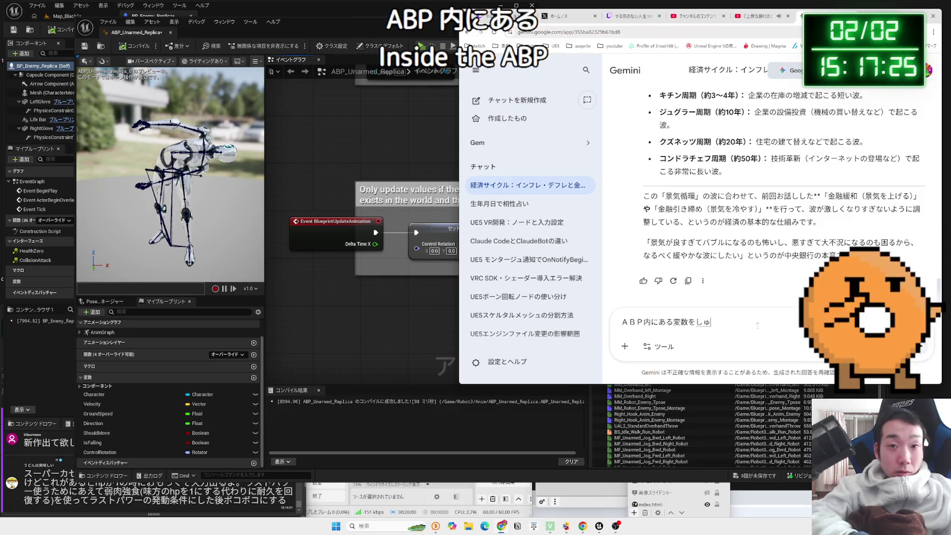
pyautogui.write('くｓほうほうはありますか')
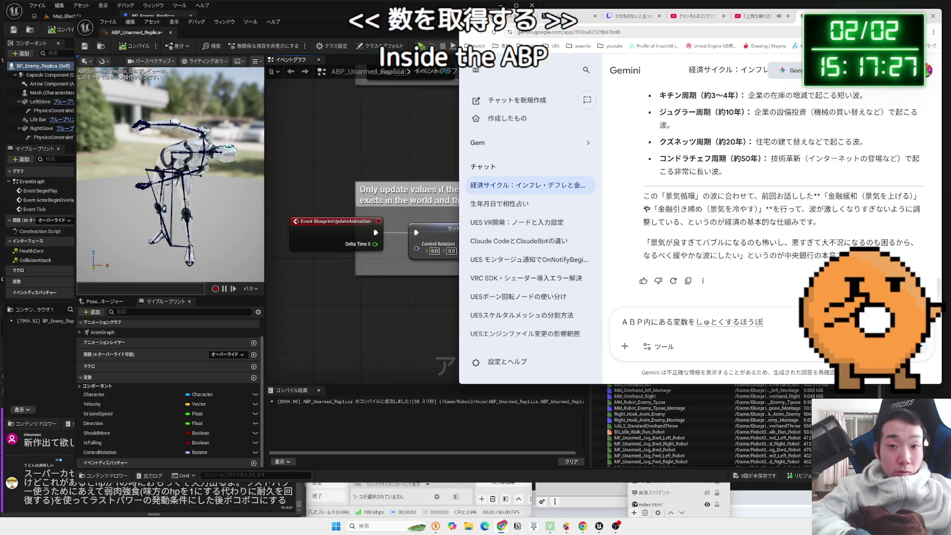
pyautogui.press('Return')
pyautogui.write('？')
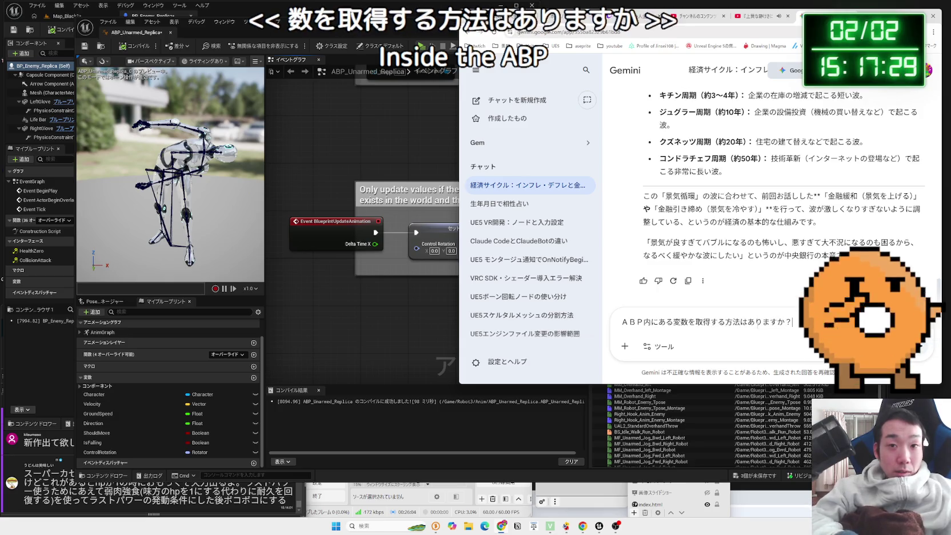
pyautogui.write('ＡＢＰをｔ')
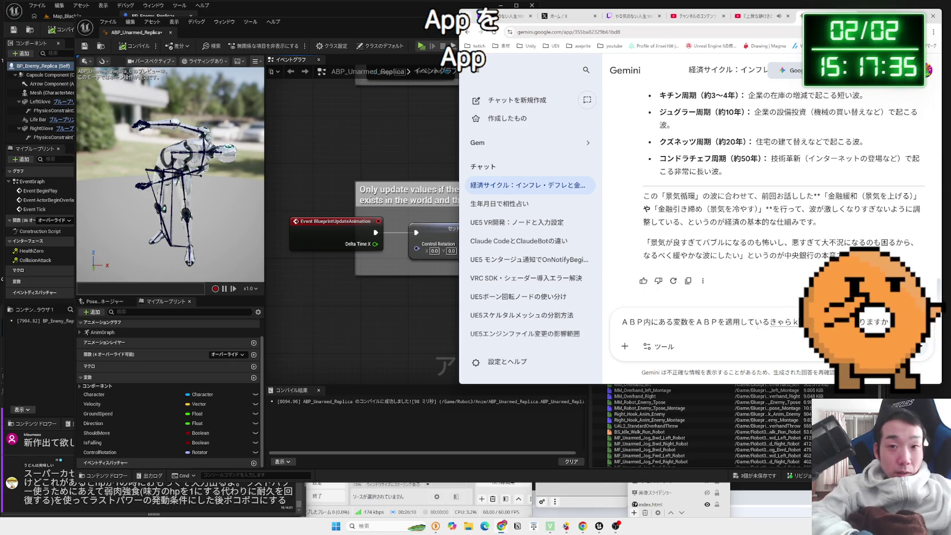
pyautogui.press('Return')
pyautogui.press('Return')
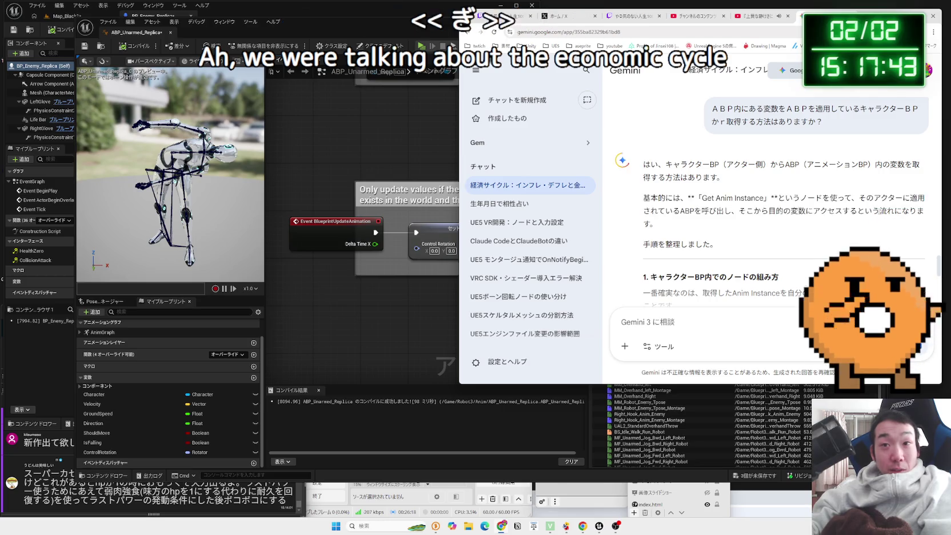
# - Read Gemini's answer on using Get Anim Instance and casting to the ABP
pyautogui.moveTo(650, 210)
pyautogui.mouseDown()
pyautogui.moveTo(657, 224)
pyautogui.moveTo(703, 200)
pyautogui.moveTo(644, 164)
pyautogui.mouseUp()
pyautogui.scroll(-4, 732, 203)
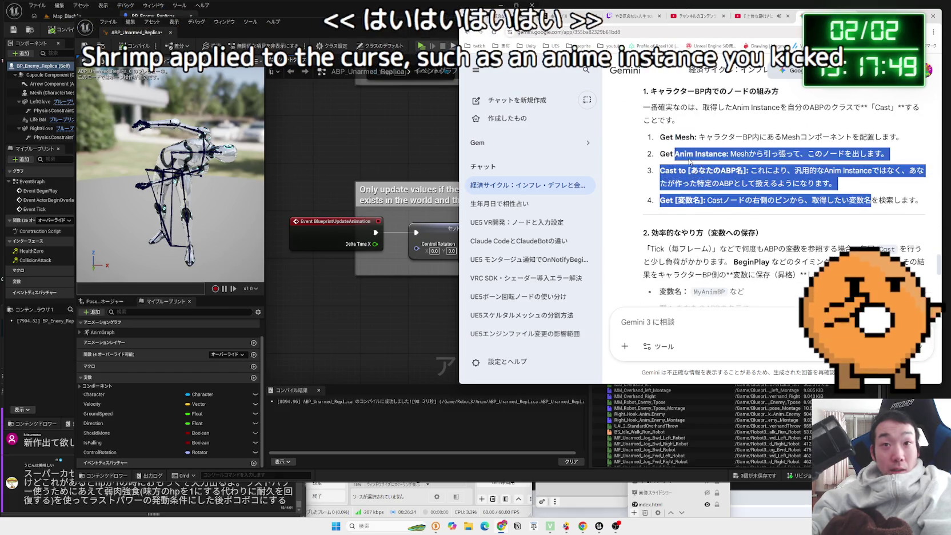
pyautogui.moveTo(679, 153); pyautogui.dragTo(871, 196)
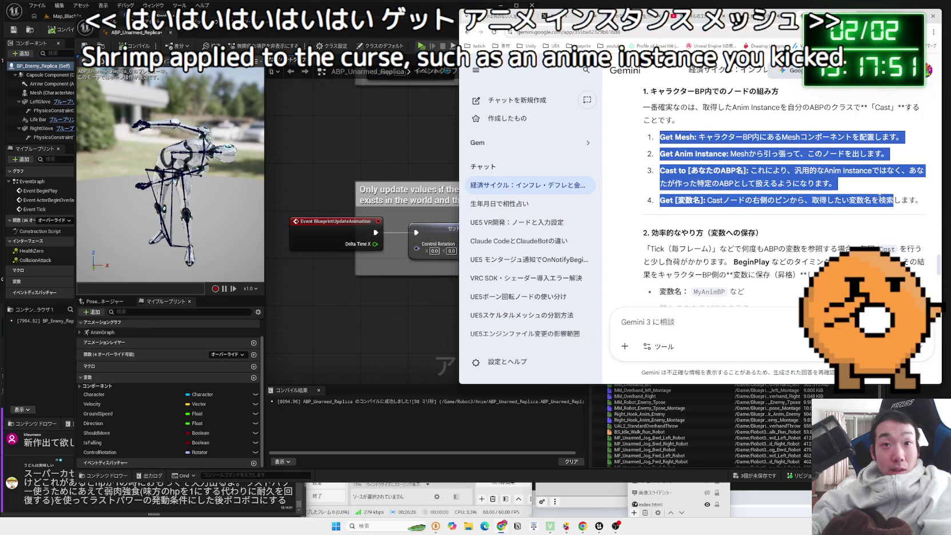
pyautogui.click(871, 200)
pyautogui.scroll(-1, 642, 160)
pyautogui.moveTo(642, 158); pyautogui.dragTo(765, 165)
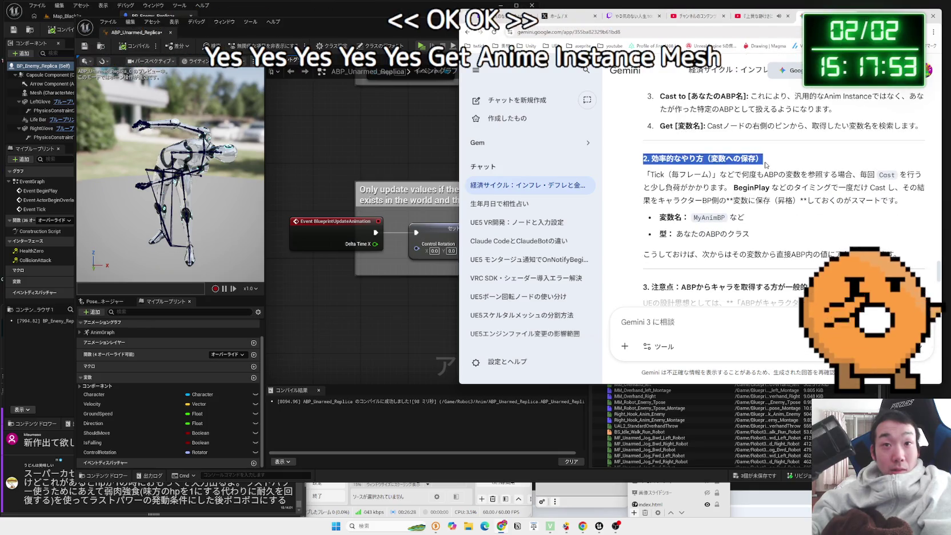
pyautogui.click(843, 184)
pyautogui.moveTo(659, 158)
pyautogui.mouseDown()
pyautogui.moveTo(846, 189)
pyautogui.moveTo(760, 160)
pyautogui.moveTo(743, 172)
pyautogui.moveTo(680, 163)
pyautogui.mouseUp()
# - Read the answer's section explaining UE's design philosophy and its reasoning
pyautogui.scroll(-2, 675, 166)
pyautogui.moveTo(841, 238)
pyautogui.mouseDown()
pyautogui.moveTo(652, 171)
pyautogui.moveTo(800, 238)
pyautogui.moveTo(648, 194)
pyautogui.moveTo(827, 204)
pyautogui.mouseUp()
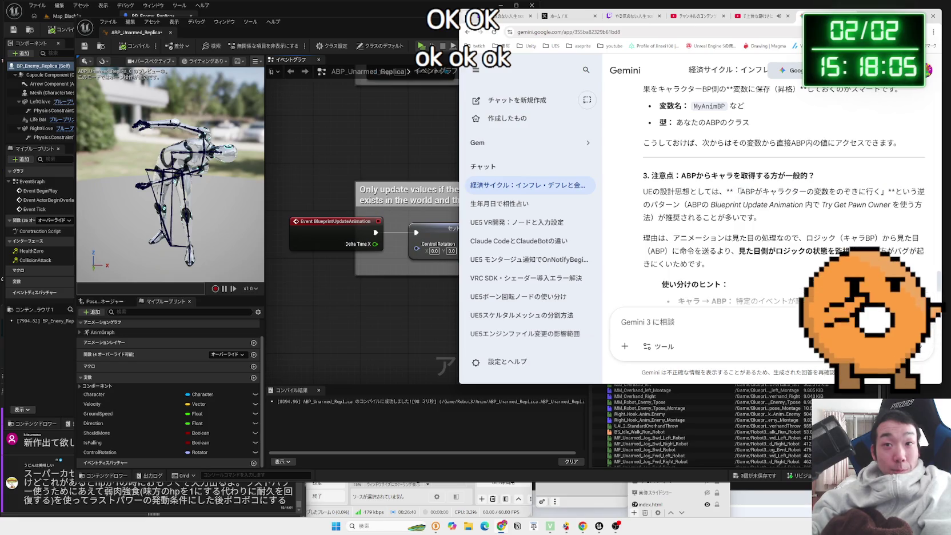
pyautogui.moveTo(721, 204)
pyautogui.mouseDown()
pyautogui.moveTo(892, 205)
pyautogui.moveTo(643, 192)
pyautogui.mouseUp()
pyautogui.click(721, 204)
pyautogui.scroll(-1, 693, 201)
pyautogui.moveTo(820, 201)
pyautogui.mouseDown()
pyautogui.moveTo(754, 201)
pyautogui.moveTo(901, 203)
pyautogui.moveTo(835, 214)
pyautogui.mouseUp()
pyautogui.moveTo(709, 227)
pyautogui.mouseDown()
pyautogui.moveTo(651, 203)
pyautogui.moveTo(702, 209)
pyautogui.mouseUp()
pyautogui.scroll(-3, 686, 212)
pyautogui.click(711, 218)
pyautogui.scroll(2, 701, 270)
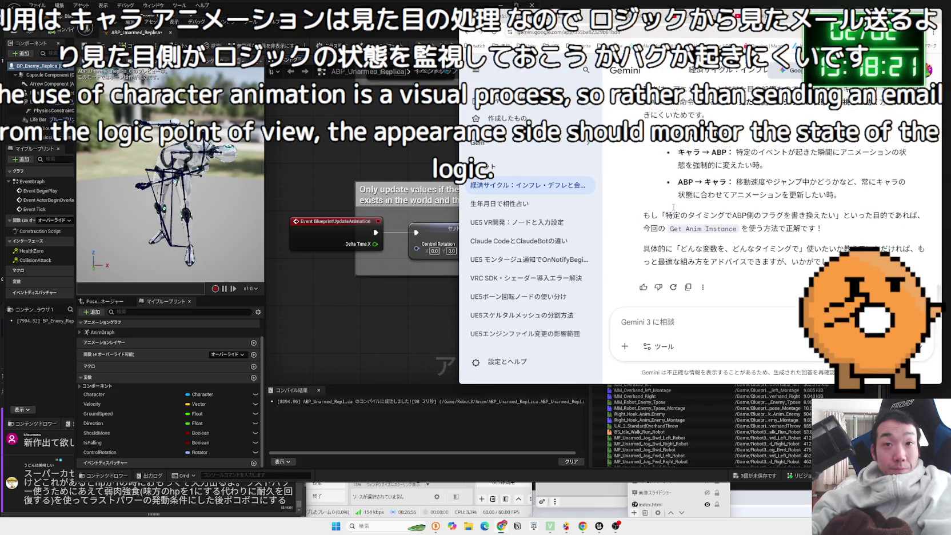
pyautogui.scroll(-2, 702, 270)
# - Ask in Japanese how to retrieve the character's variables, then read the Try Get Pawn Owner reply
pyautogui.click(708, 326)
pyautogui.write('s')
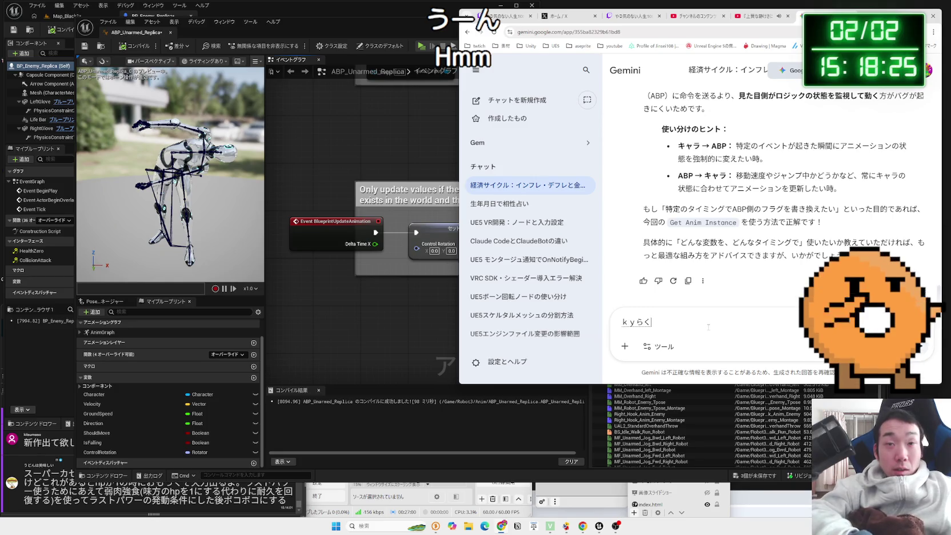
pyautogui.press('BackSpace')
pyautogui.press('BackSpace')
pyautogui.press('BackSpace')
pyautogui.write('きゃらk')
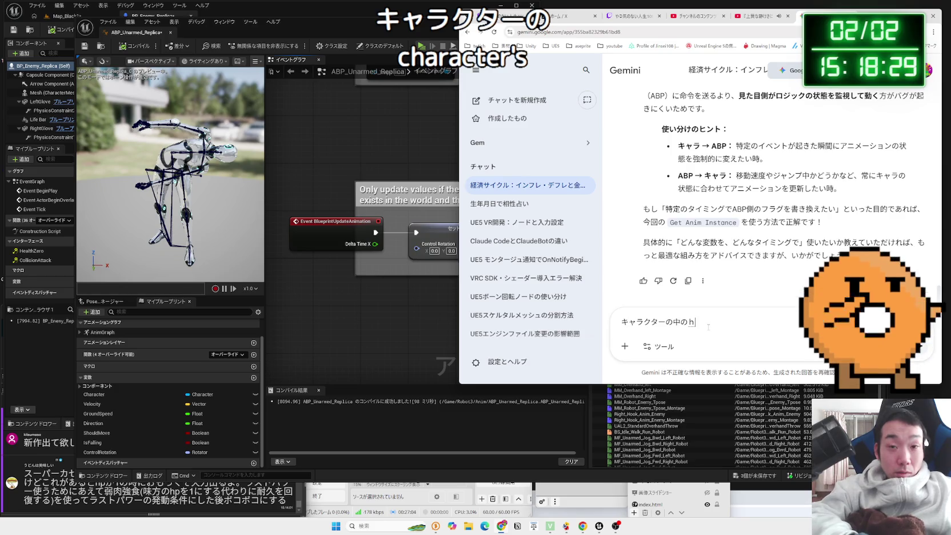
pyautogui.write('en')
pyautogui.press('space')
pyautogui.write('torida')
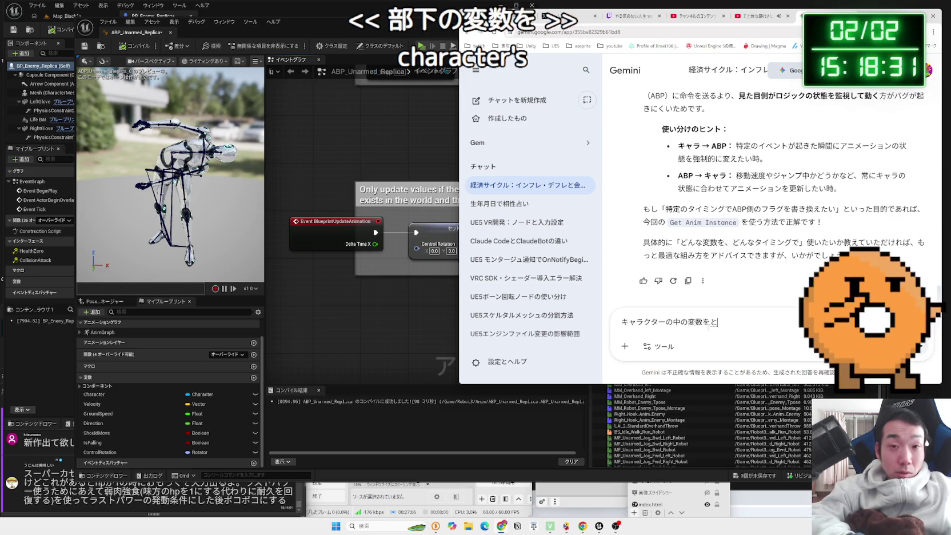
pyautogui.press('space')
pyautogui.write('tokihadousu')
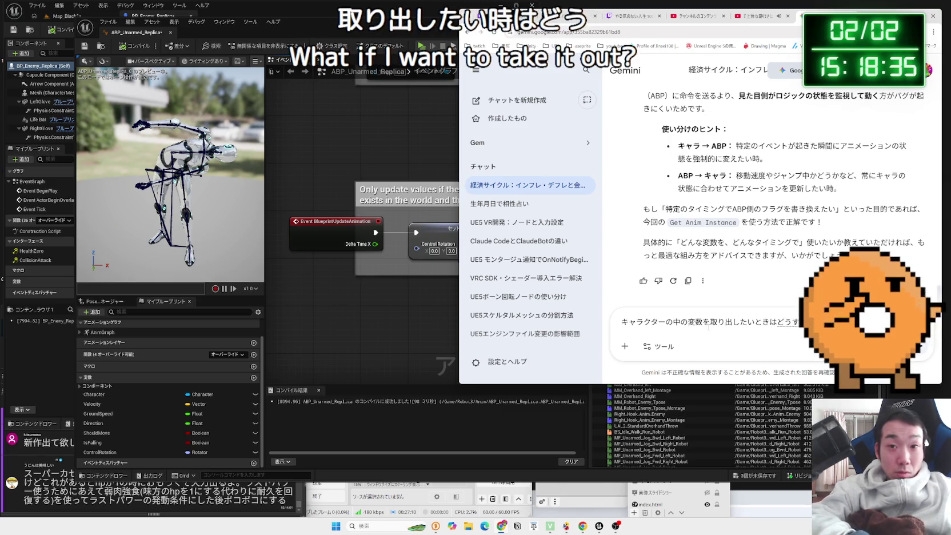
pyautogui.write('asuka')
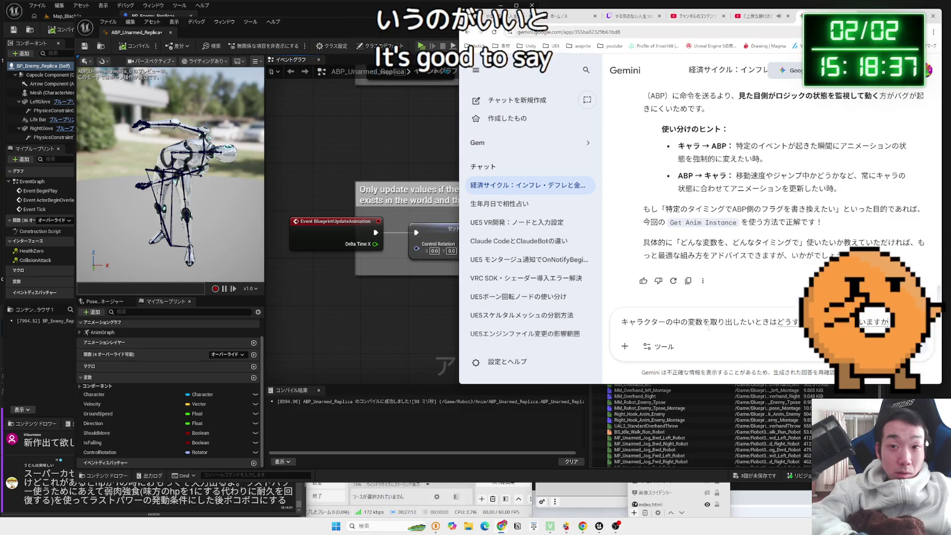
pyautogui.press('Return')
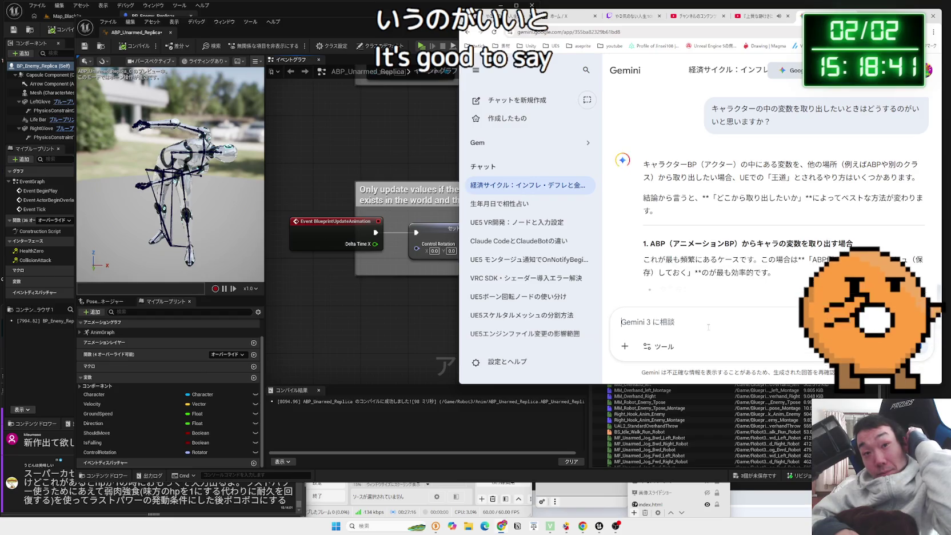
pyautogui.scroll(-2, 747, 195)
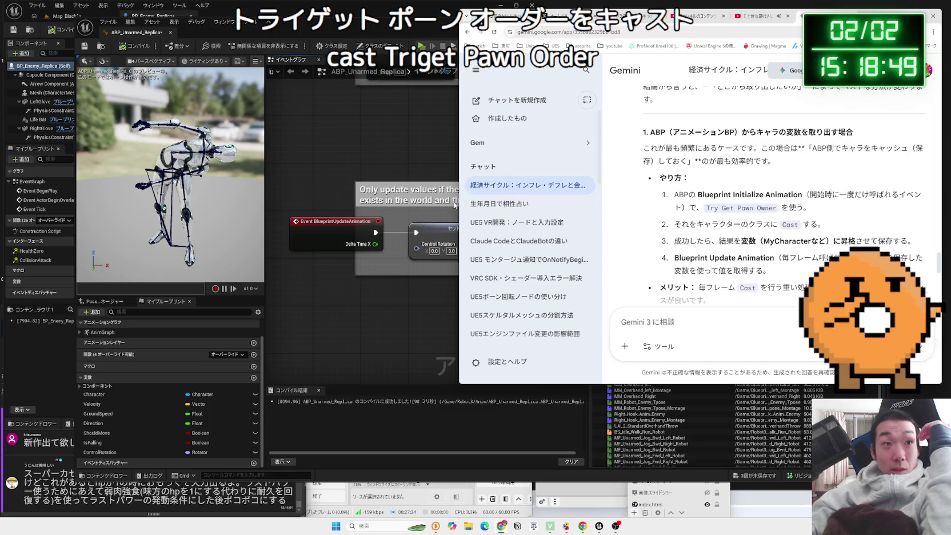
pyautogui.moveTo(394, 126)
pyautogui.mouseDown()
pyautogui.moveTo(373, 232)
pyautogui.moveTo(328, 259)
pyautogui.mouseUp()
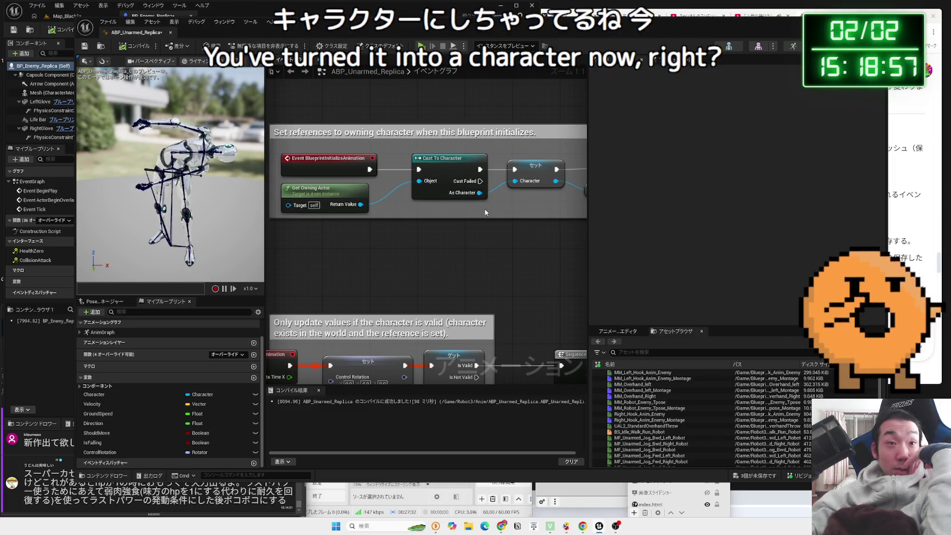
# - Re-read Gemini's cast-and-store suggestion against the initialize section of the graph
pyautogui.moveTo(485, 212); pyautogui.dragTo(257, 212)
pyautogui.click(905, 182)
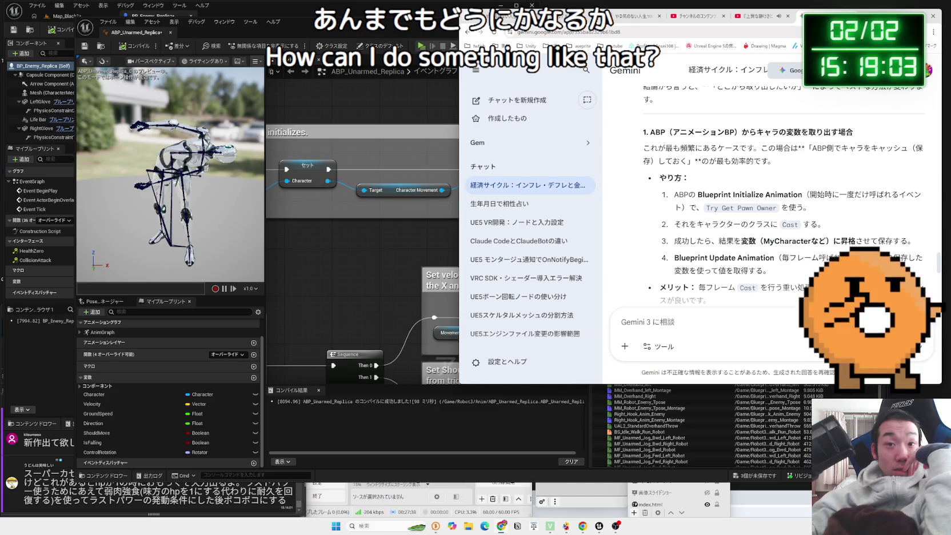
pyautogui.scroll(-1, 742, 241)
pyautogui.scroll(-1, 734, 242)
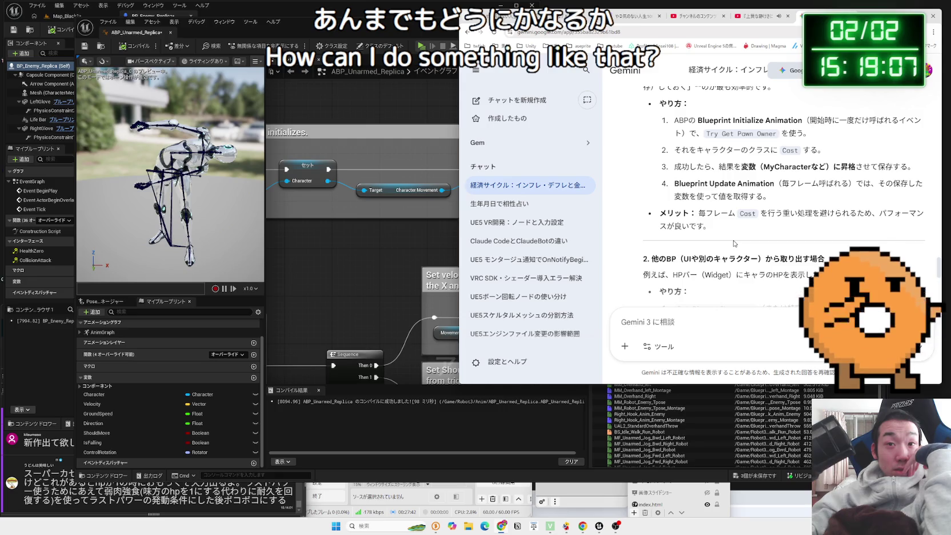
pyautogui.scroll(1, 734, 243)
pyautogui.click(337, 230)
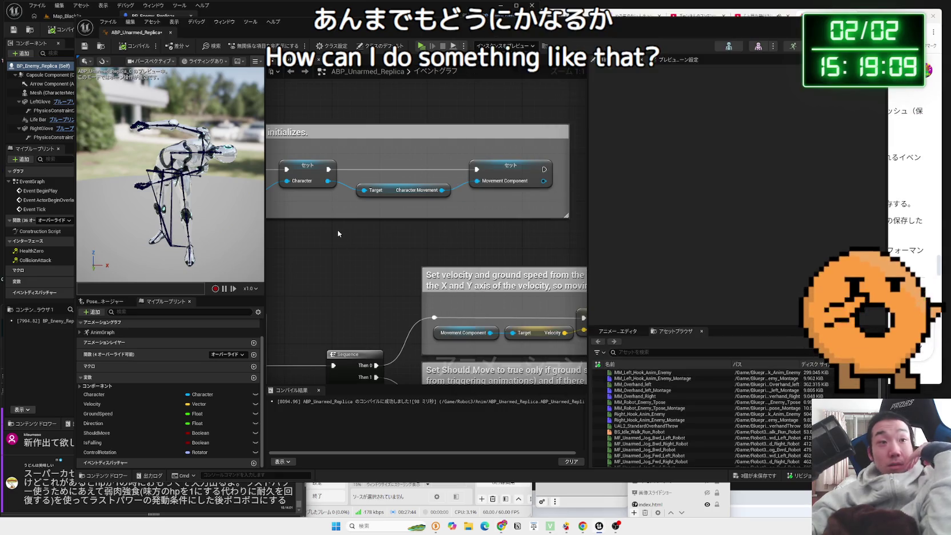
# - Replace the Cast To Character node with Cast To BP_Enemy_Replica on Get Owning Actor
pyautogui.moveTo(396, 211)
pyautogui.mouseDown()
pyautogui.moveTo(493, 252)
pyautogui.moveTo(440, 251)
pyautogui.mouseUp()
pyautogui.write('ca')
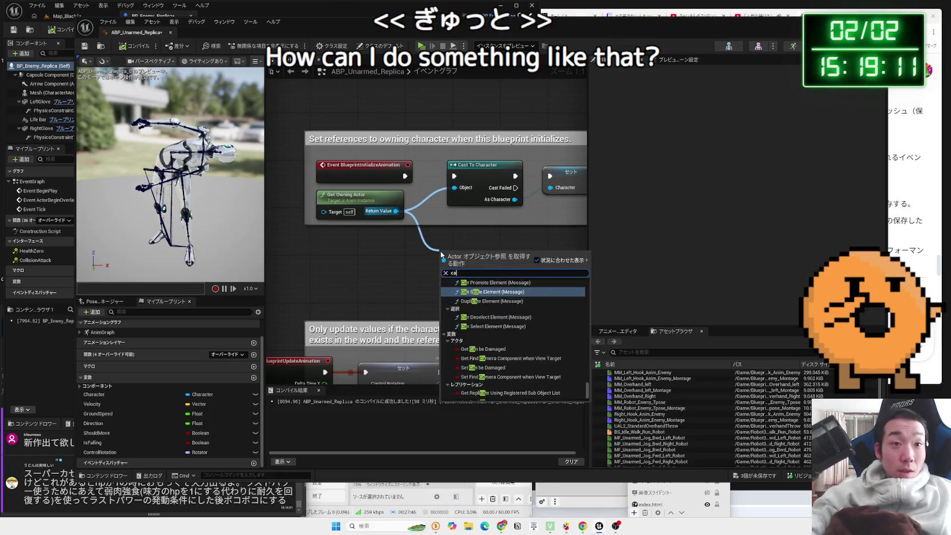
pyautogui.write('st to replica')
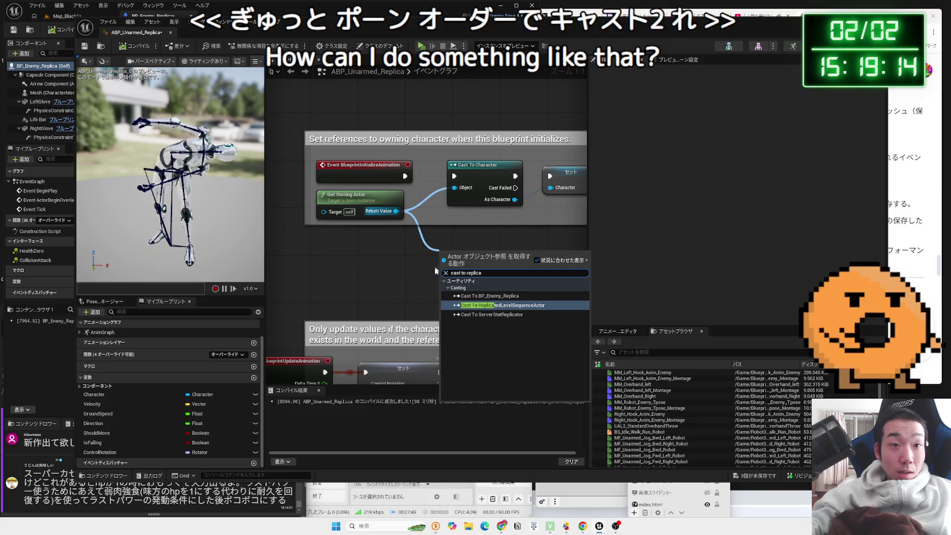
pyautogui.click(489, 296)
pyautogui.click(484, 178)
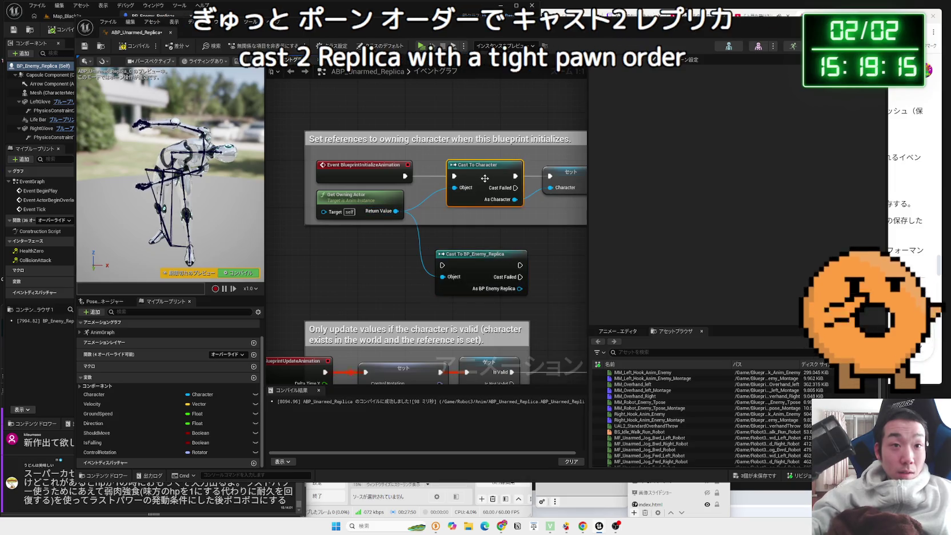
pyautogui.press('Delete')
pyautogui.moveTo(479, 253); pyautogui.dragTo(466, 158)
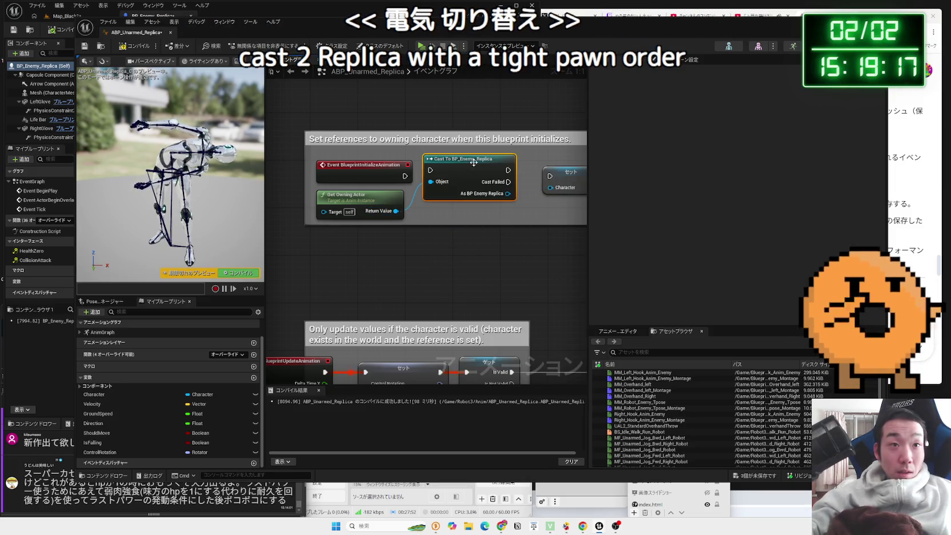
pyautogui.moveTo(500, 194); pyautogui.dragTo(549, 187)
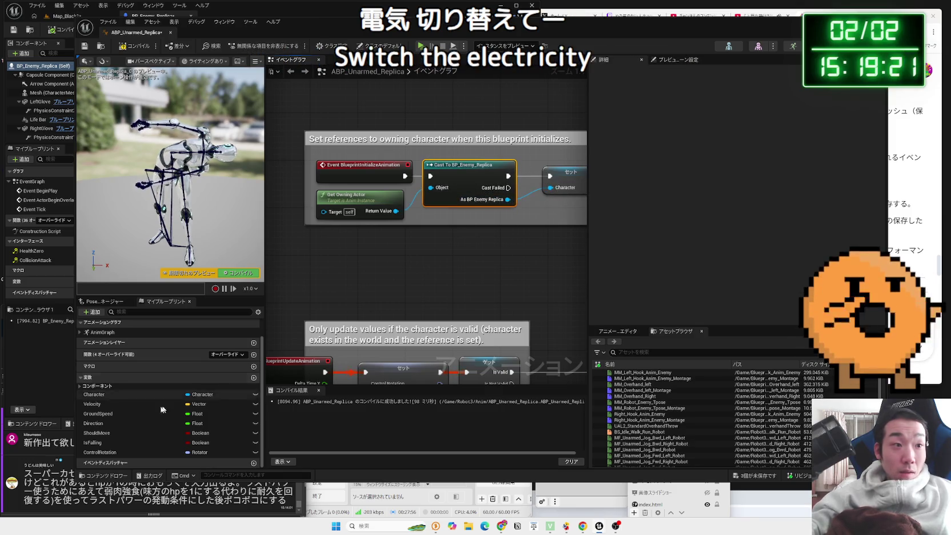
# - Rename the Character variable to Replica and change its type to BP Enemy Replica
pyautogui.click(129, 394)
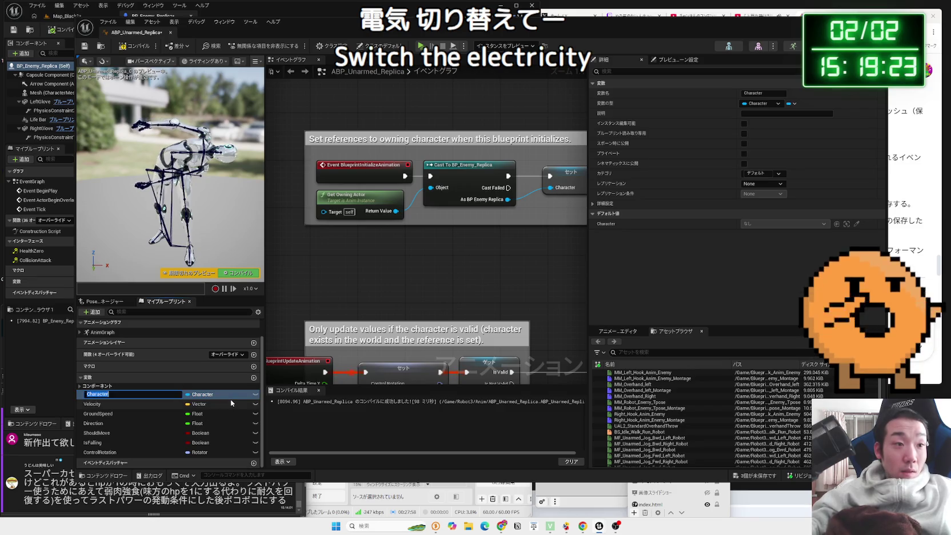
pyautogui.write('Replica')
pyautogui.press('Return')
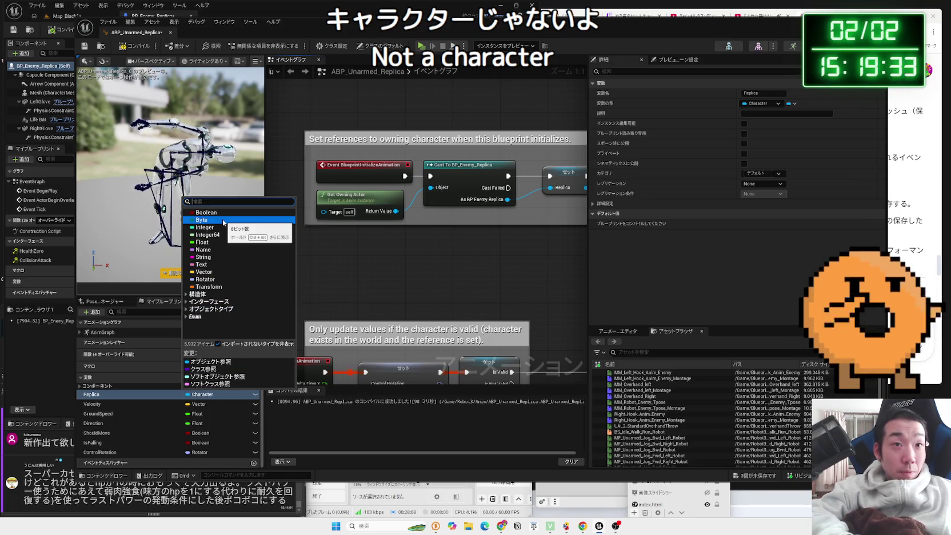
pyautogui.write('replica')
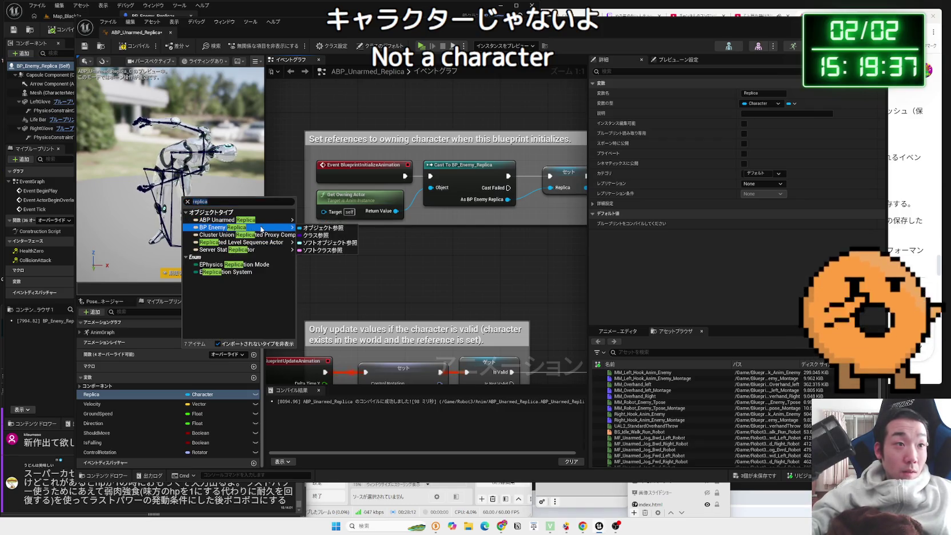
pyautogui.click(304, 228)
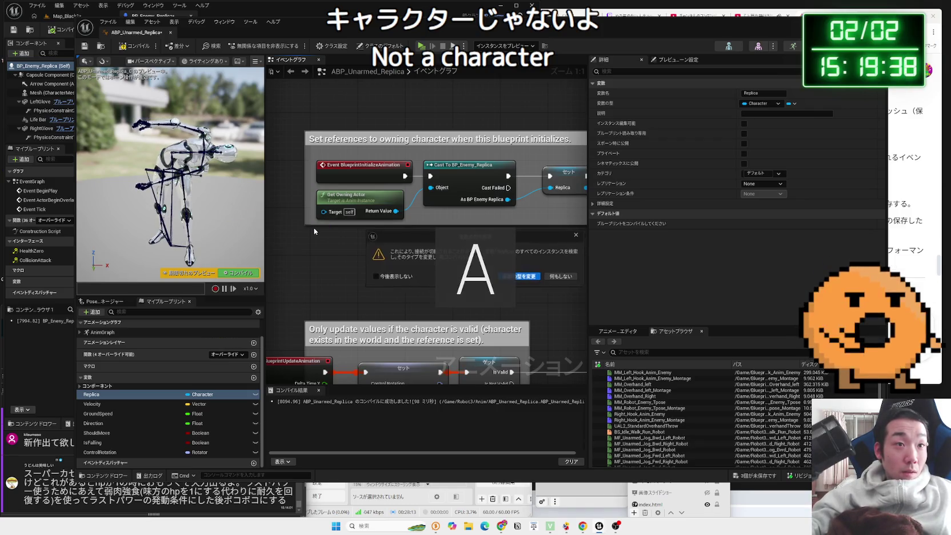
pyautogui.click(525, 277)
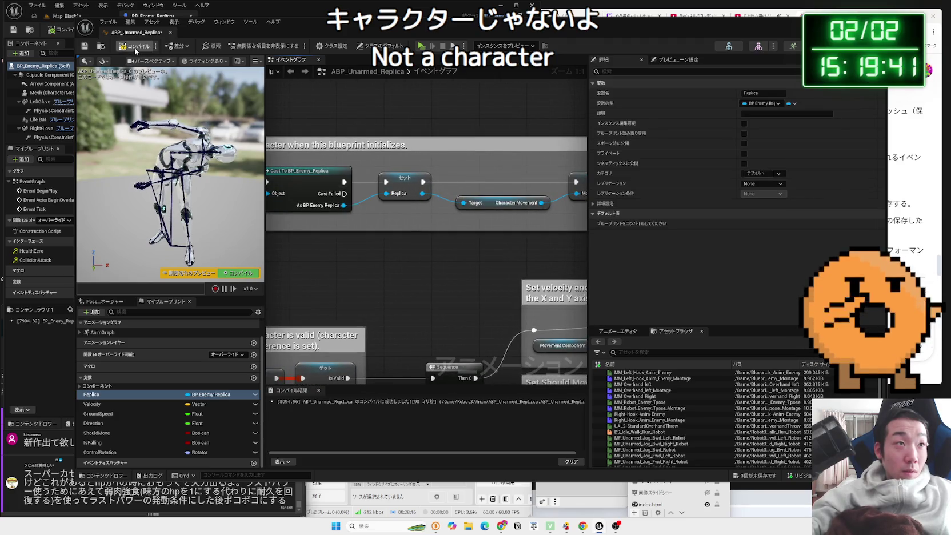
pyautogui.scroll(-1, 455, 218)
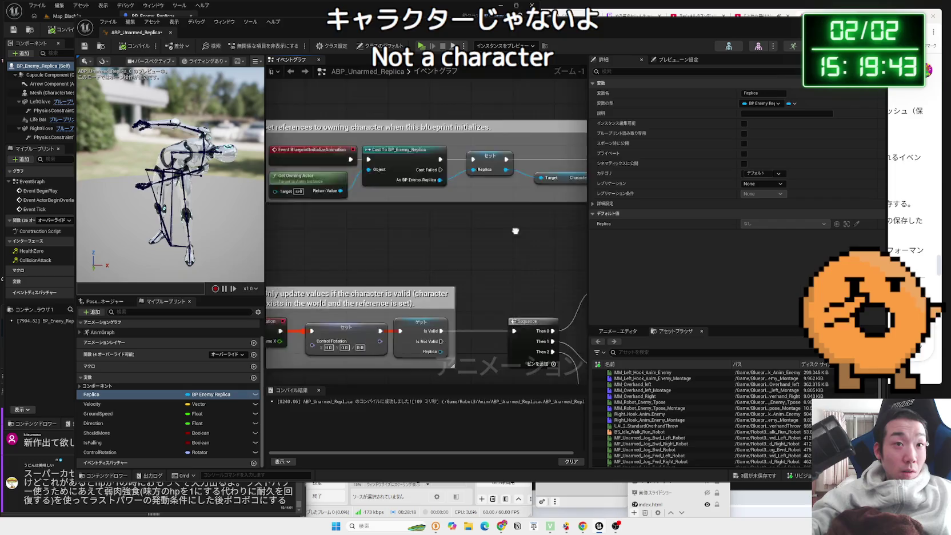
# - Place a Replica getter beneath the Set ControlRotation node in the update block
pyautogui.click(368, 256)
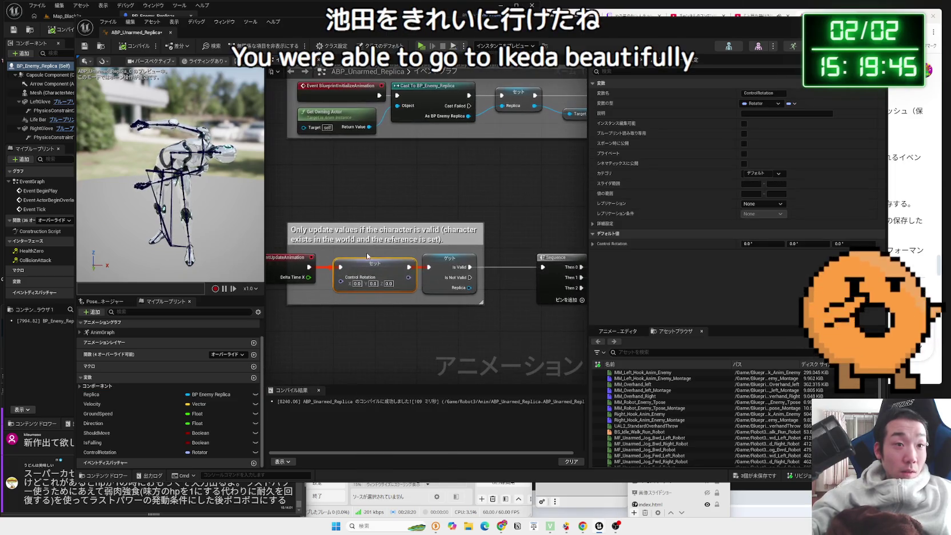
pyautogui.click(359, 306)
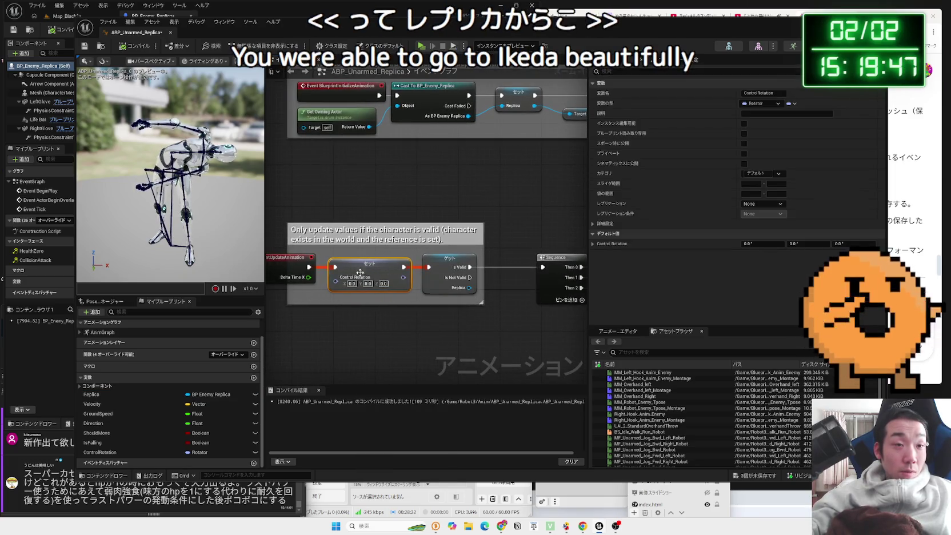
pyautogui.moveTo(353, 157)
pyautogui.mouseDown()
pyautogui.moveTo(403, 156)
pyautogui.moveTo(393, 158)
pyautogui.mouseUp()
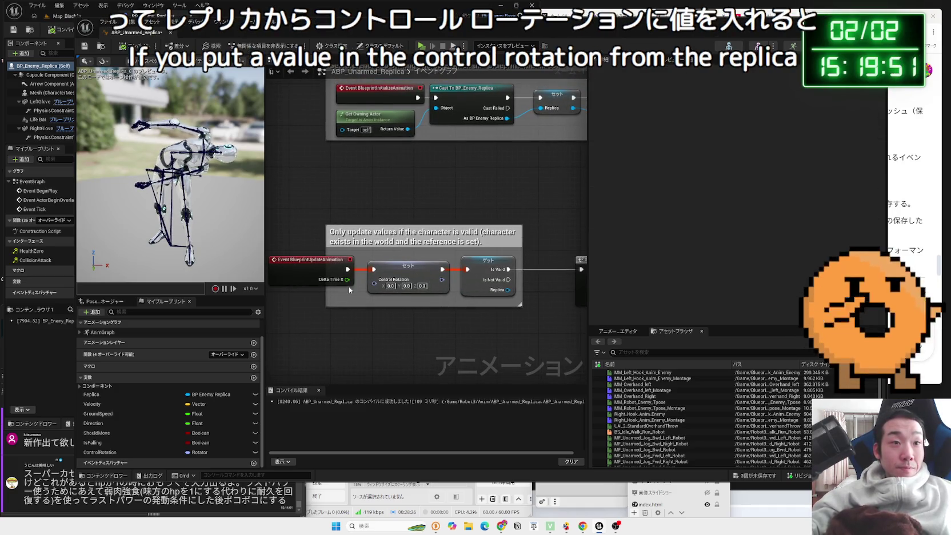
pyautogui.moveTo(310, 311); pyautogui.dragTo(339, 290)
pyautogui.moveTo(92, 394); pyautogui.dragTo(365, 312)
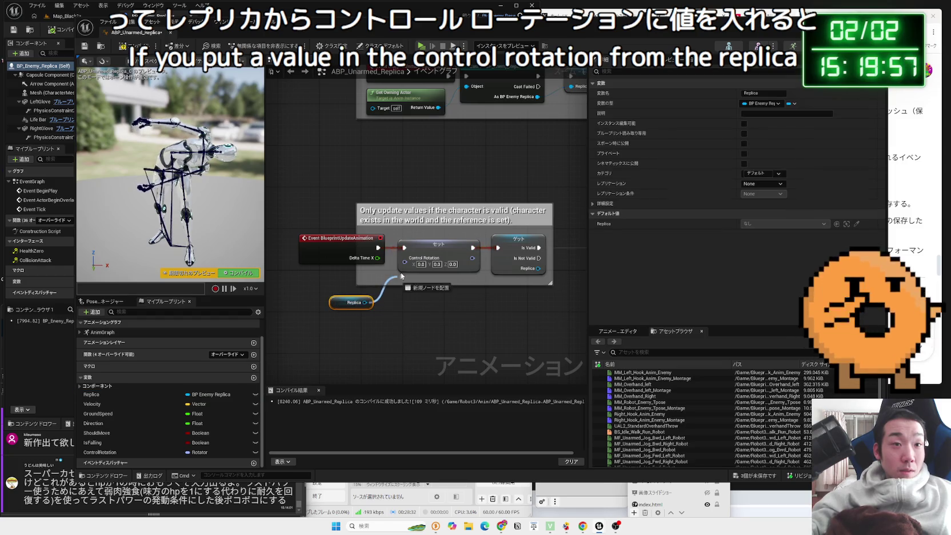
pyautogui.click(376, 315)
pyautogui.moveTo(342, 305); pyautogui.dragTo(327, 305)
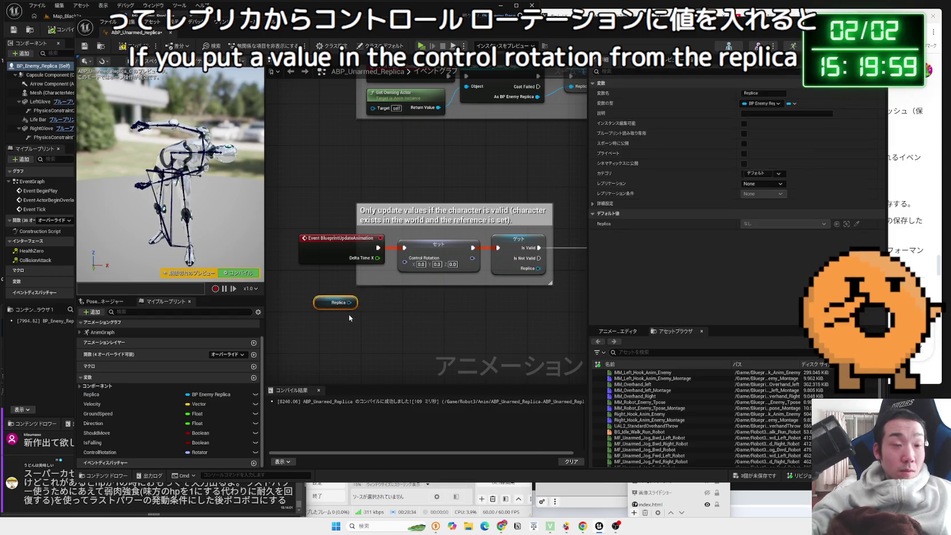
pyautogui.moveTo(137, 32); pyautogui.dragTo(395, 53)
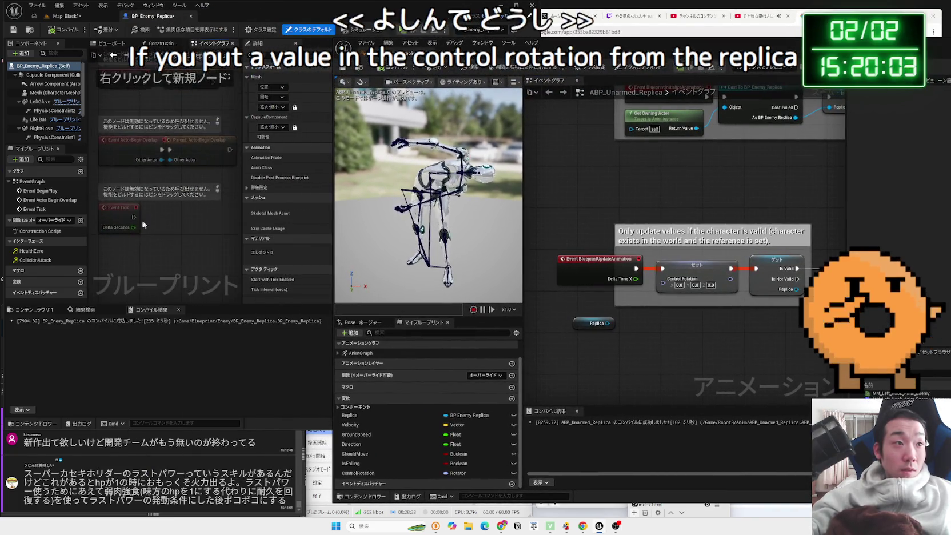
# - Create a Rotator variable, name it ReplicaRotaiton, and compile BP_Enemy_Replica
pyautogui.moveTo(142, 226); pyautogui.dragTo(116, 171)
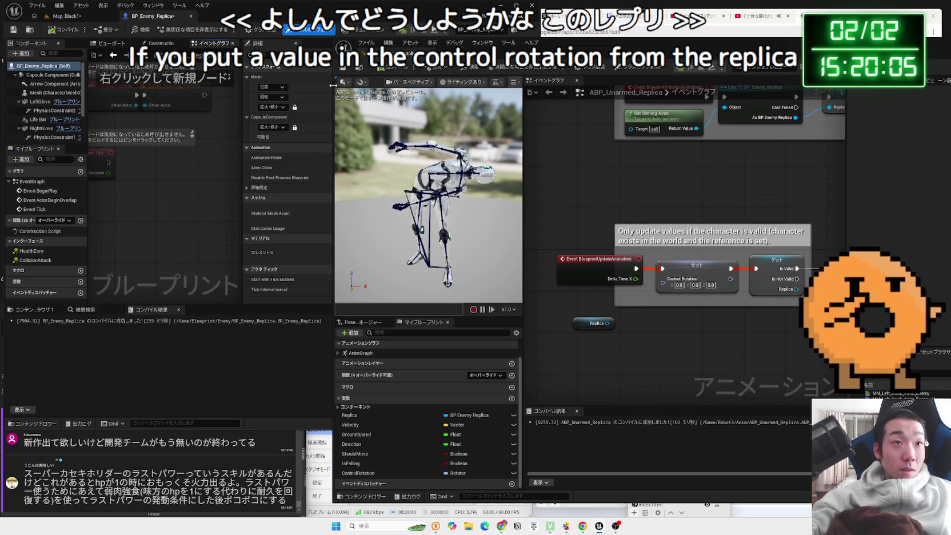
pyautogui.moveTo(334, 84); pyautogui.dragTo(483, 84)
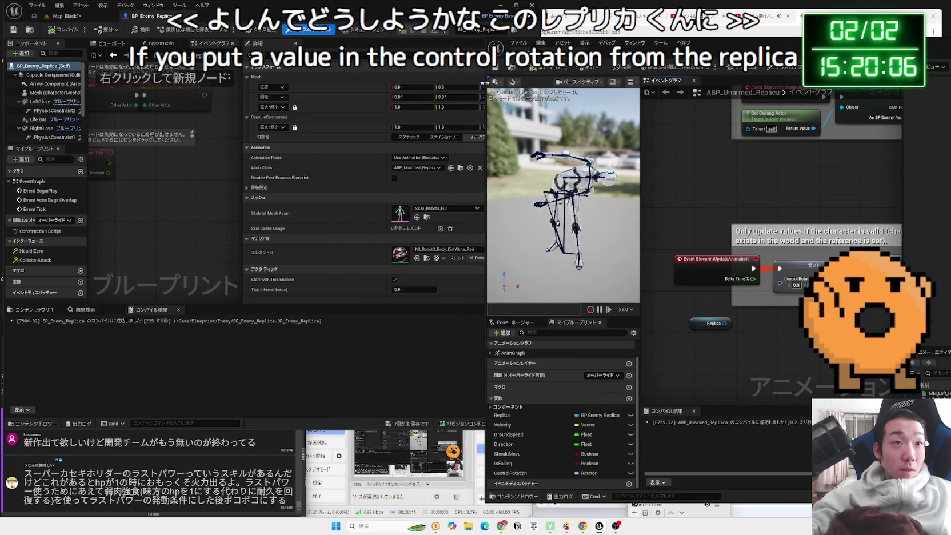
pyautogui.click(80, 282)
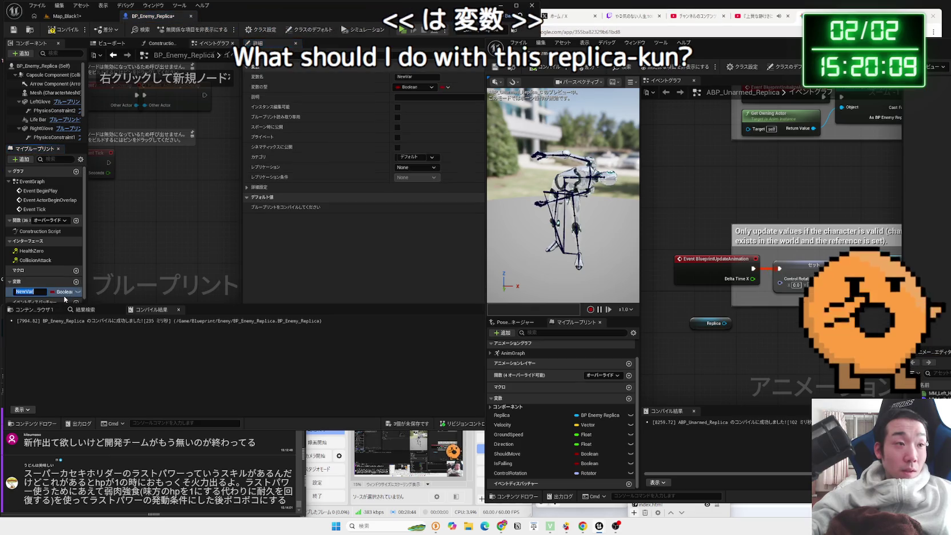
pyautogui.click(64, 292)
pyautogui.click(71, 379)
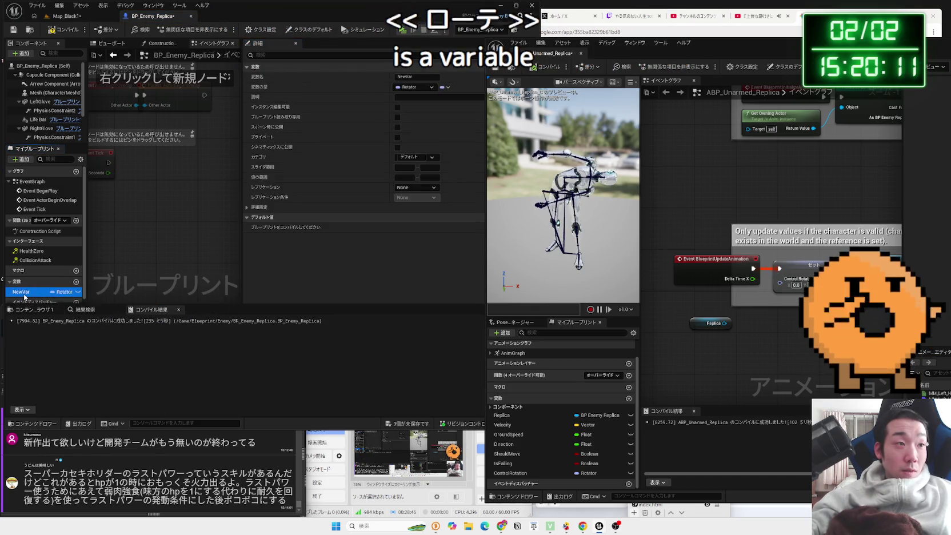
pyautogui.press('BackSpace')
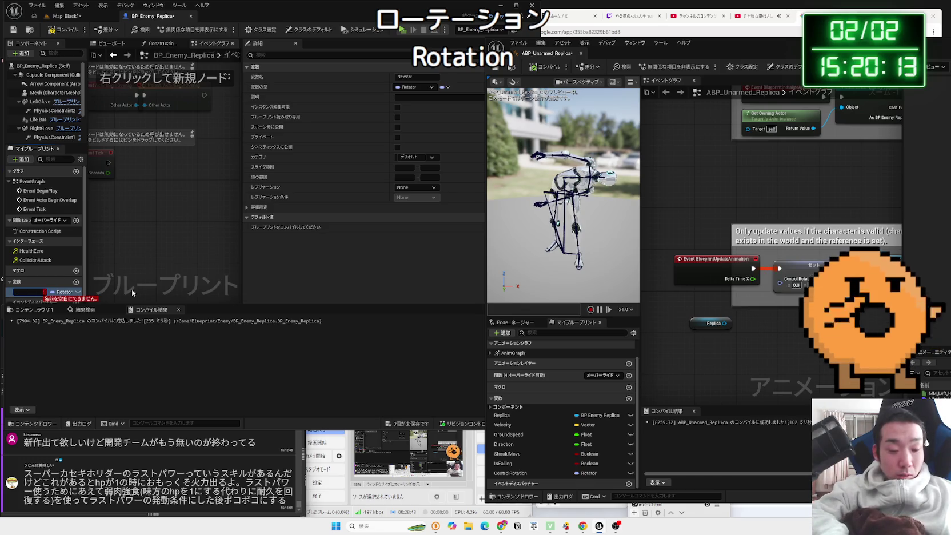
pyautogui.write('Replica')
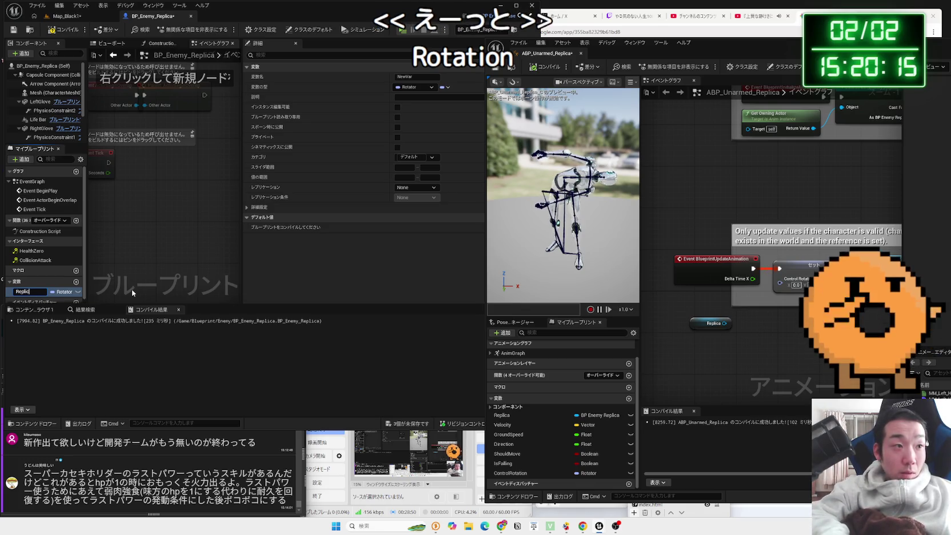
pyautogui.write('Rotaiton')
pyautogui.press('Return')
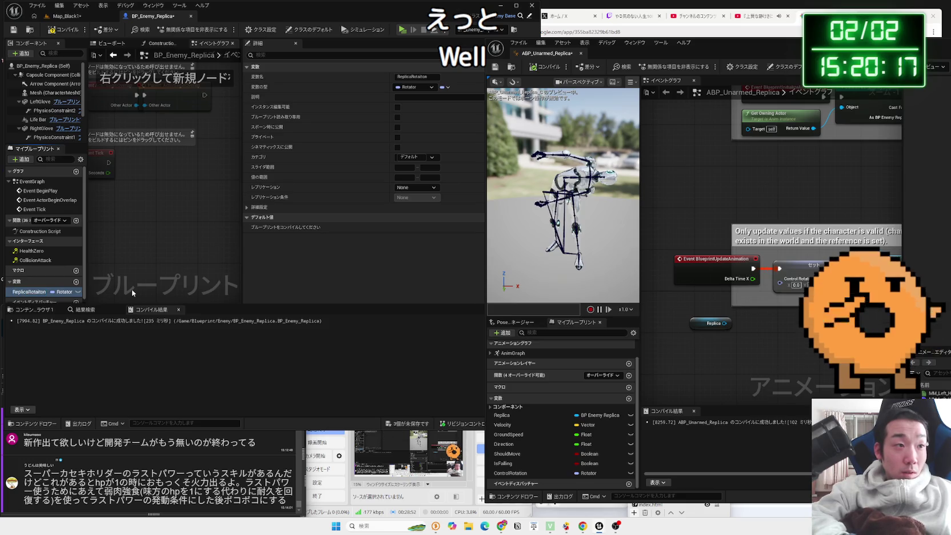
pyautogui.click(57, 32)
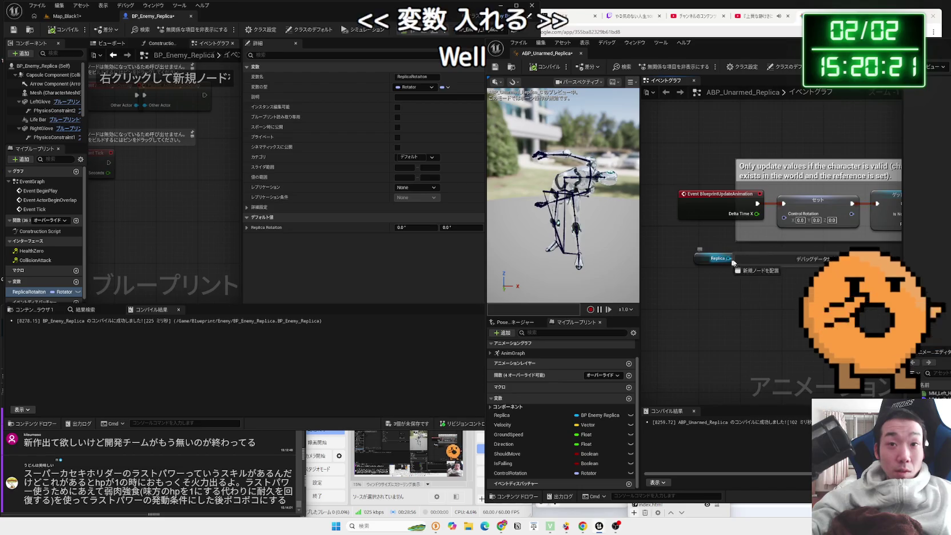
# - Add a Get ReplicaRotation node off Replica in the update graph, then delete both nodes
pyautogui.moveTo(728, 259); pyautogui.dragTo(753, 264)
pyautogui.write('replica rot')
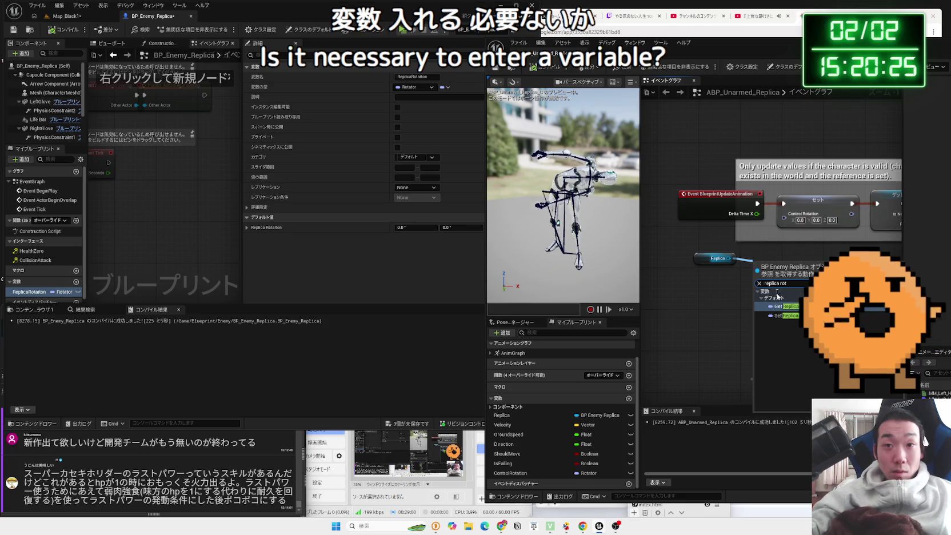
pyautogui.click(783, 305)
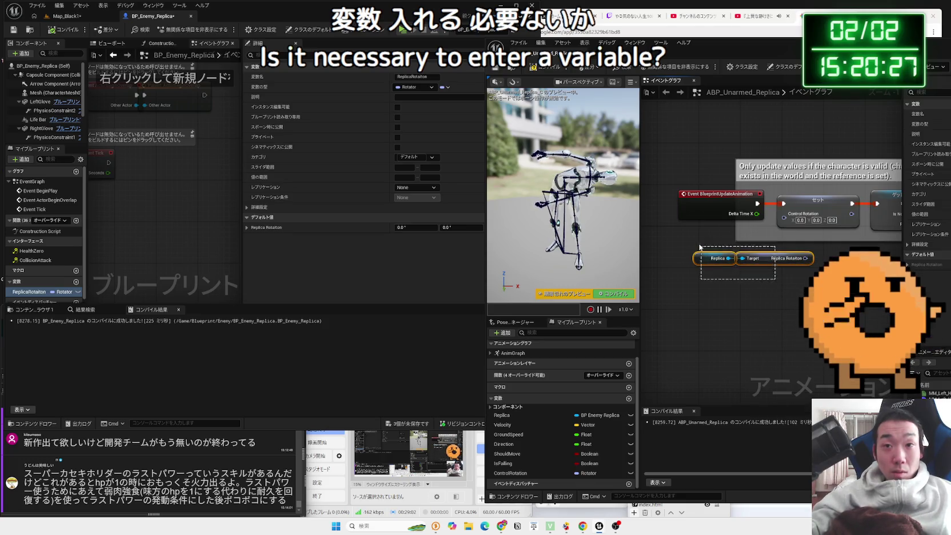
pyautogui.moveTo(699, 246); pyautogui.dragTo(753, 262)
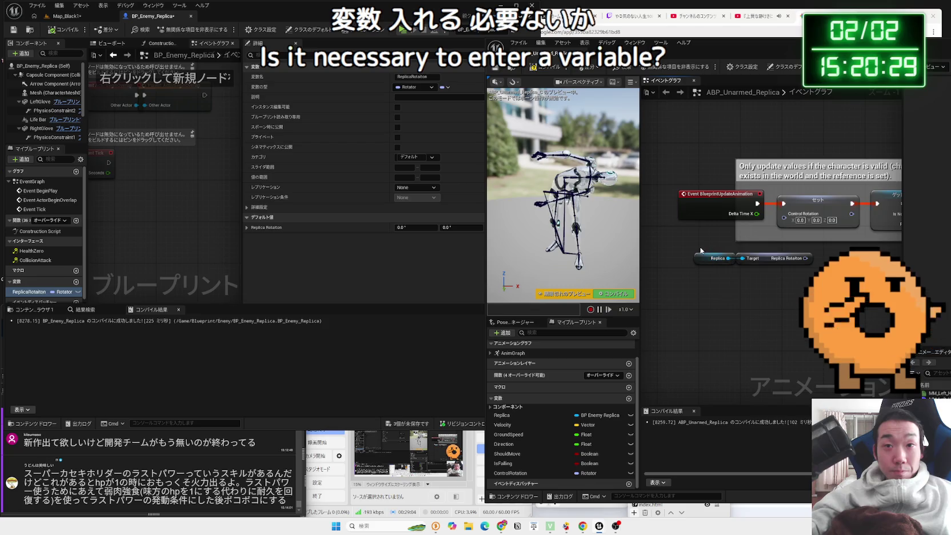
pyautogui.moveTo(778, 280); pyautogui.dragTo(695, 252)
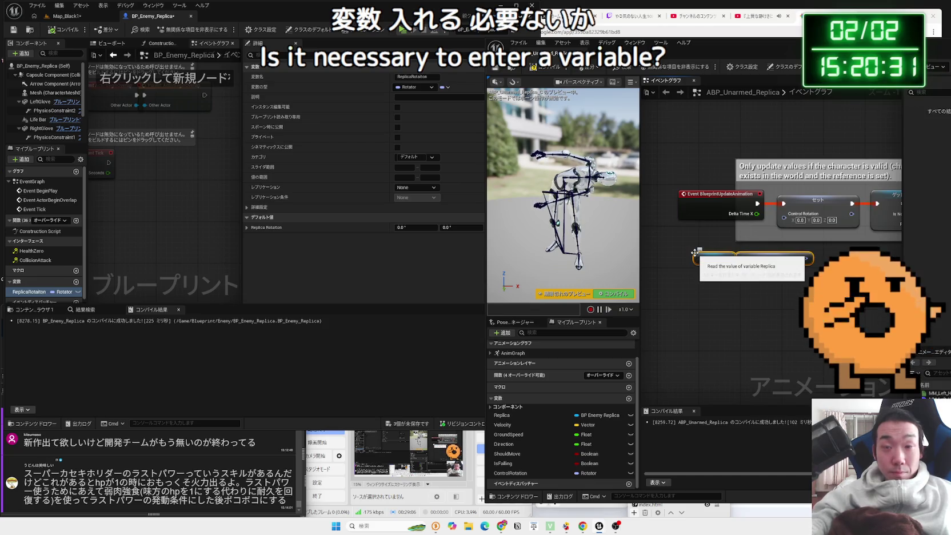
pyautogui.press('Delete')
# - Delete the Set ControlRotation node and shift the update animation event right
pyautogui.click(838, 197)
pyautogui.press('Delete')
pyautogui.moveTo(729, 199); pyautogui.dragTo(790, 198)
pyautogui.moveTo(886, 207); pyautogui.dragTo(883, 206)
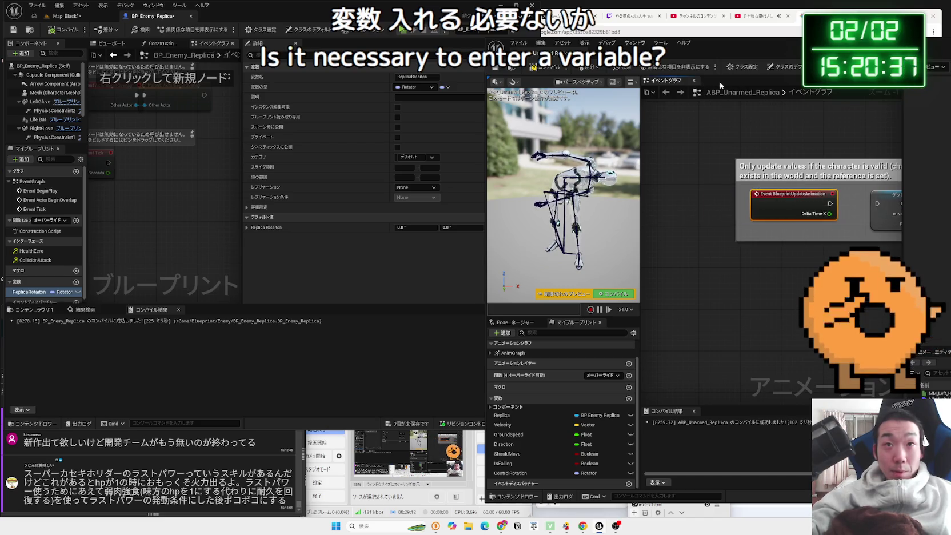
# - In the AnimGraph, add a Replica getter wired to a Get ReplicaRotation node
pyautogui.doubleClick(513, 353)
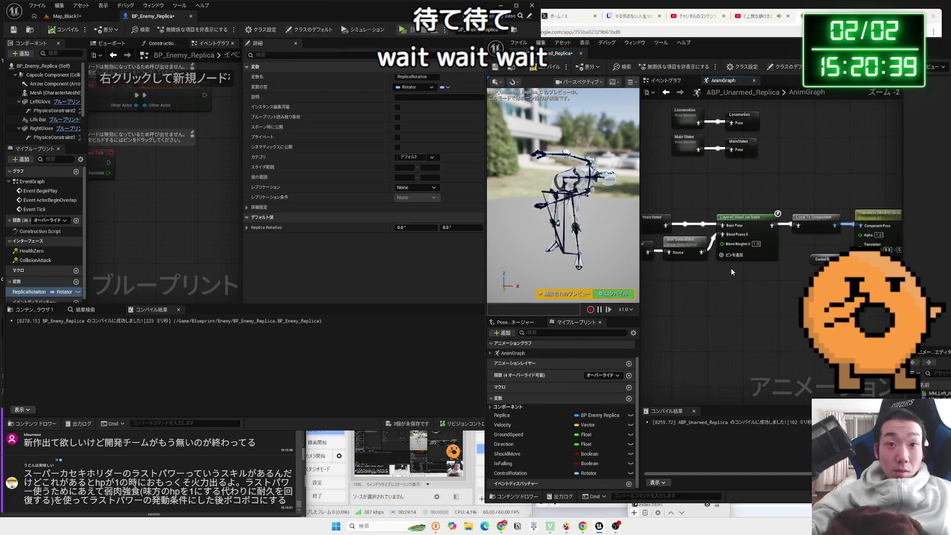
pyautogui.scroll(2, 731, 268)
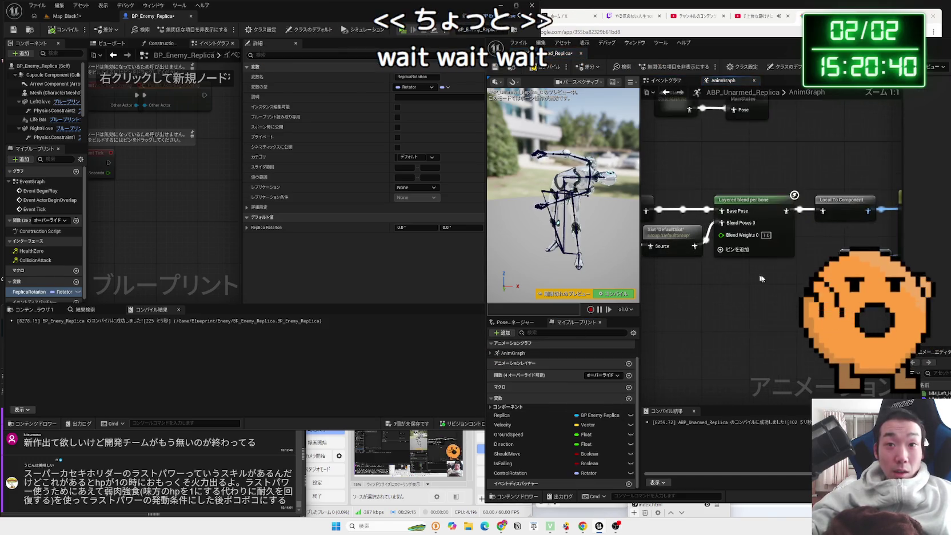
pyautogui.rightClick(705, 320)
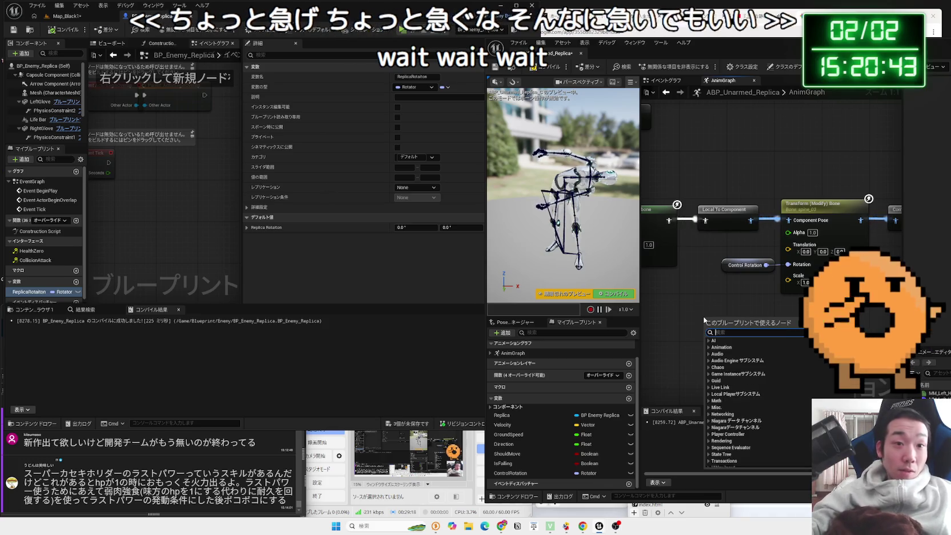
pyautogui.moveTo(502, 415)
pyautogui.mouseDown()
pyautogui.moveTo(719, 323)
pyautogui.moveTo(787, 318)
pyautogui.mouseUp()
pyautogui.click(709, 326)
pyautogui.write('rep')
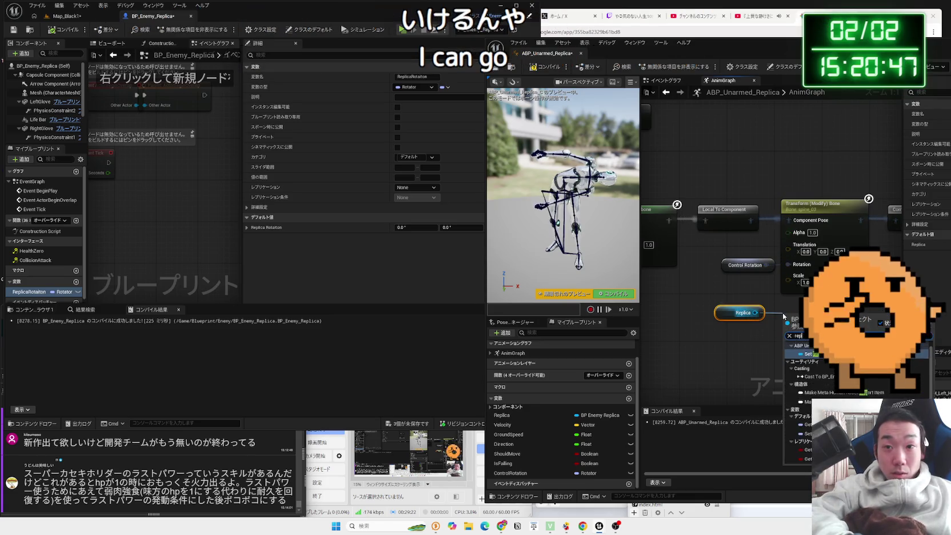
pyautogui.click(808, 411)
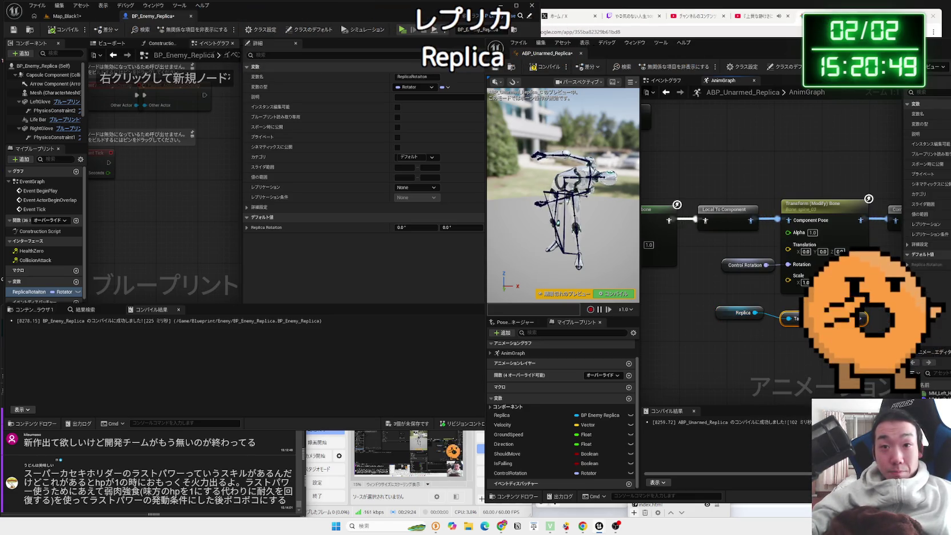
# - Delete the Control Rotation getter, compile, and move the Replica nodes up-left
pyautogui.click(738, 266)
pyautogui.press('Delete')
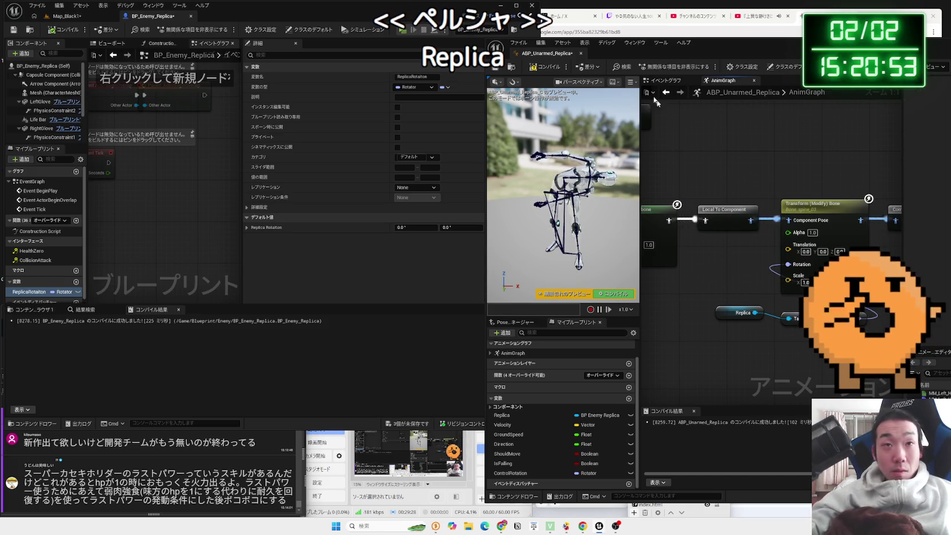
pyautogui.press('F7')
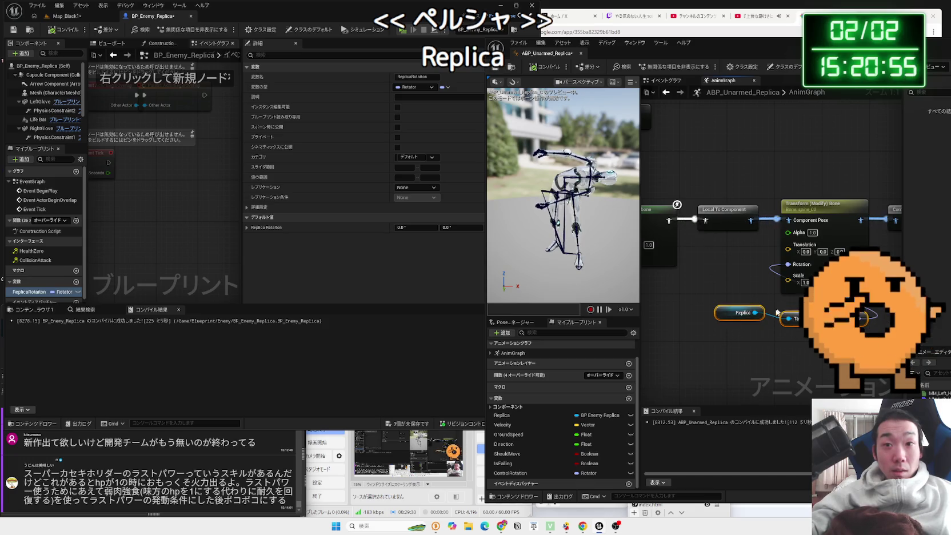
pyautogui.moveTo(774, 323); pyautogui.dragTo(768, 323)
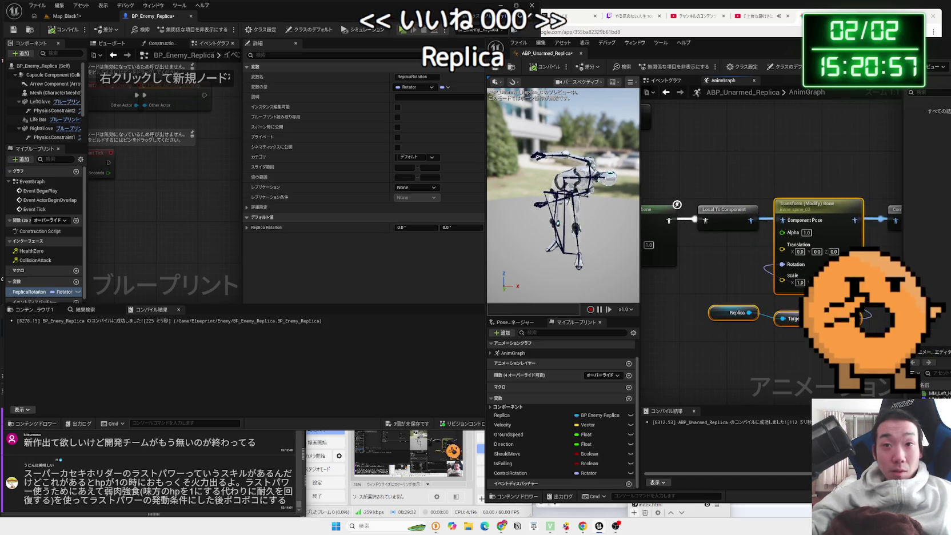
pyautogui.click(778, 340)
pyautogui.moveTo(809, 349)
pyautogui.mouseDown()
pyautogui.moveTo(743, 309)
pyautogui.moveTo(684, 300)
pyautogui.mouseUp()
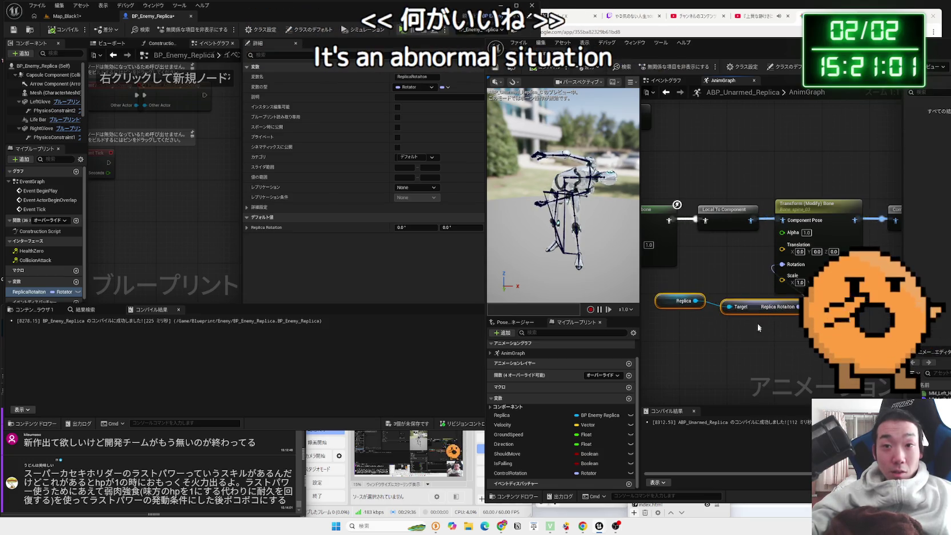
pyautogui.click(668, 183)
pyautogui.moveTo(668, 184); pyautogui.dragTo(694, 182)
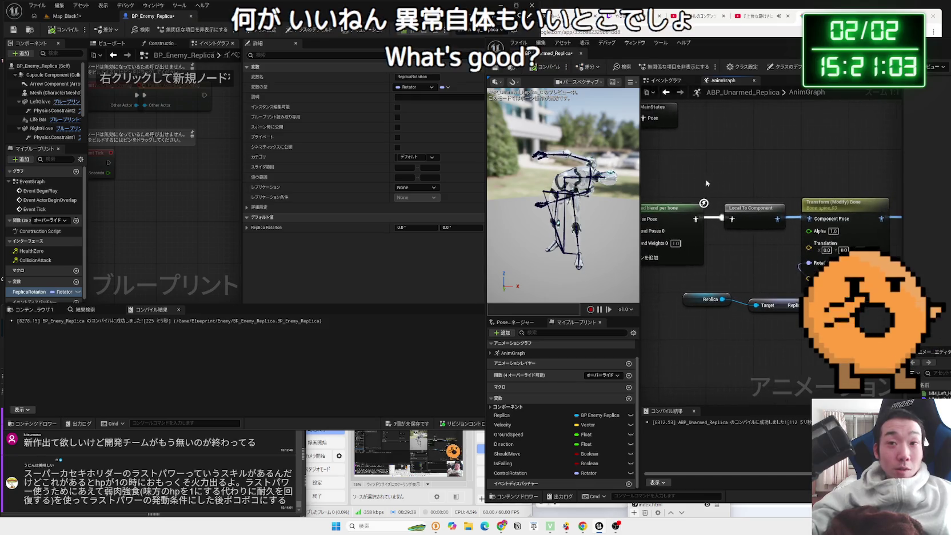
# - Set ReplicaRotation's default pitch (Y) to 70 and recompile
pyautogui.click(36, 294)
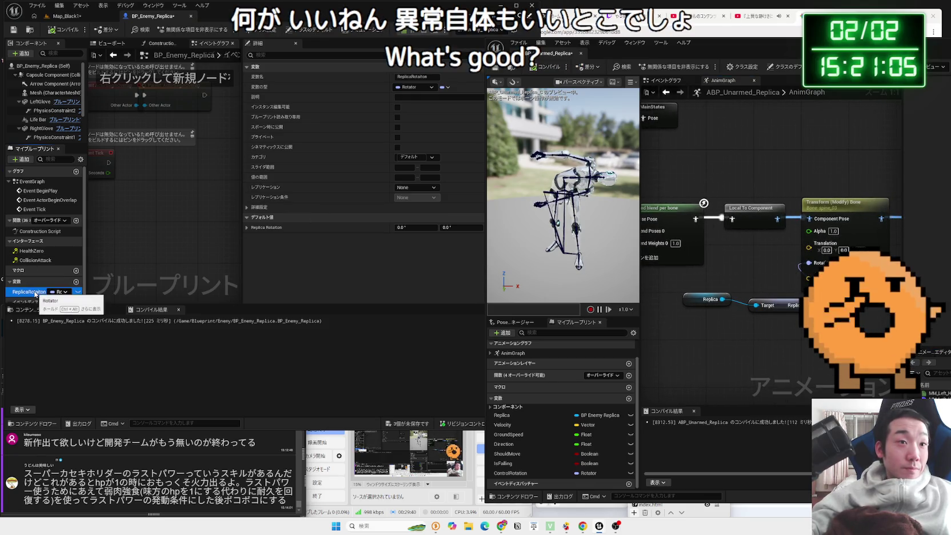
pyautogui.click(411, 228)
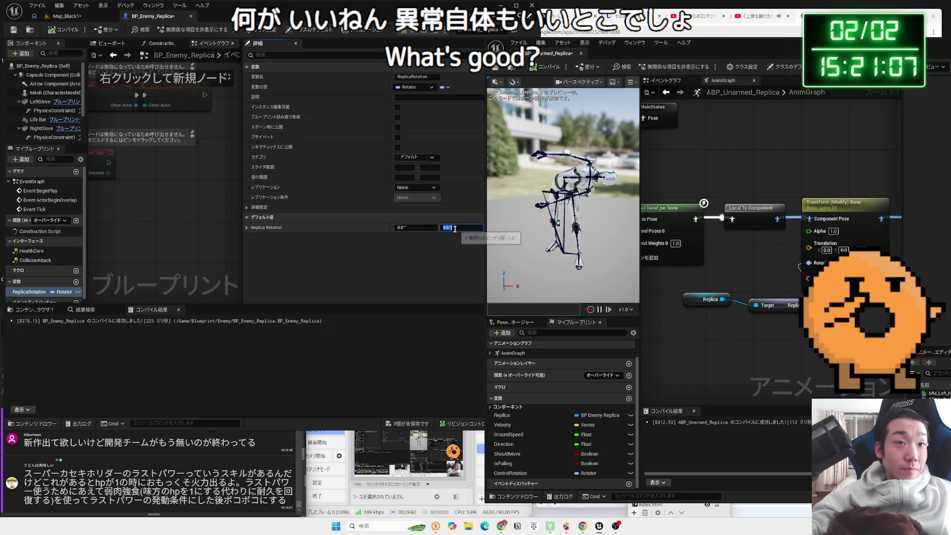
pyautogui.write('7')
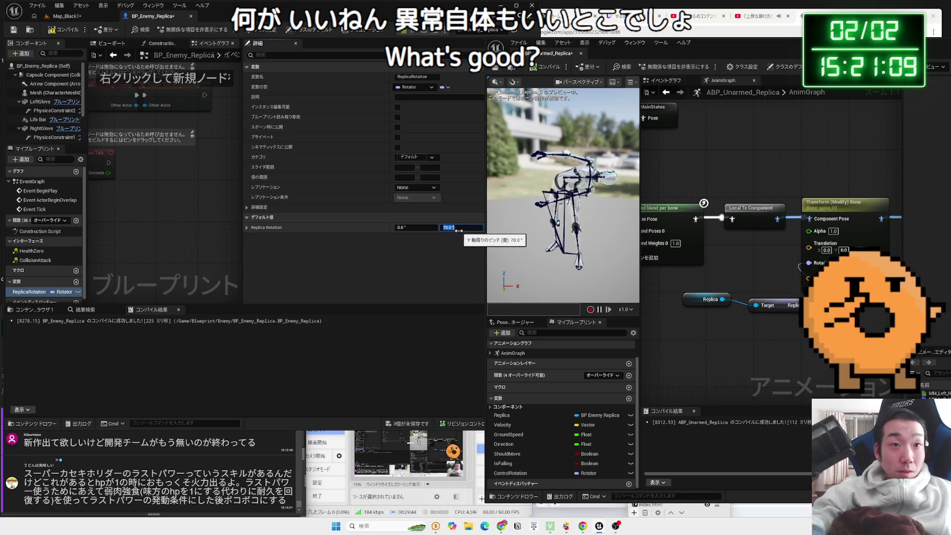
pyautogui.press('Return')
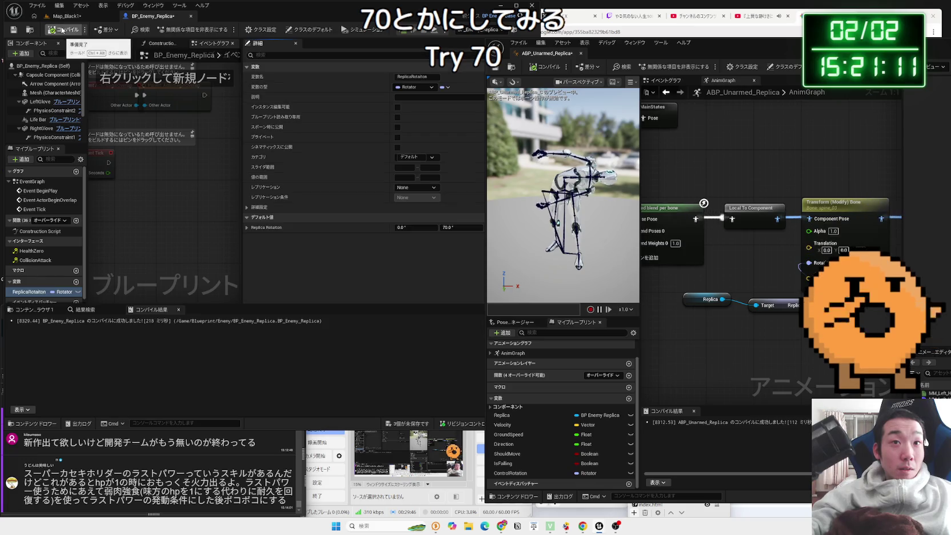
pyautogui.click(546, 67)
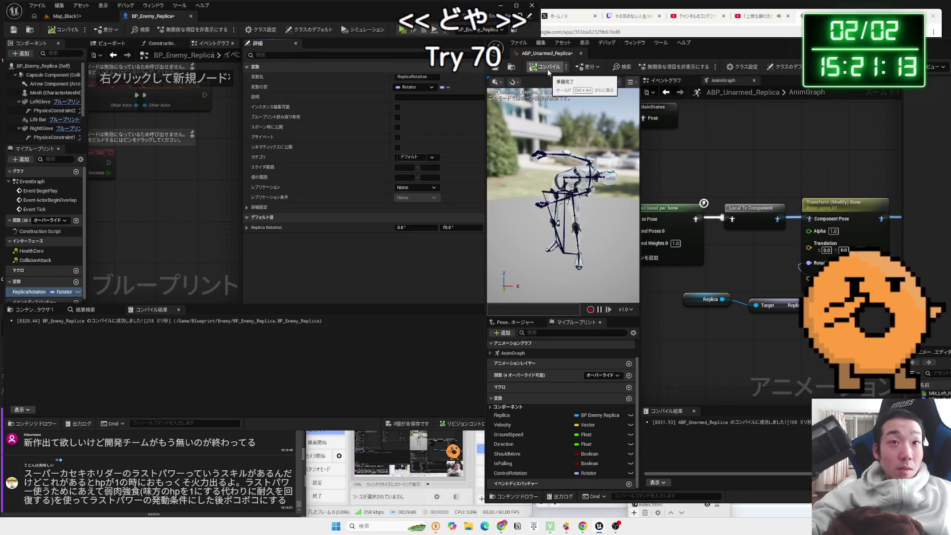
# - Select the Replica node in the AnimGraph
pyautogui.moveTo(707, 285); pyautogui.dragTo(777, 309)
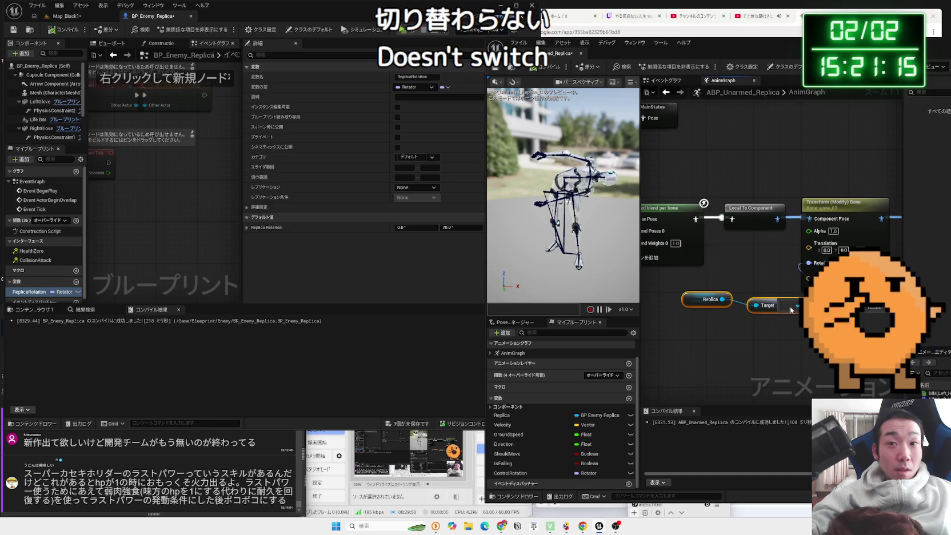
pyautogui.click(689, 297)
pyautogui.moveTo(683, 49); pyautogui.dragTo(459, 18)
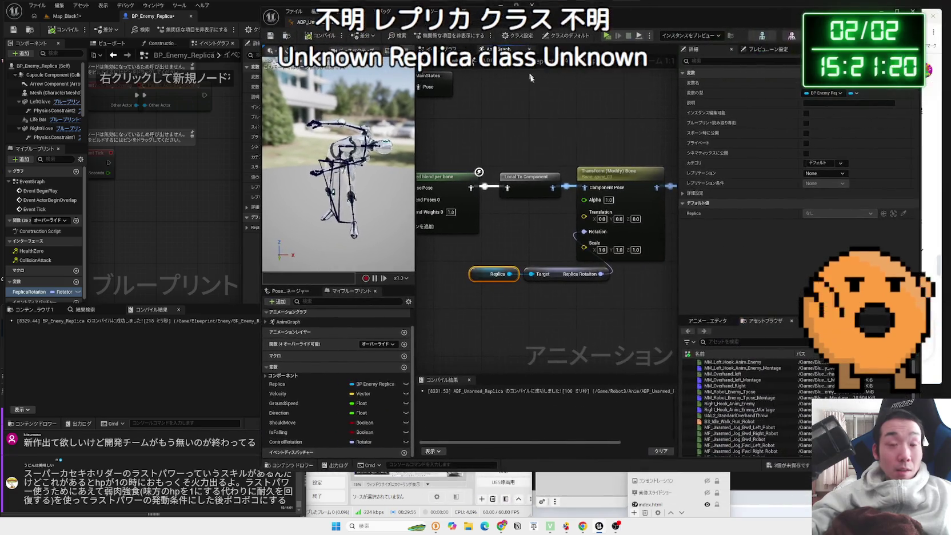
# - Move the Replica and Target nodes left together in the AnimGraph
pyautogui.keyDown('ctrl'); pyautogui.click(543, 273); pyautogui.keyUp('ctrl')
pyautogui.moveTo(543, 274); pyautogui.dragTo(496, 274)
pyautogui.click(505, 301)
pyautogui.moveTo(439, 285); pyautogui.dragTo(484, 286)
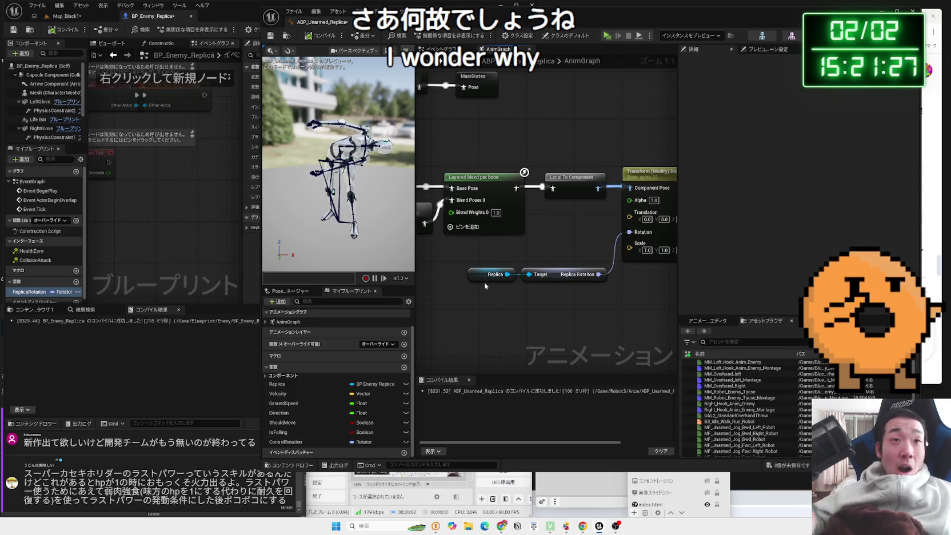
# - Check the Event Graph's Set Velocity and Should Move sections
pyautogui.click(444, 48)
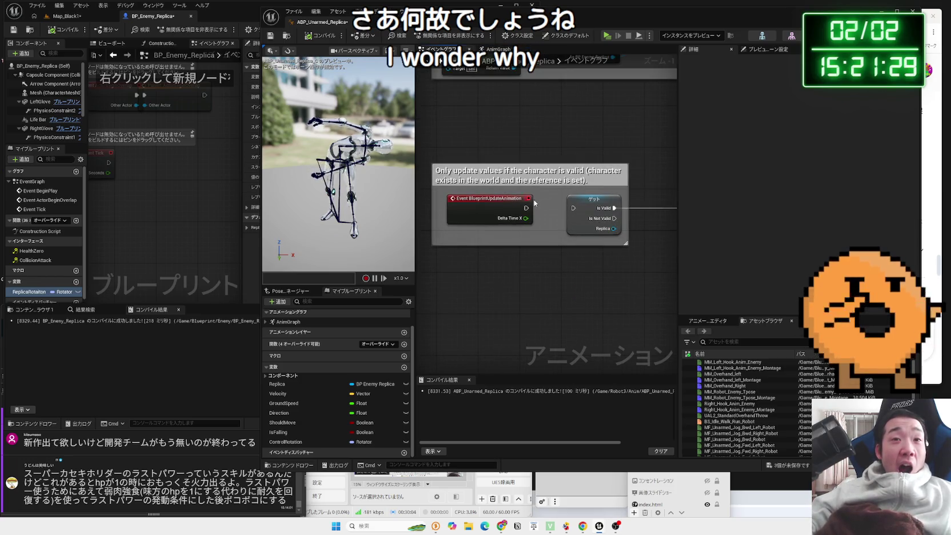
pyautogui.scroll(-1, 438, 217)
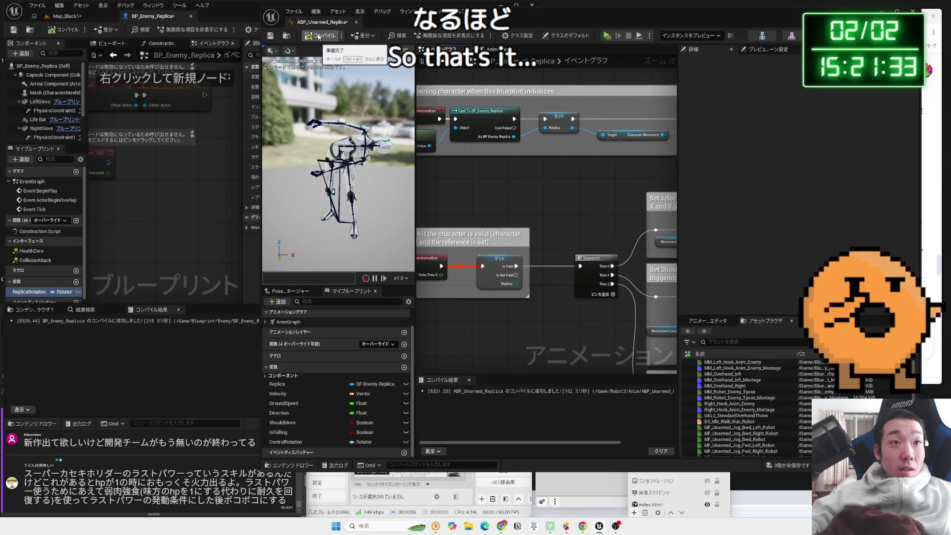
pyautogui.moveTo(592, 197)
pyautogui.mouseDown()
pyautogui.moveTo(507, 188)
pyautogui.moveTo(578, 140)
pyautogui.mouseUp()
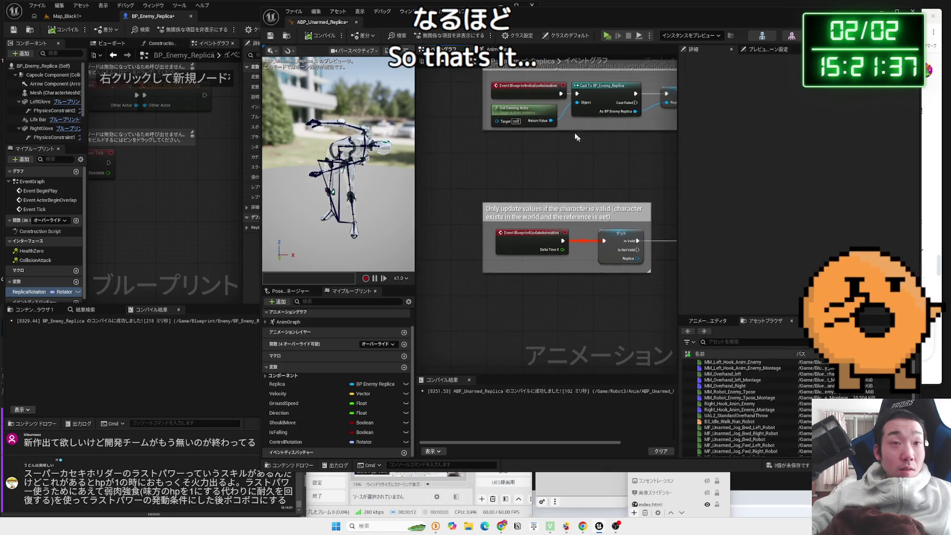
# - Inspect the Replica variable's properties in the AnimGraph, then bring up Map_Black1
pyautogui.click(492, 49)
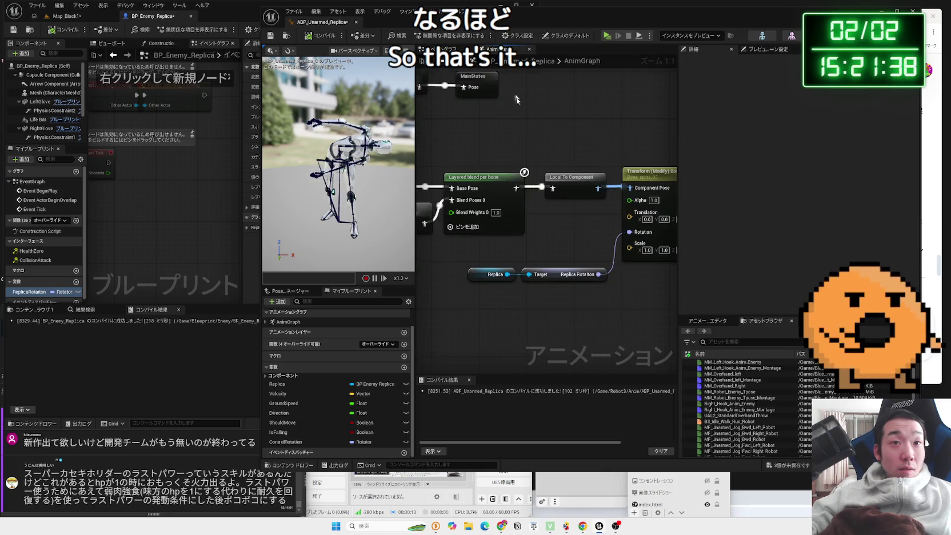
pyautogui.click(483, 276)
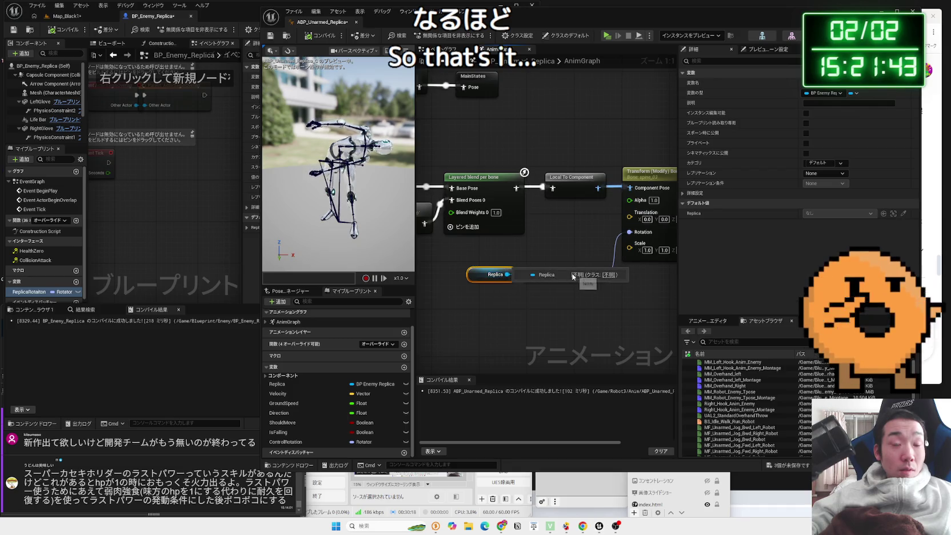
pyautogui.click(509, 130)
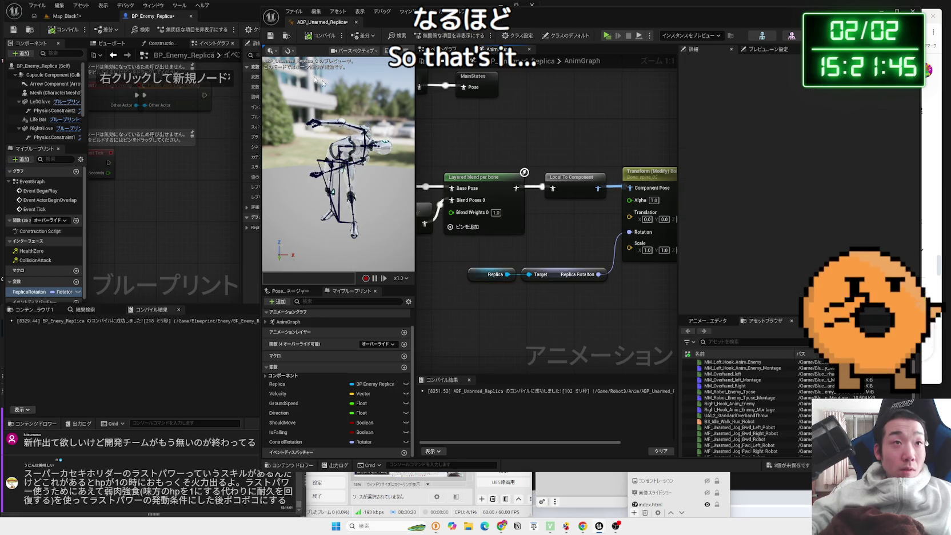
pyautogui.click(66, 18)
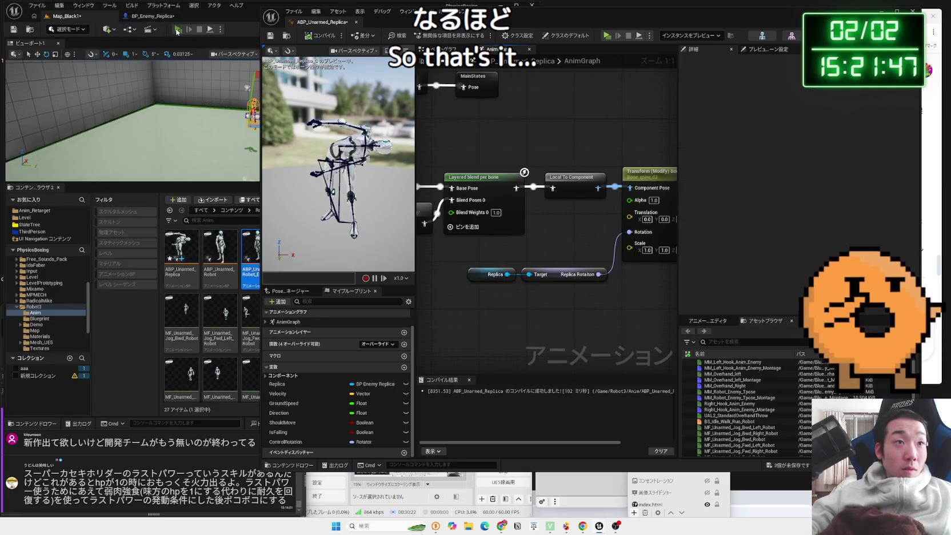
# - Play-test the level with the 70° pitch and return to BP_Enemy_Replica's defaults
pyautogui.click(177, 29)
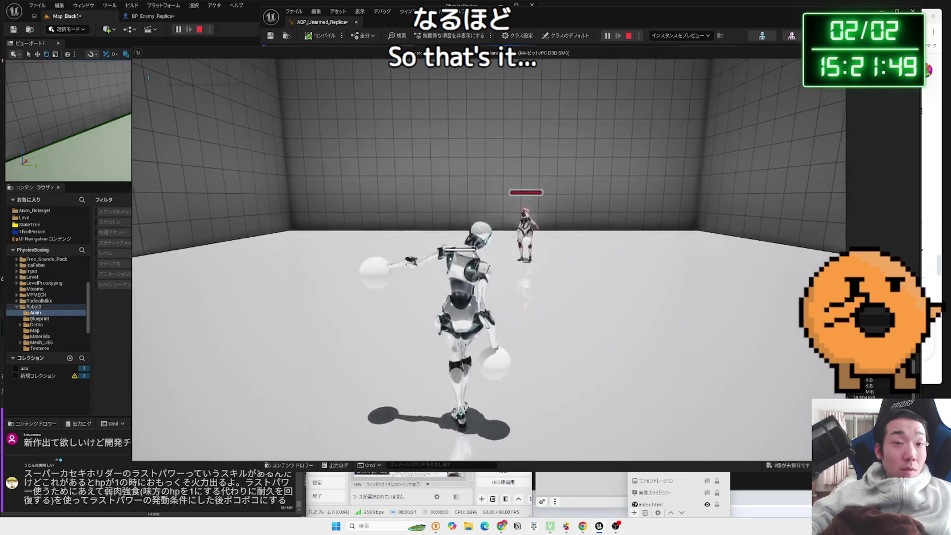
pyautogui.press('Escape')
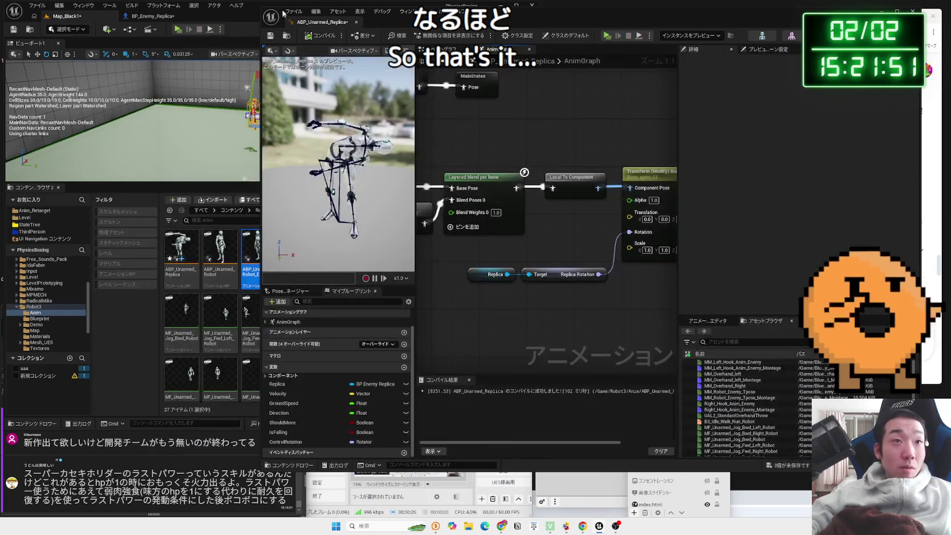
pyautogui.click(150, 16)
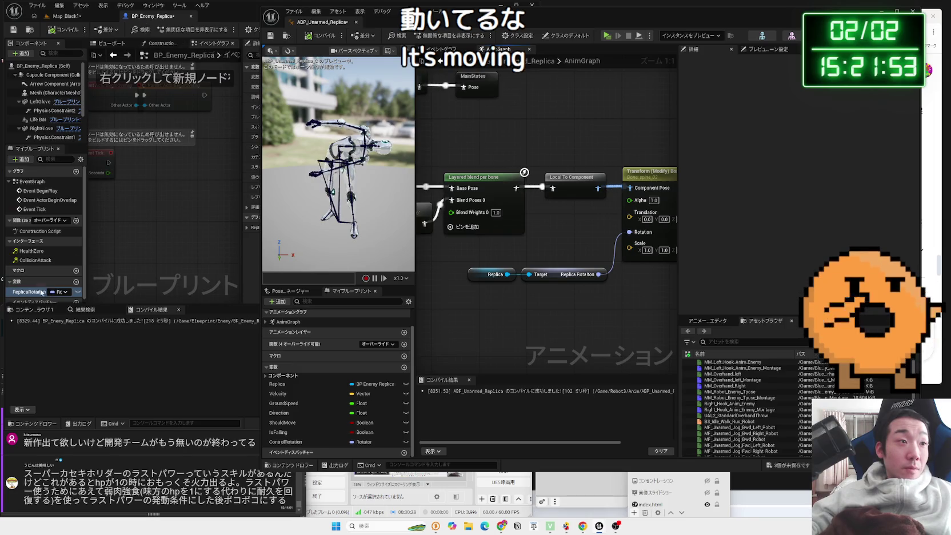
pyautogui.moveTo(491, 21); pyautogui.dragTo(754, 48)
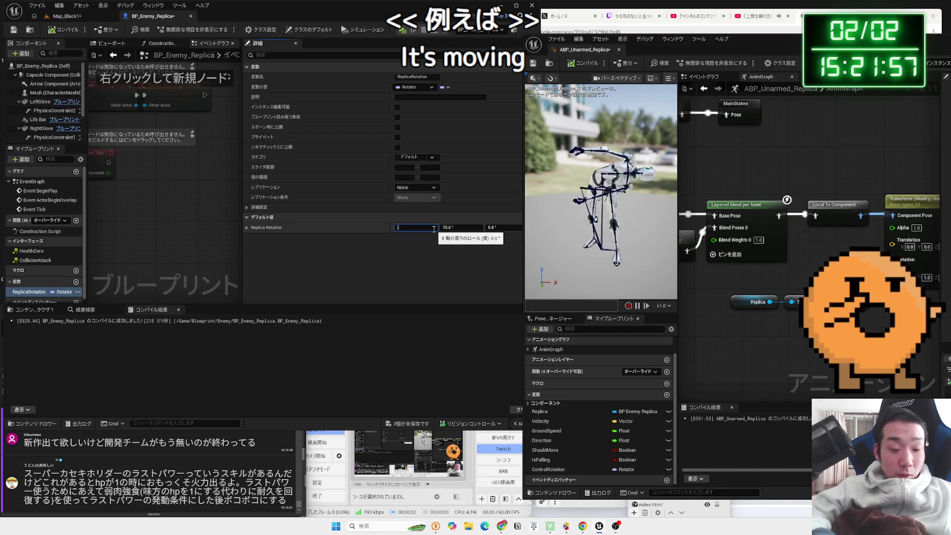
# - Set ReplicaRotation to X 180 and Y 0, then play-test it
pyautogui.write('180')
pyautogui.click(452, 228)
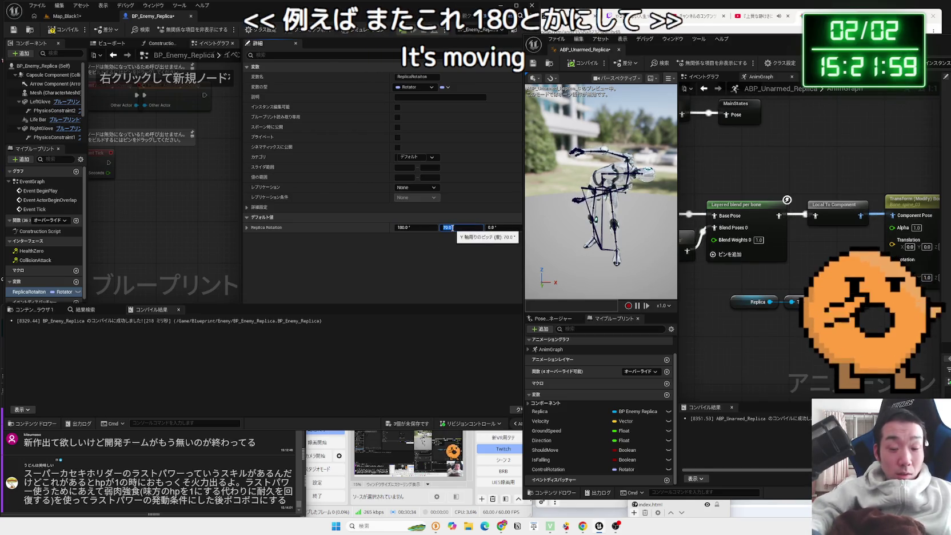
pyautogui.write('0')
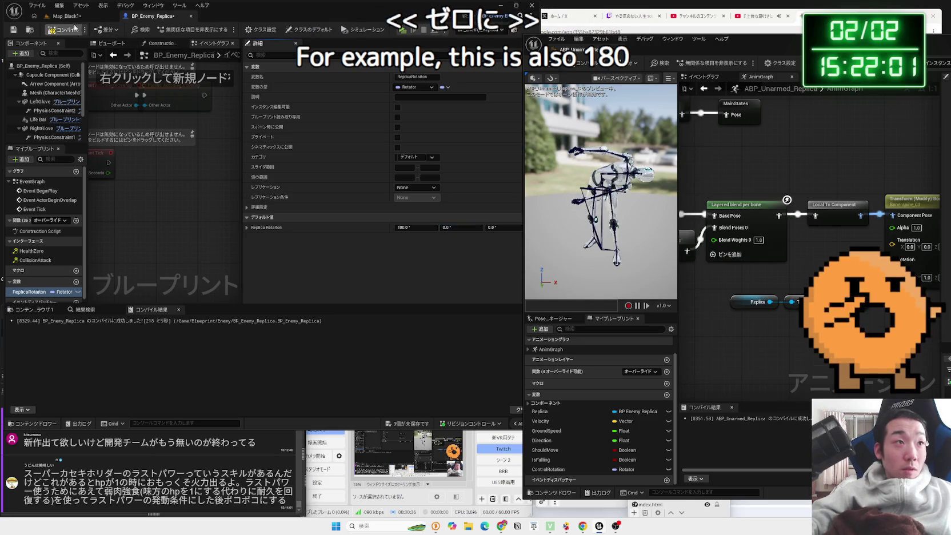
pyautogui.click(83, 18)
pyautogui.click(178, 29)
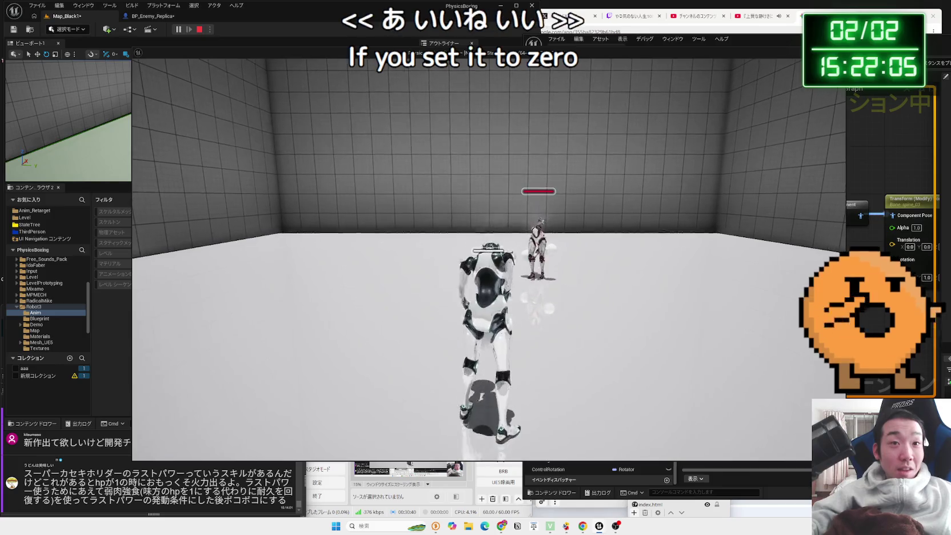
pyautogui.press('Escape')
# - Reset the roll to 0 and play-test the enemy again
pyautogui.click(149, 16)
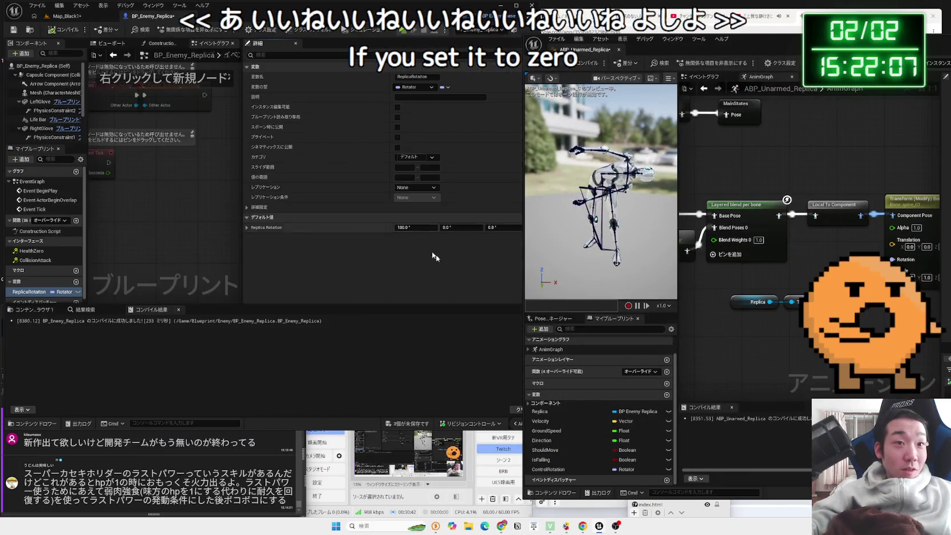
pyautogui.click(418, 228)
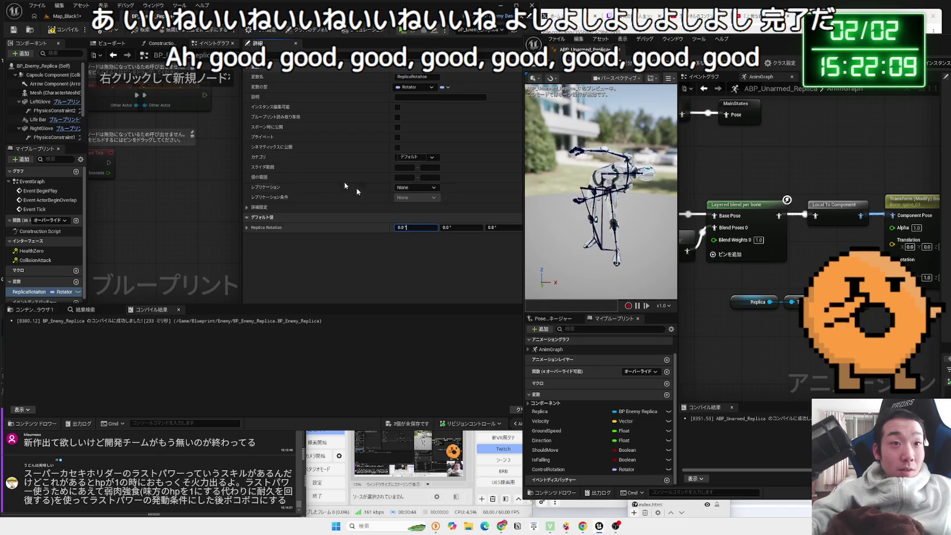
pyautogui.press('Return')
pyautogui.click(73, 17)
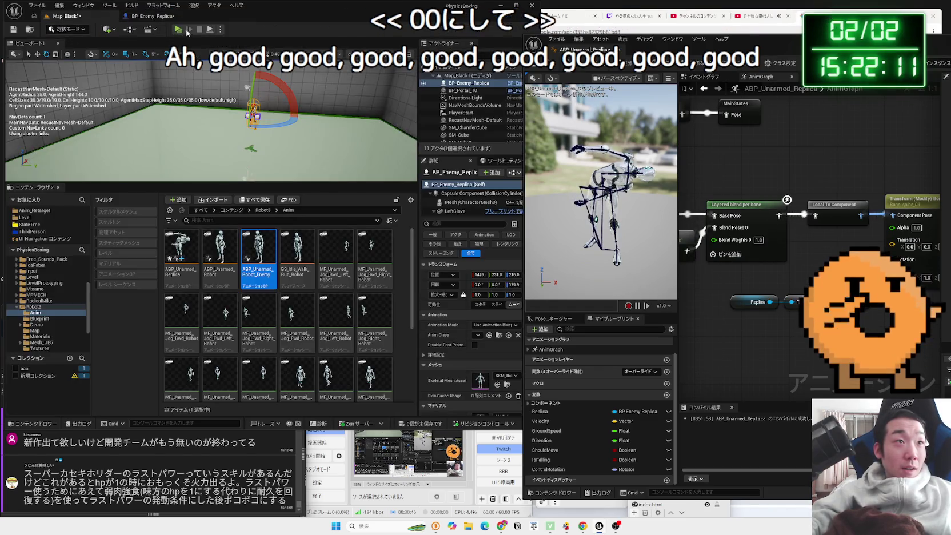
pyautogui.click(178, 29)
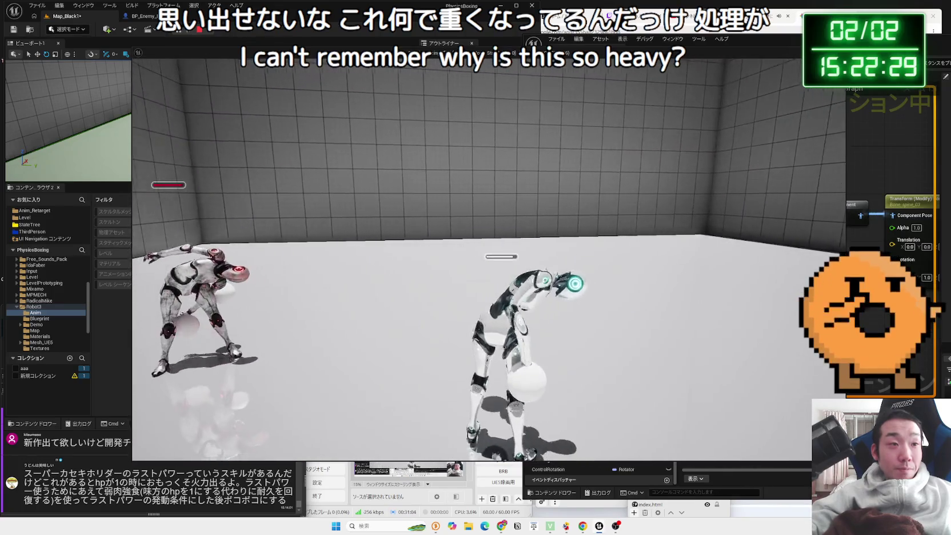
pyautogui.press('Escape')
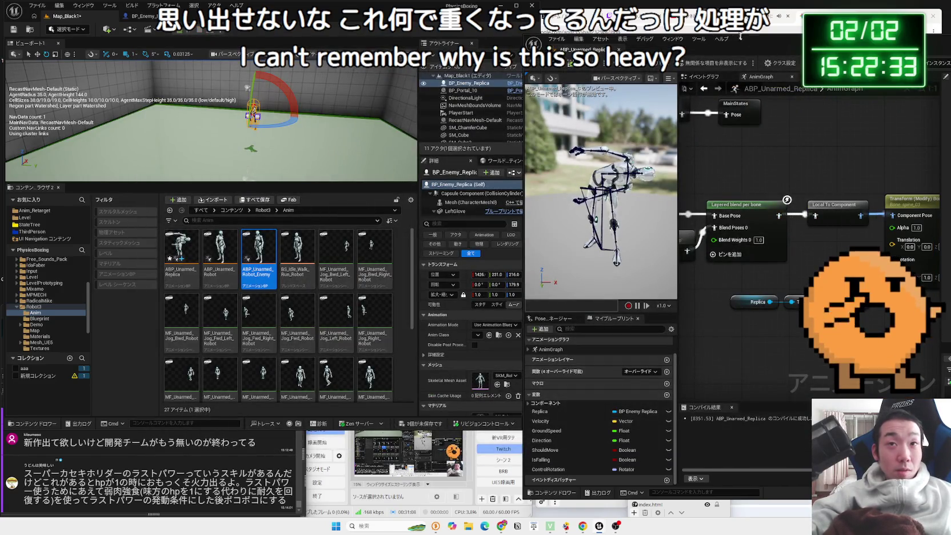
pyautogui.moveTo(739, 35); pyautogui.dragTo(473, 30)
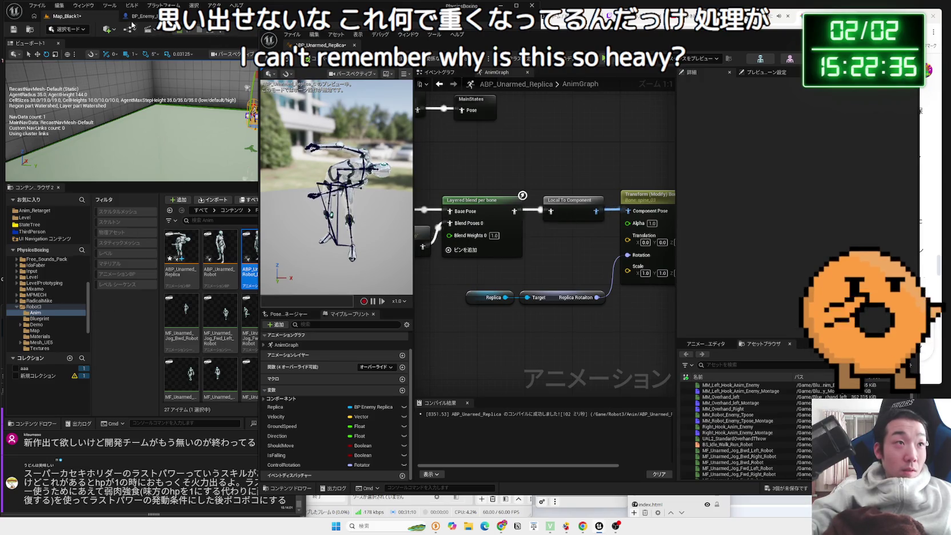
pyautogui.click(140, 16)
pyautogui.moveTo(474, 30)
pyautogui.mouseDown()
pyautogui.moveTo(708, 31)
pyautogui.moveTo(774, 63)
pyautogui.mouseUp()
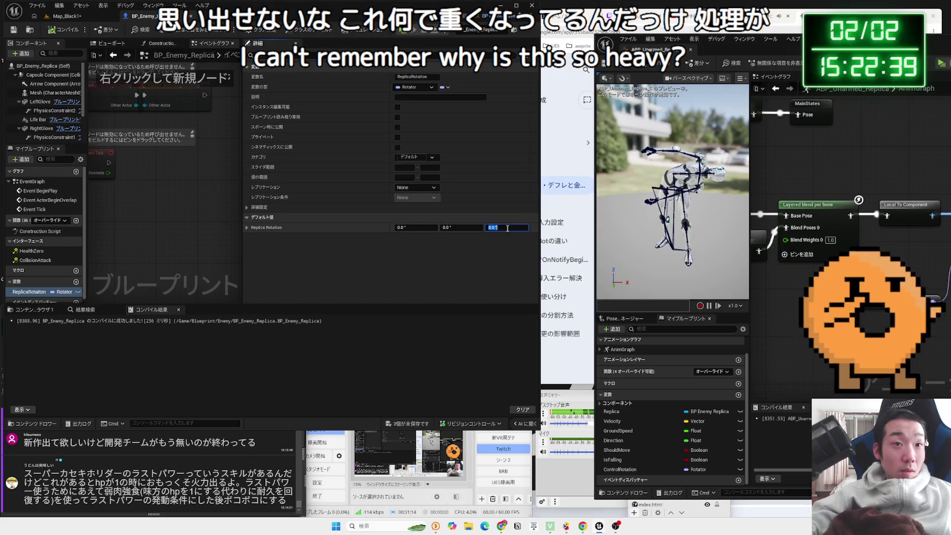
# - Commit a 70° yaw, then open ABP_Unarmed_Robot to read its rotation values
pyautogui.write('70')
pyautogui.press('Return')
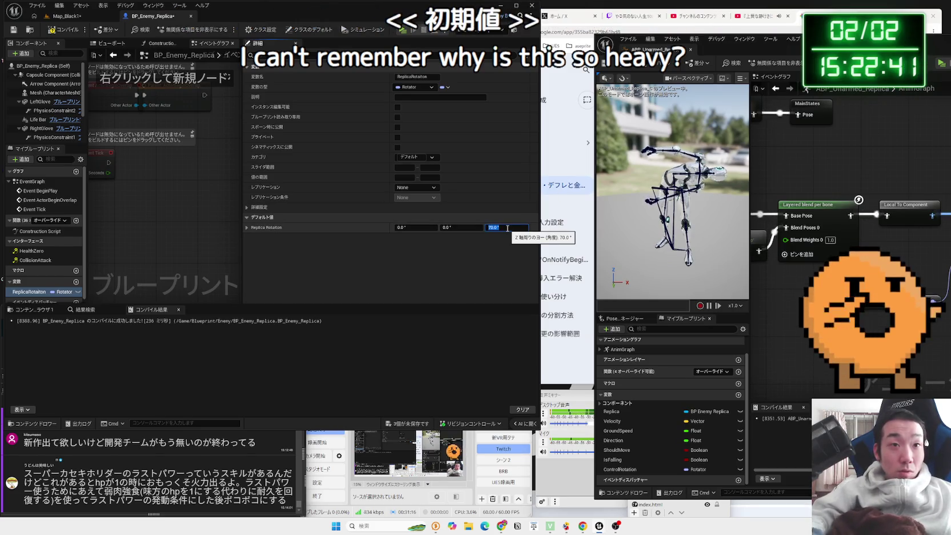
pyautogui.moveTo(760, 50)
pyautogui.mouseDown()
pyautogui.moveTo(311, 46)
pyautogui.moveTo(639, 40)
pyautogui.mouseUp()
pyautogui.click(53, 16)
pyautogui.click(184, 260)
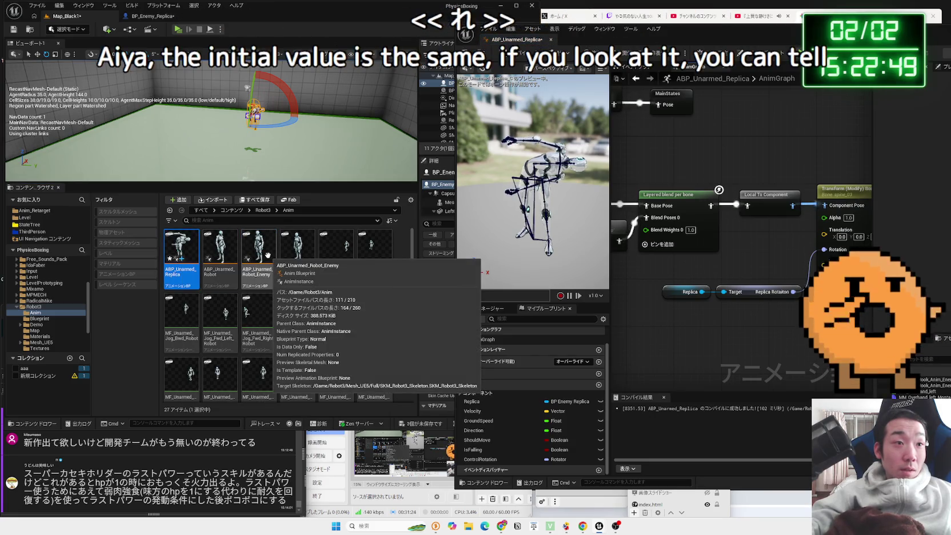
pyautogui.click(223, 253)
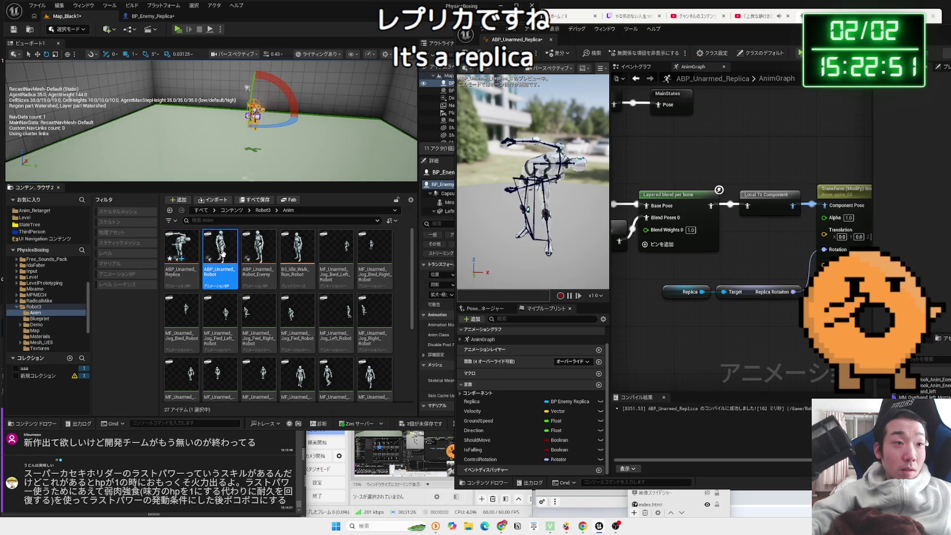
pyautogui.doubleClick(224, 258)
pyautogui.moveTo(385, 238); pyautogui.dragTo(242, 181)
pyautogui.scroll(2, 242, 182)
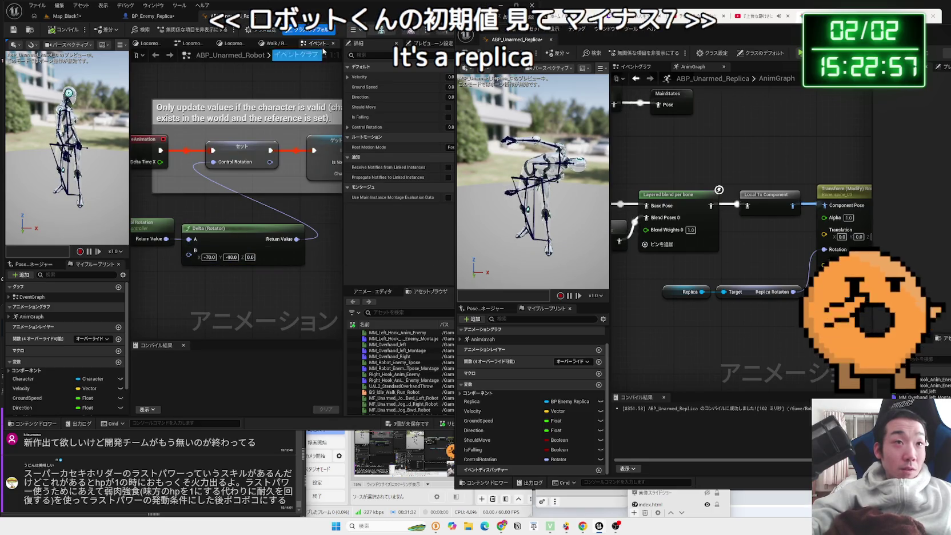
# - Enter -70 as the first Replica Rotation default in BP_Enemy_Replica
pyautogui.click(150, 16)
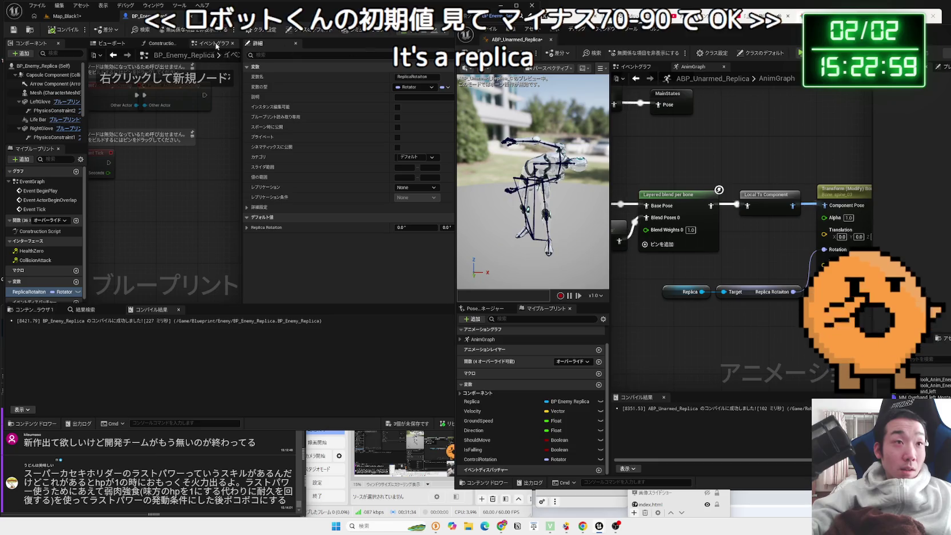
pyautogui.click(416, 228)
pyautogui.write('-')
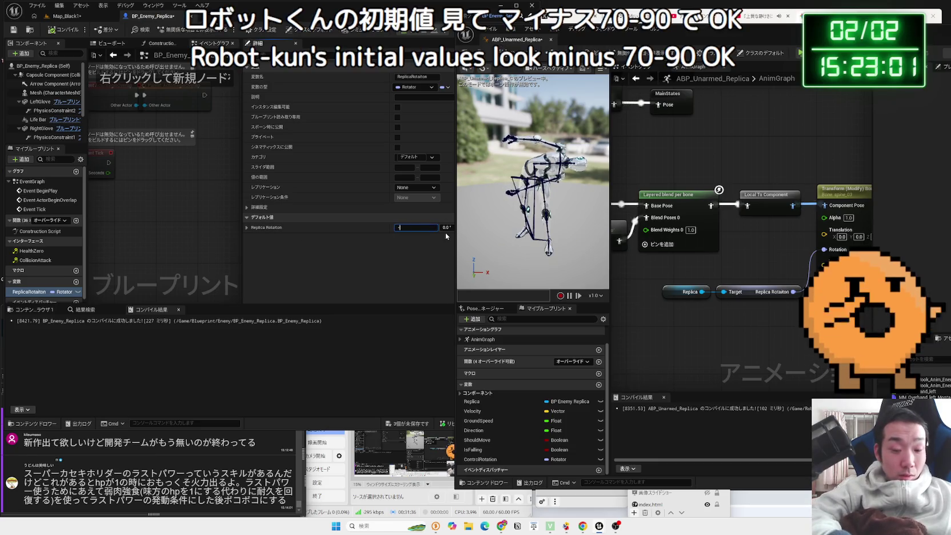
pyautogui.write('70')
pyautogui.press('Tab')
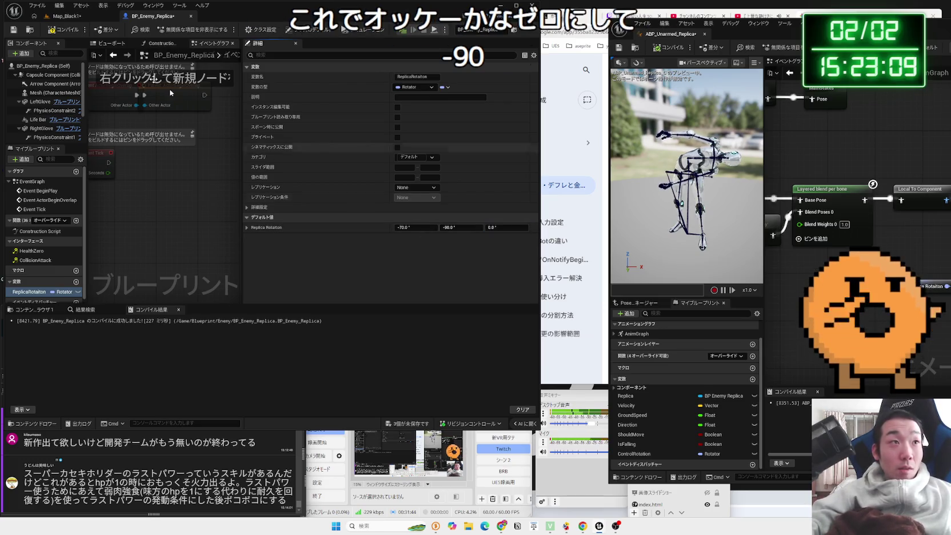
pyautogui.click(65, 16)
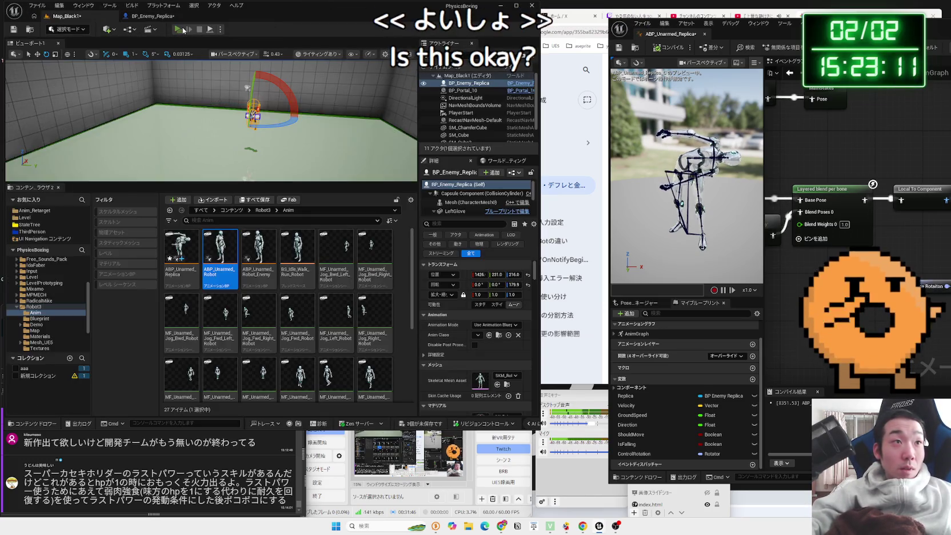
# - Play-test the enemy twice in Map_Black1 with the current rotation
pyautogui.click(183, 30)
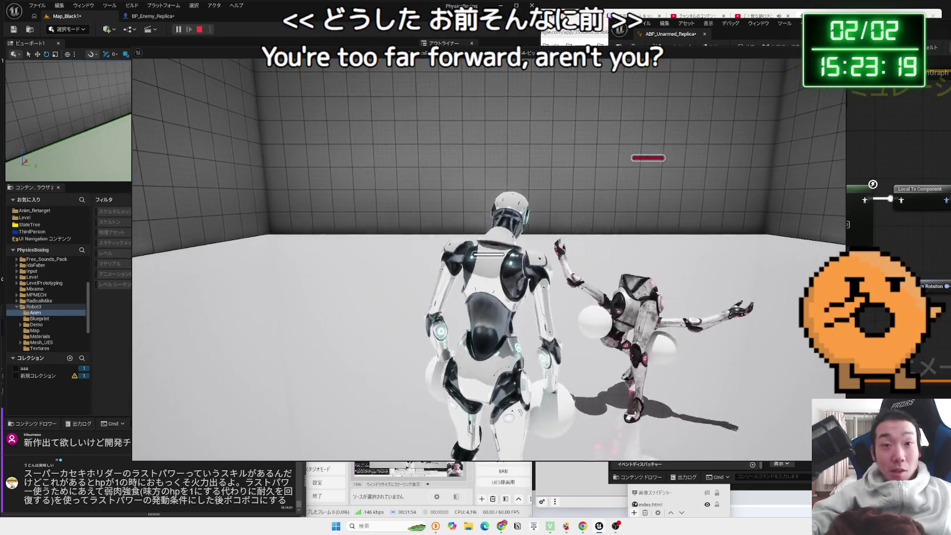
pyautogui.press('Escape')
pyautogui.click(189, 16)
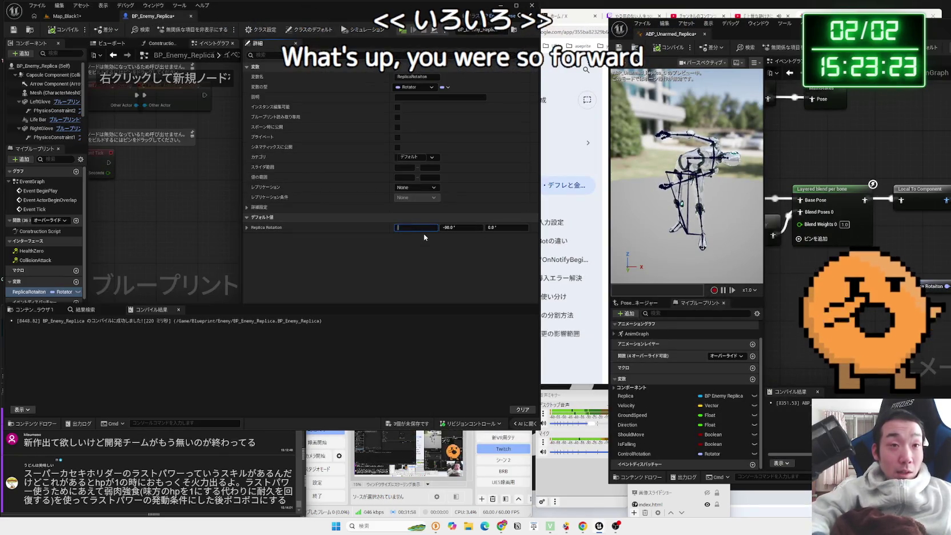
pyautogui.click(66, 16)
pyautogui.click(176, 29)
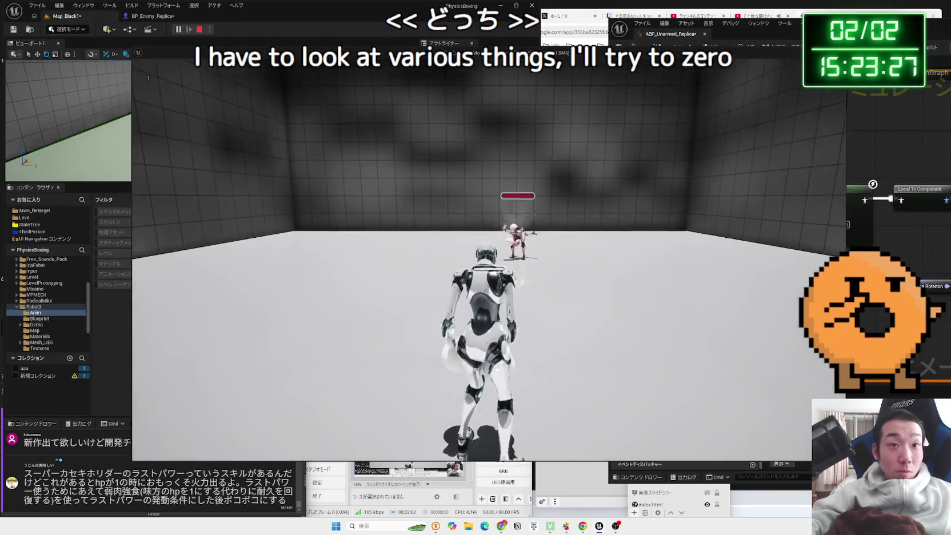
pyautogui.press('Escape')
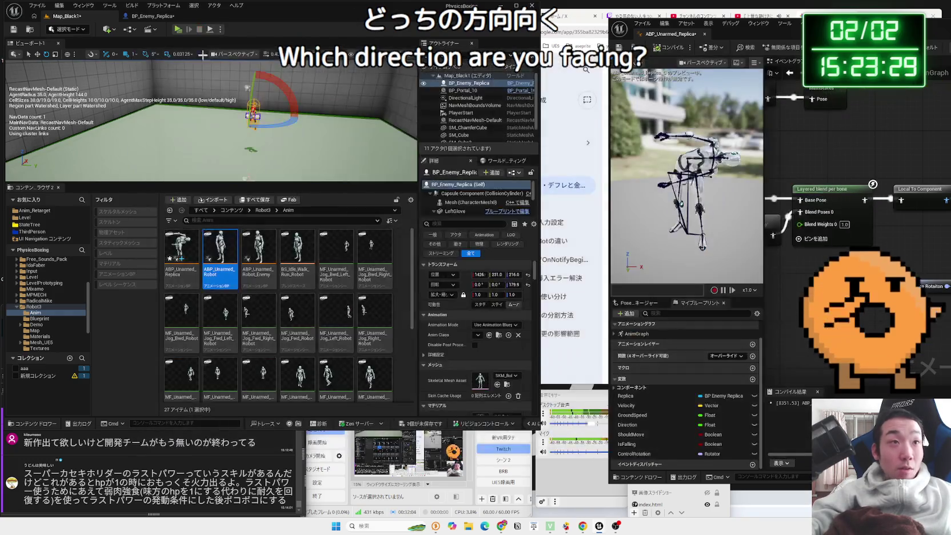
pyautogui.click(141, 19)
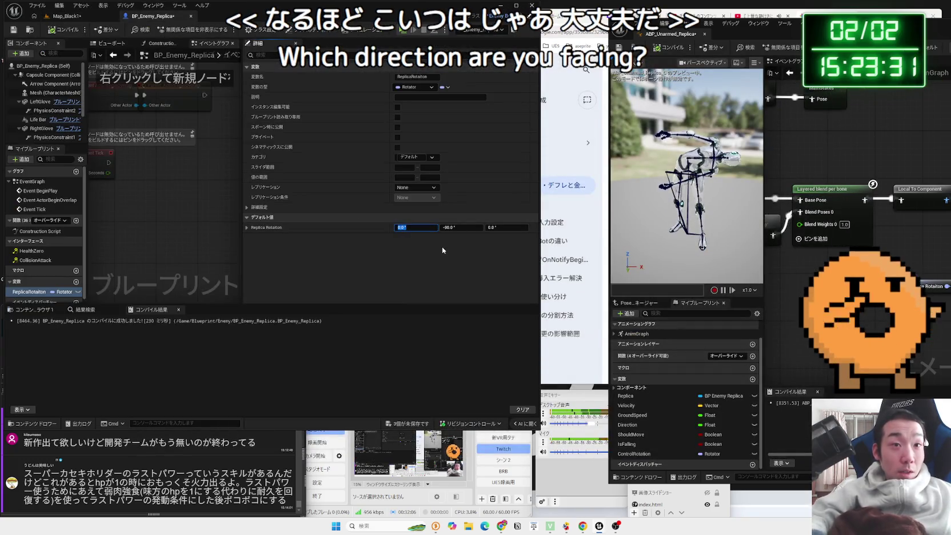
# - Set the first rotation value to -70 and play-test the enemy
pyautogui.write('-70')
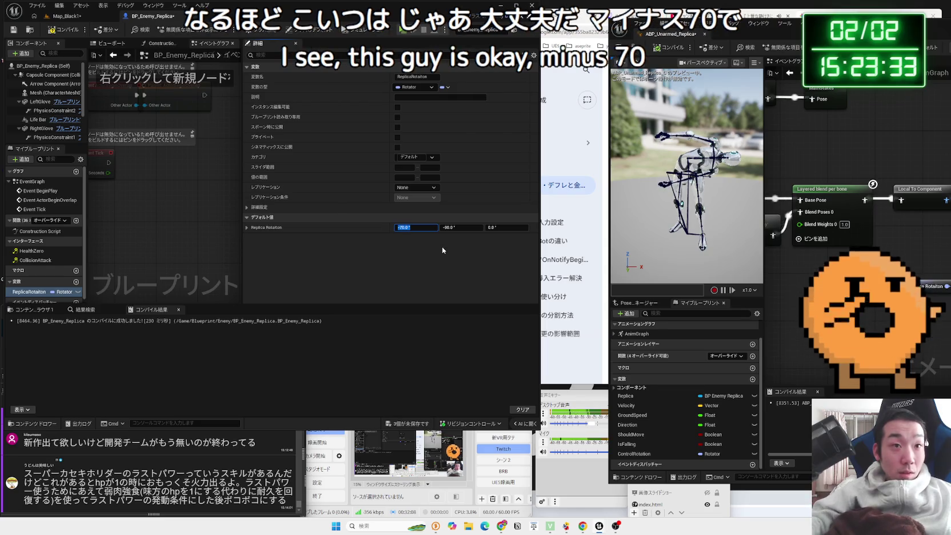
pyautogui.press('Return')
pyautogui.click(460, 227)
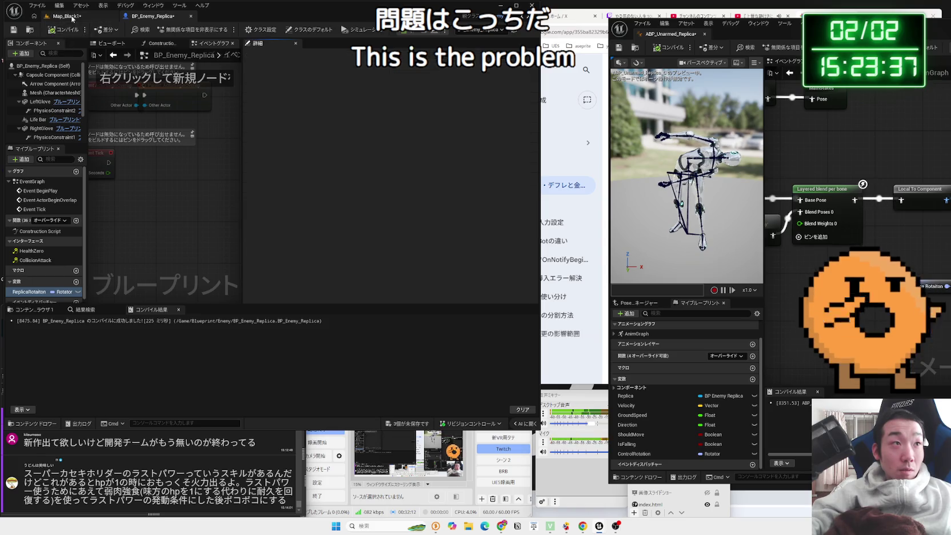
pyautogui.click(65, 16)
pyautogui.click(179, 29)
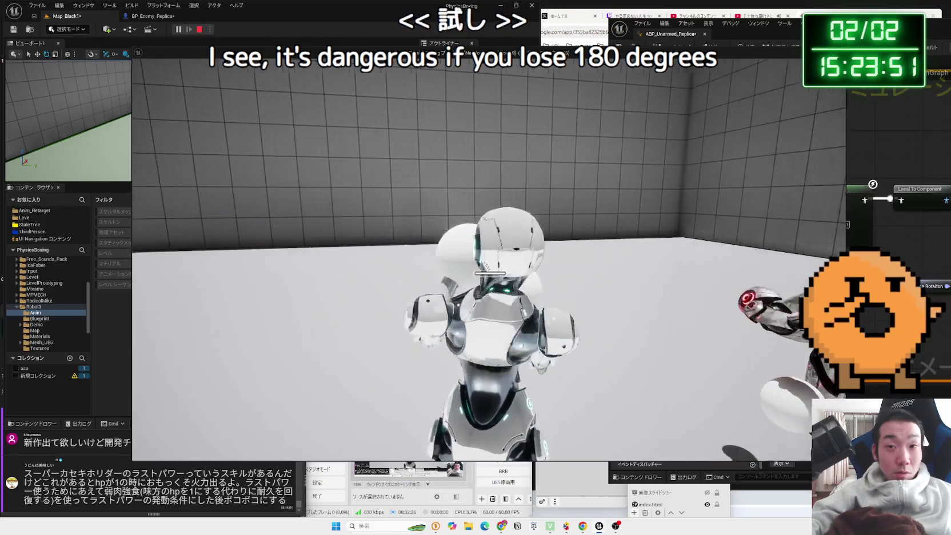
pyautogui.press('Escape')
# - Commit -45 as the second rotation value and play-test the enemy
pyautogui.click(152, 16)
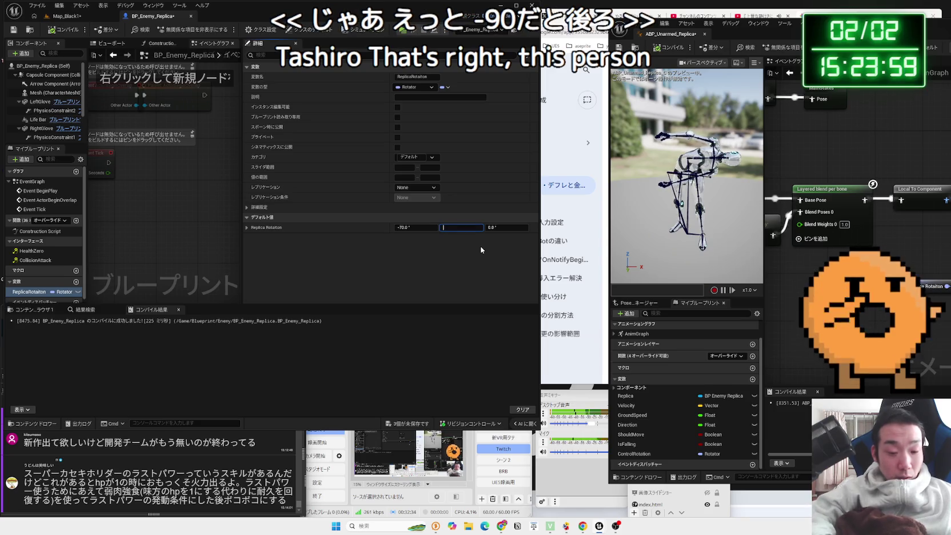
pyautogui.write('-90')
pyautogui.press('Return')
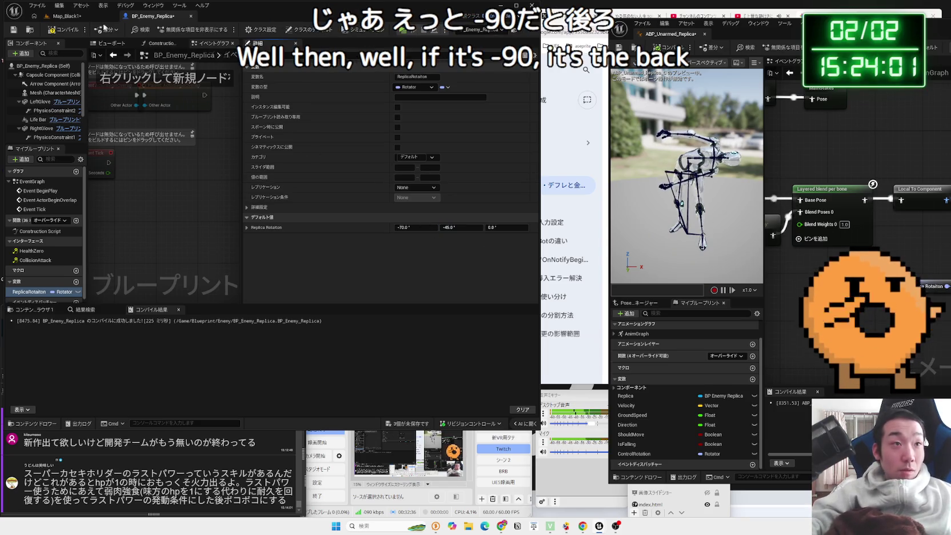
pyautogui.click(75, 17)
pyautogui.click(177, 29)
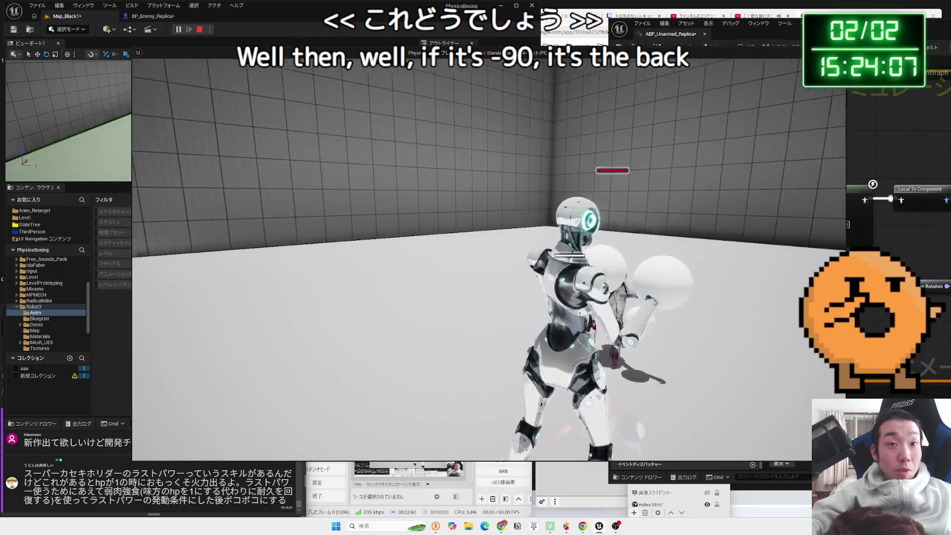
pyautogui.press('Escape')
pyautogui.click(151, 16)
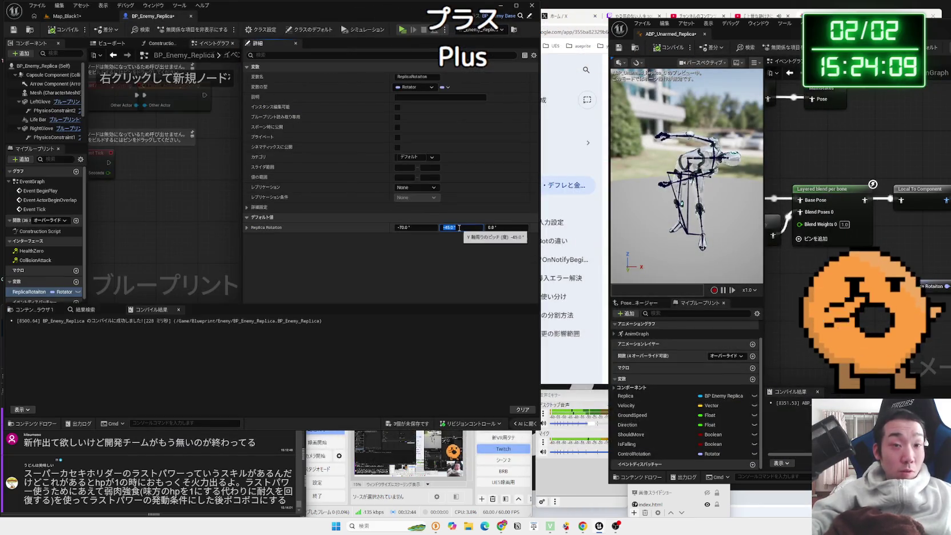
pyautogui.click(73, 19)
# - Play-test the enemy with the second value at 90, then move to the third value
pyautogui.click(178, 29)
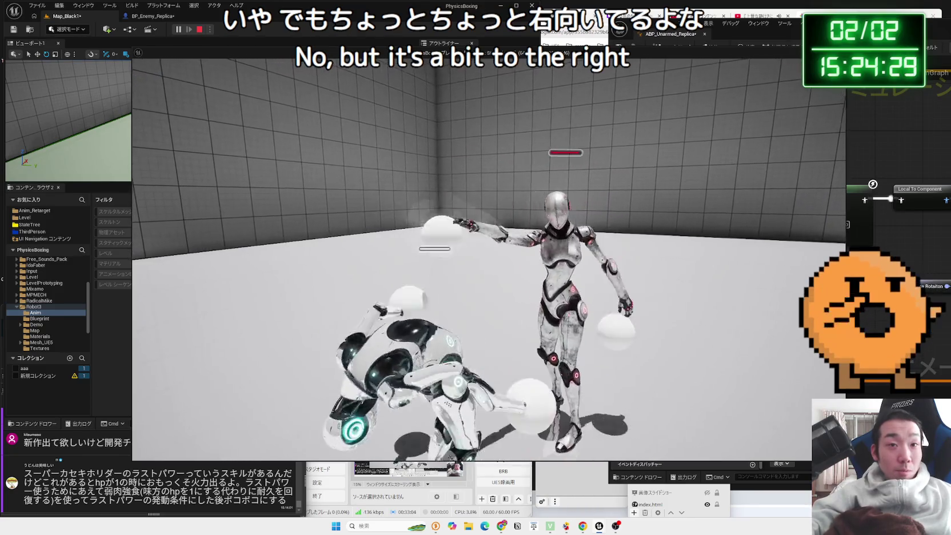
pyautogui.press('Escape')
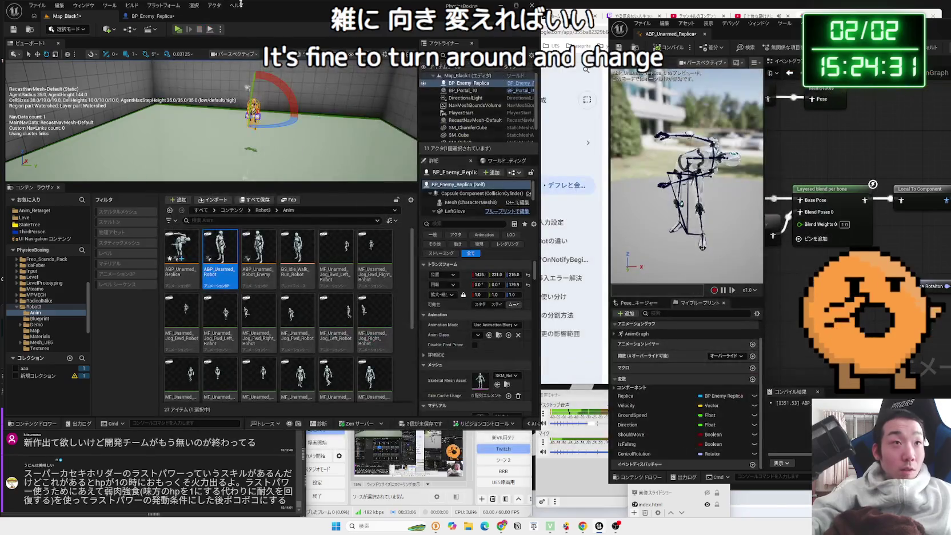
pyautogui.click(150, 20)
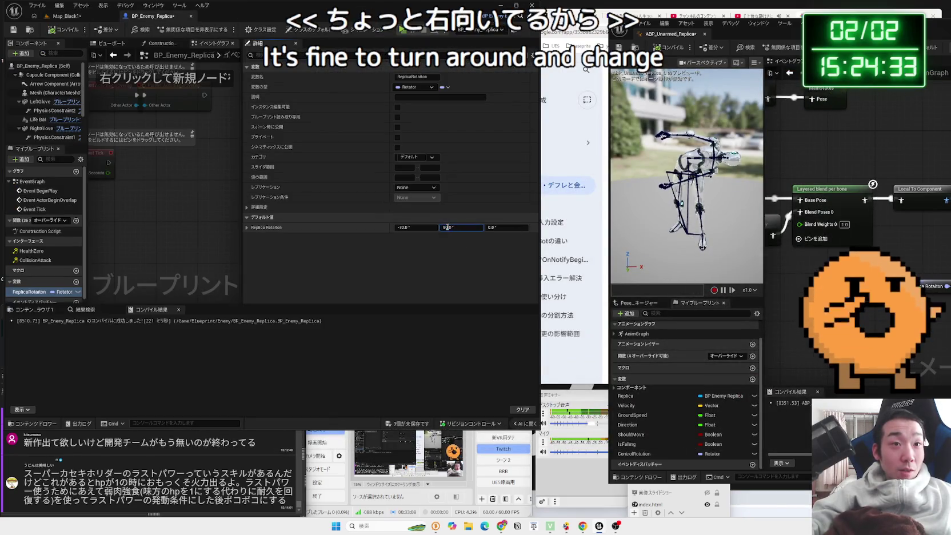
pyautogui.press('Tab')
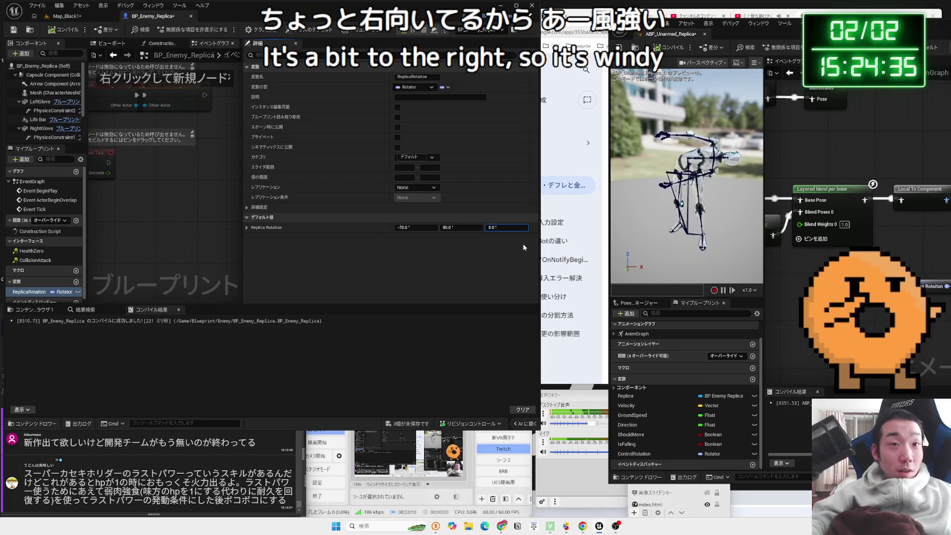
pyautogui.click(79, 19)
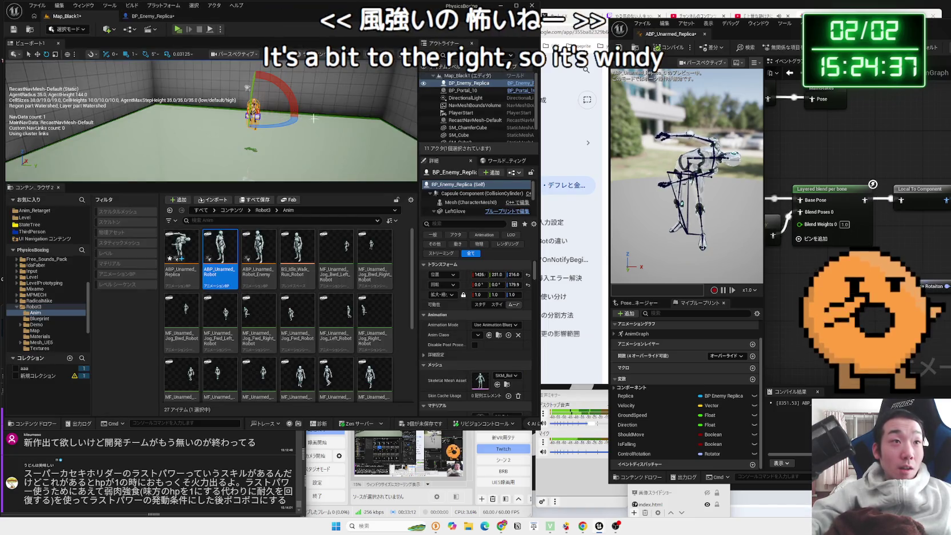
pyautogui.click(141, 18)
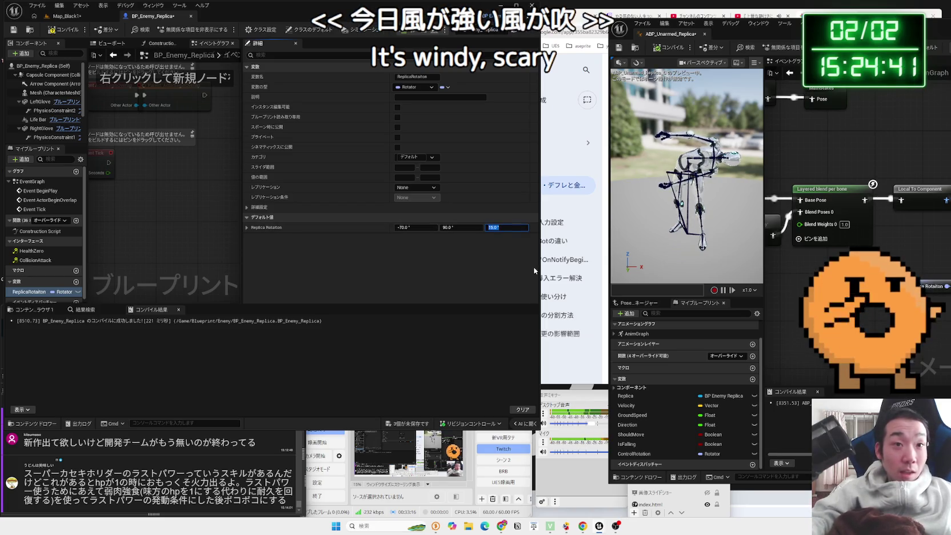
pyautogui.click(76, 18)
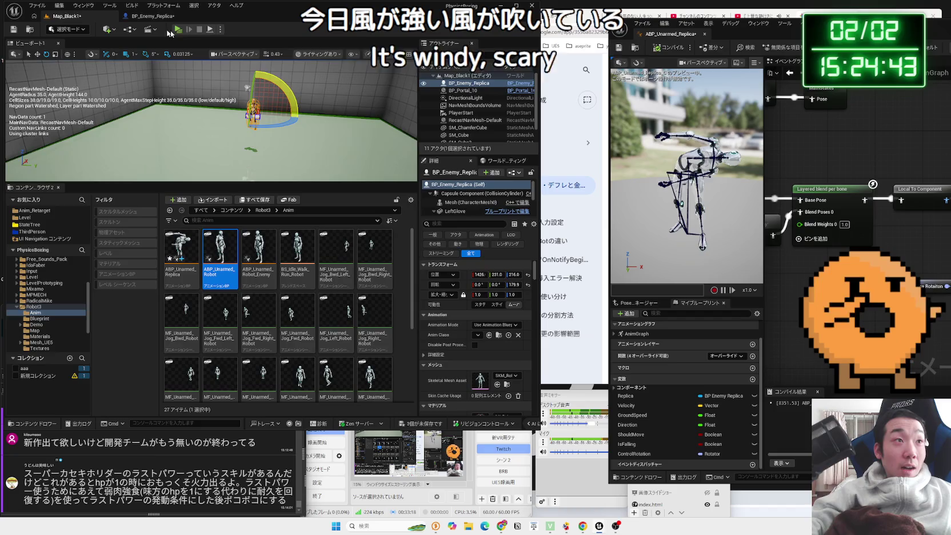
# - Play-test the enemy with a roll of 10, walking the player toward it
pyautogui.click(179, 29)
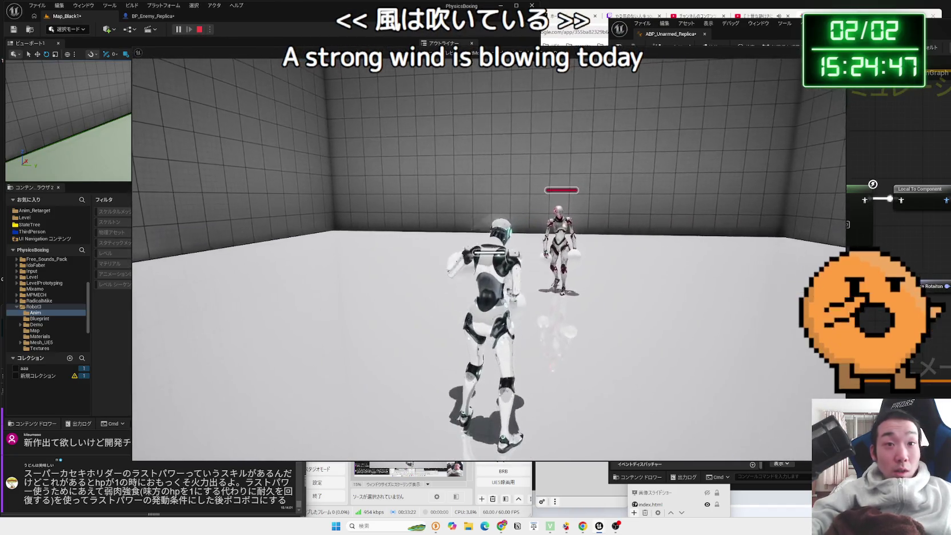
pyautogui.press('Escape')
pyautogui.click(150, 16)
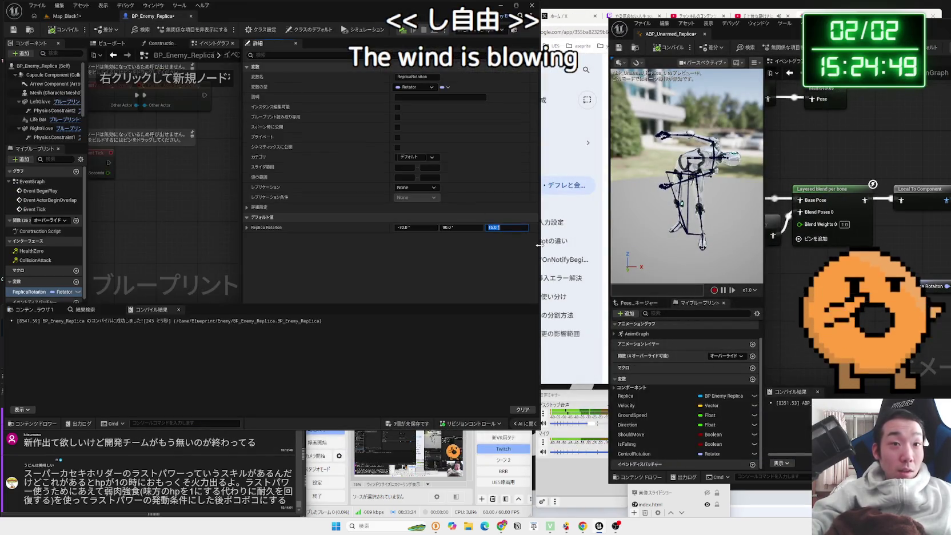
pyautogui.click(68, 17)
pyautogui.click(179, 29)
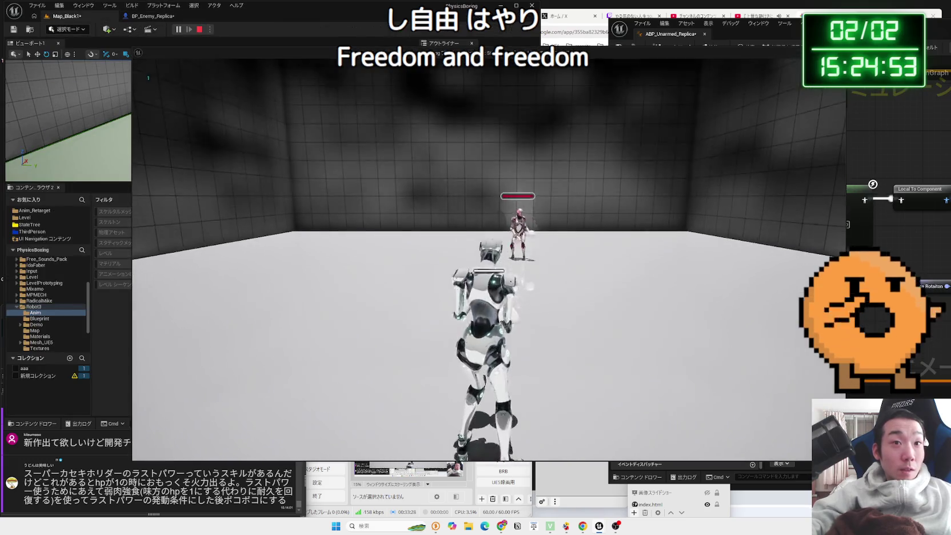
pyautogui.press('w')
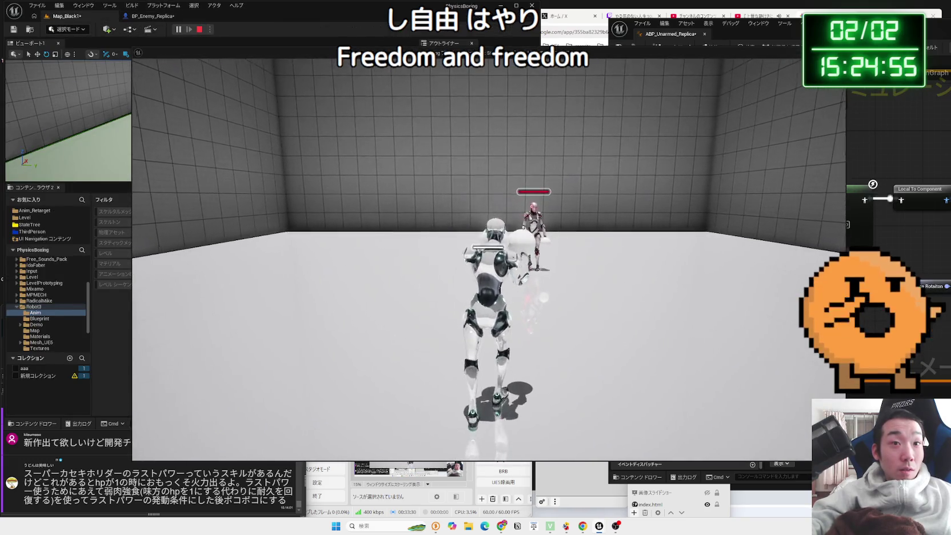
pyautogui.press('Escape')
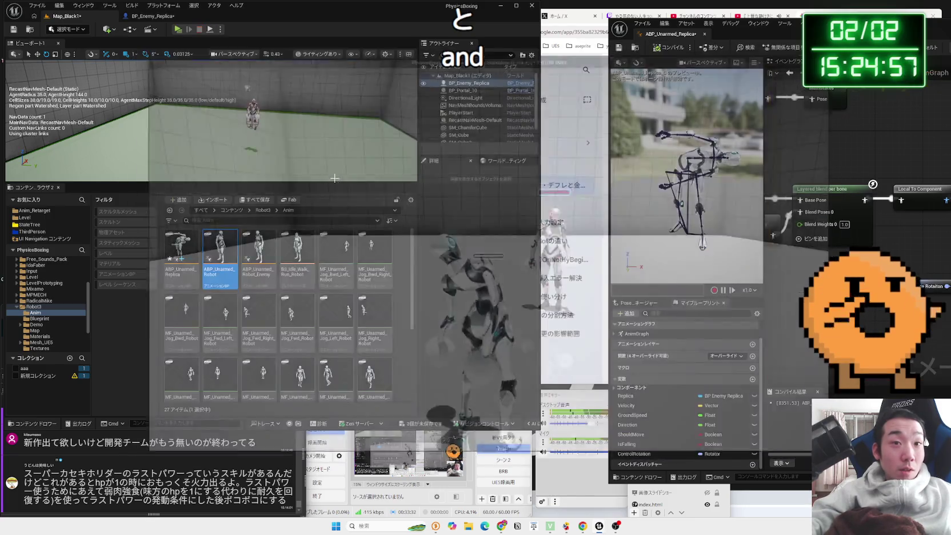
pyautogui.click(152, 16)
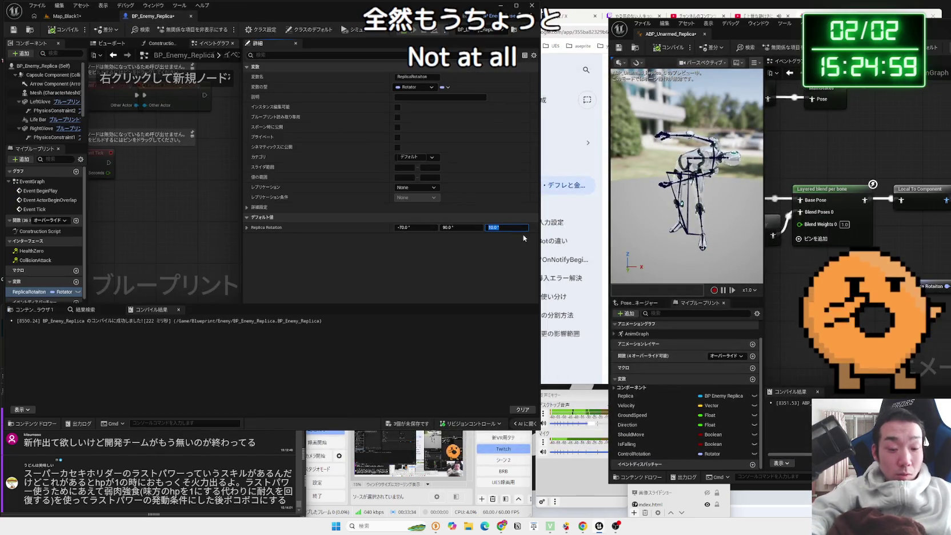
# - Set Replica Rotation Z to 5 and play-test, walking up to punch the enemy
pyautogui.press('BackSpace')
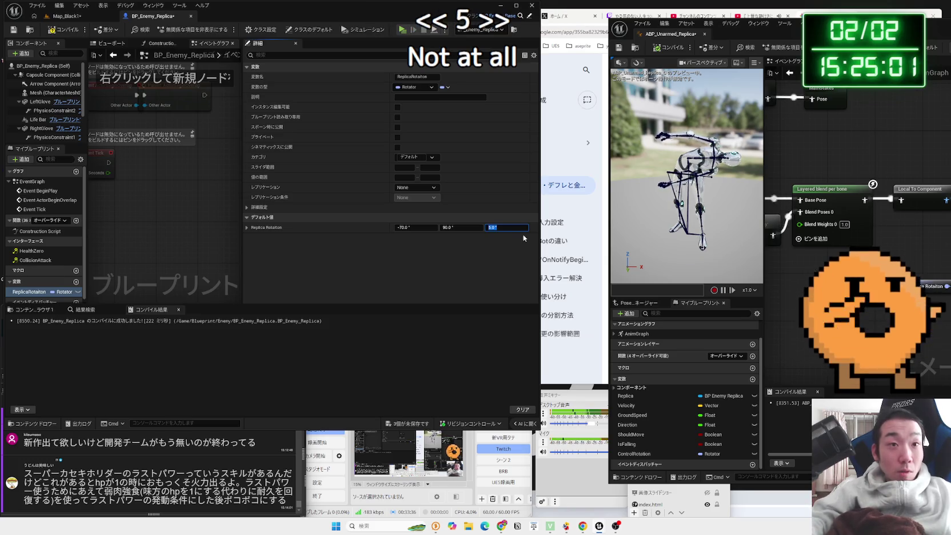
pyautogui.write('5')
pyautogui.press('Return')
pyautogui.click(65, 16)
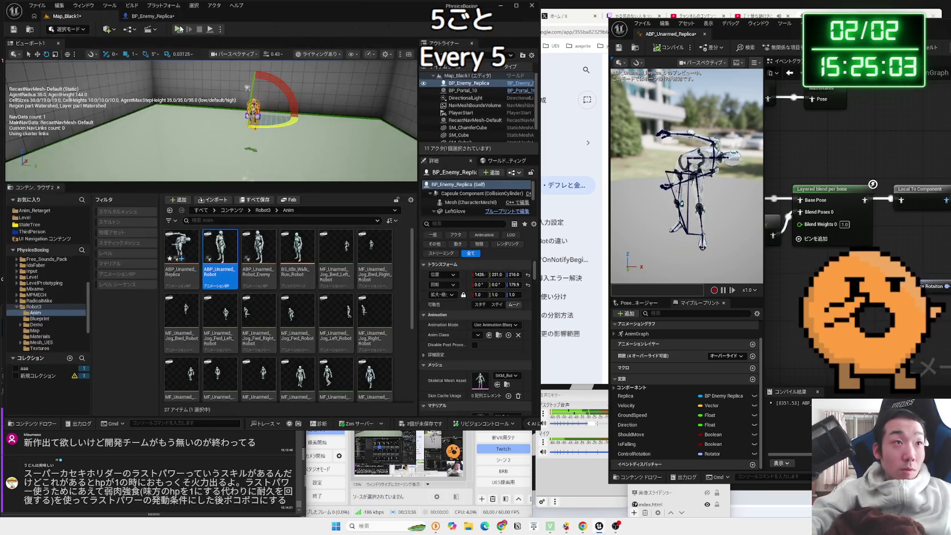
pyautogui.click(179, 30)
pyautogui.press('w')
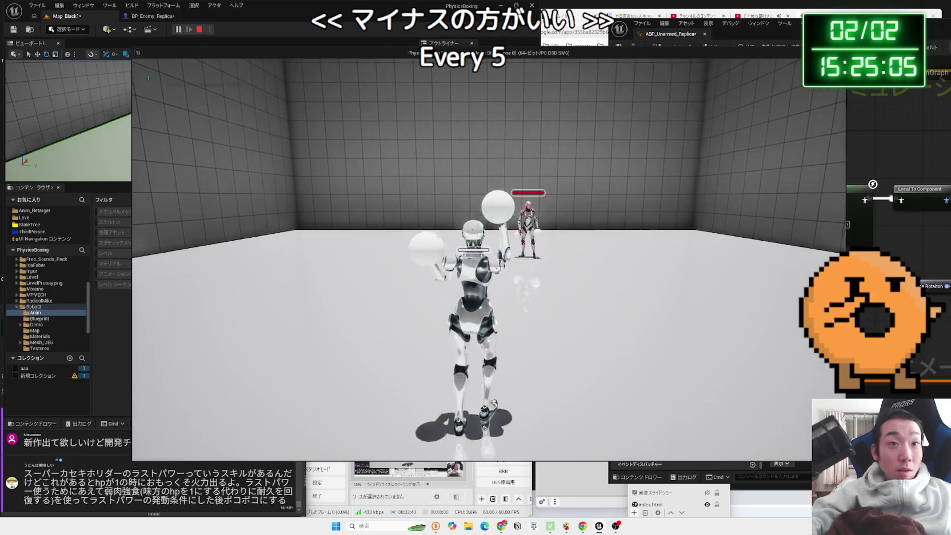
pyautogui.press('w')
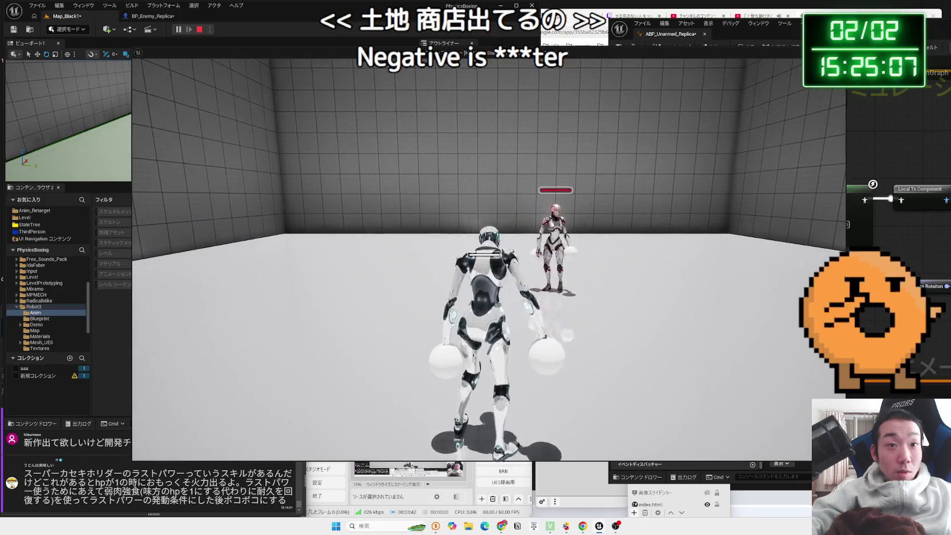
pyautogui.press('w')
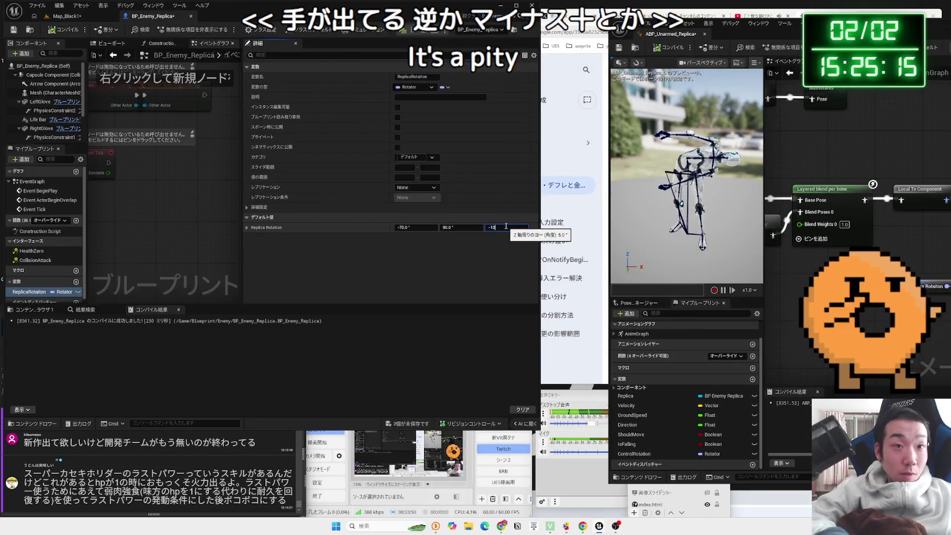
# - Change Z to -10 and play-test the enemy
pyautogui.press('Return')
pyautogui.click(68, 16)
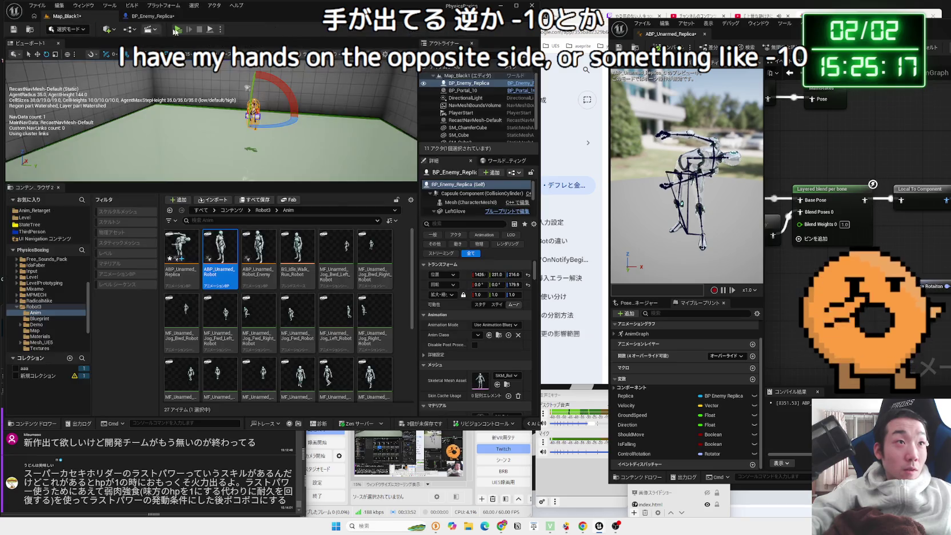
pyautogui.click(179, 29)
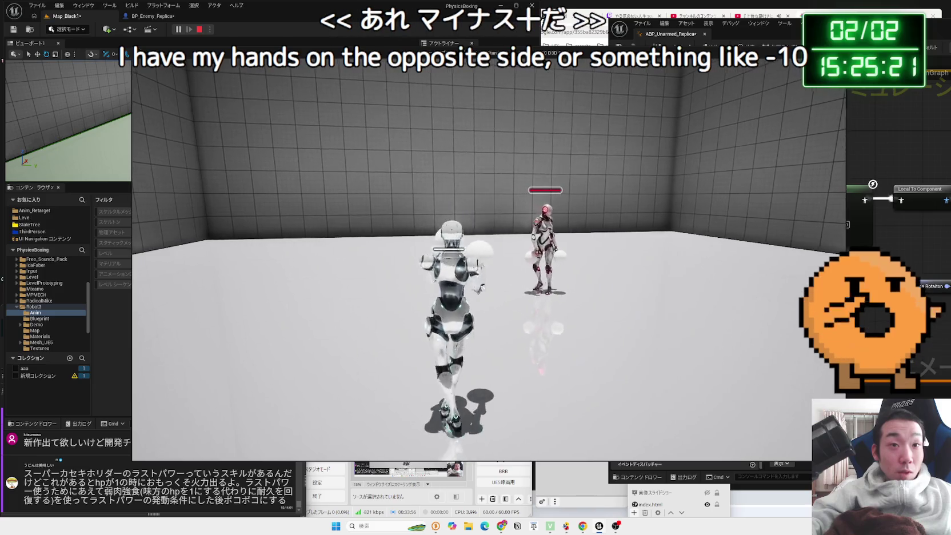
pyautogui.press('Escape')
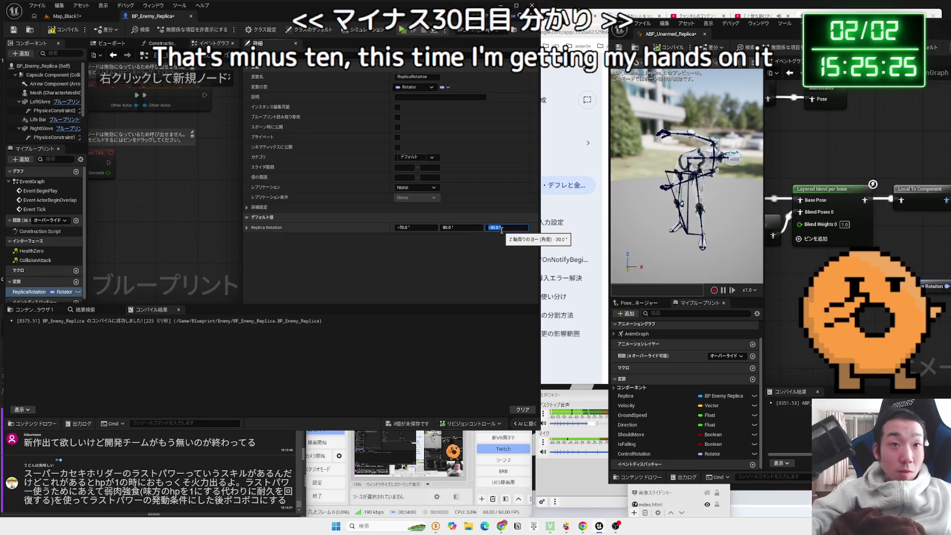
# - Play-test the enemy with Z at -30
pyautogui.click(66, 16)
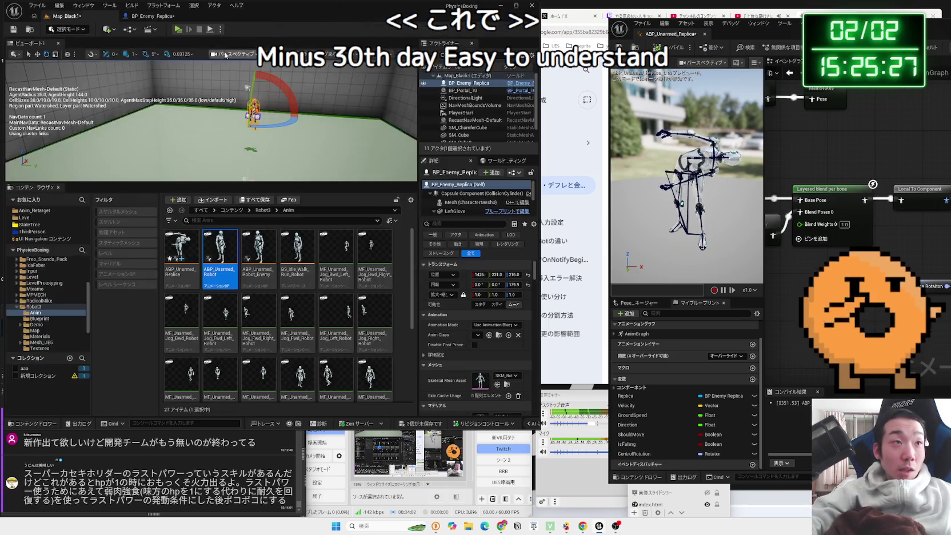
pyautogui.click(179, 29)
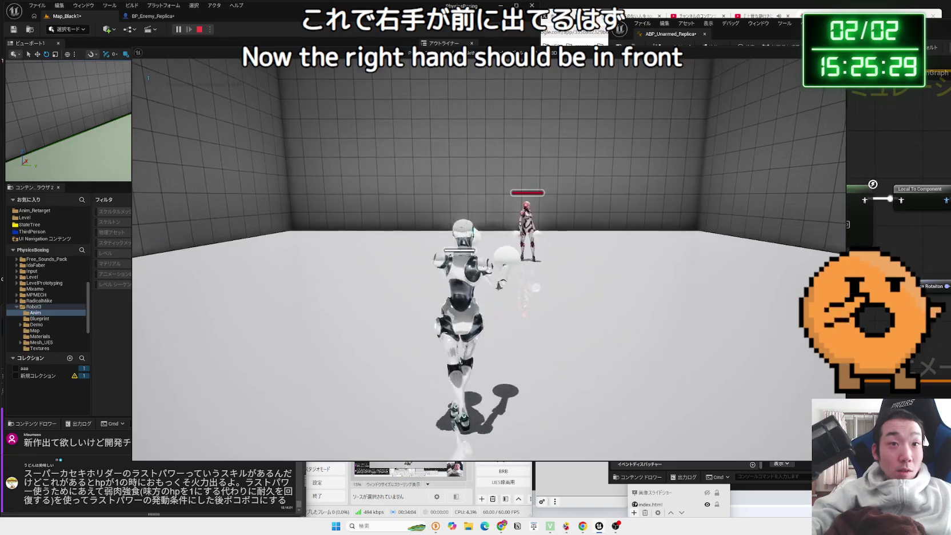
pyautogui.press('Escape')
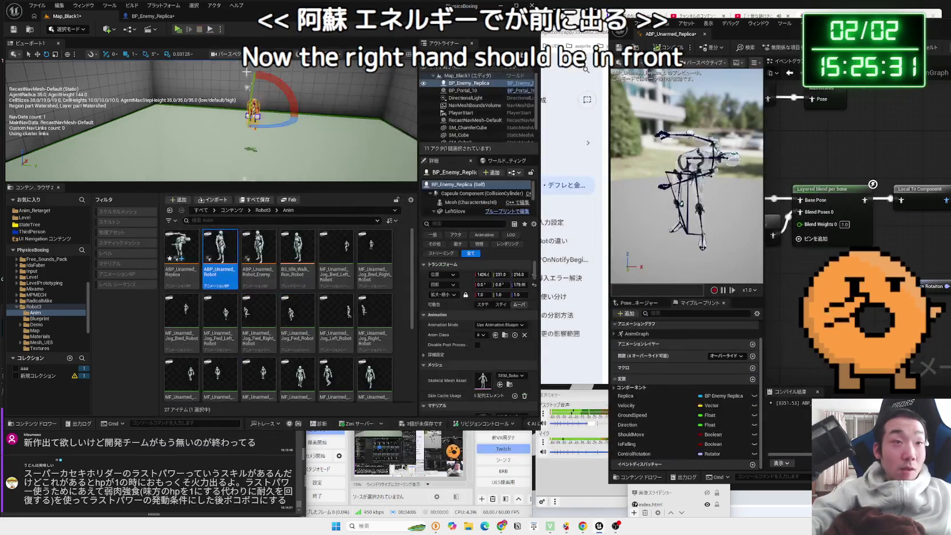
pyautogui.click(165, 16)
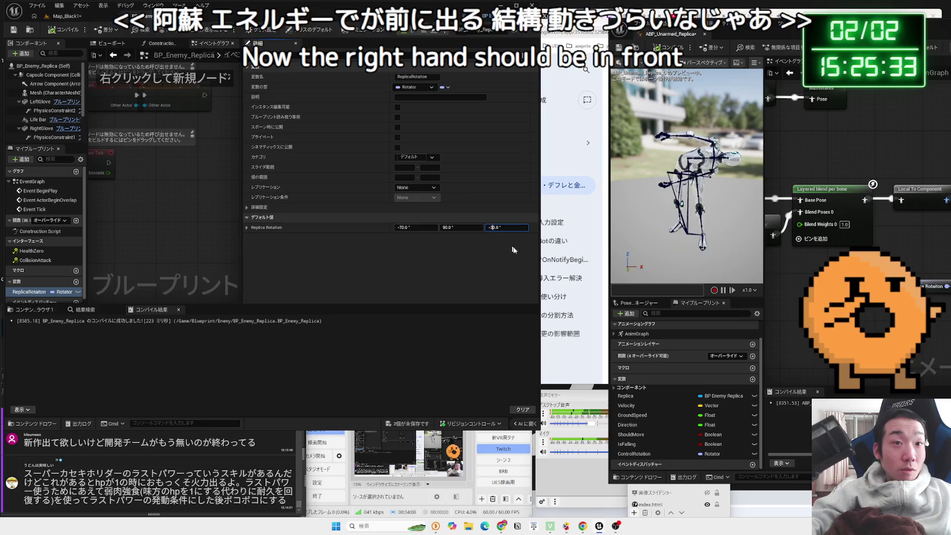
# - Set Replica Rotation Z to 30 and play-test Map_Black1, walking toward the enemy
pyautogui.write('30')
pyautogui.press('Return')
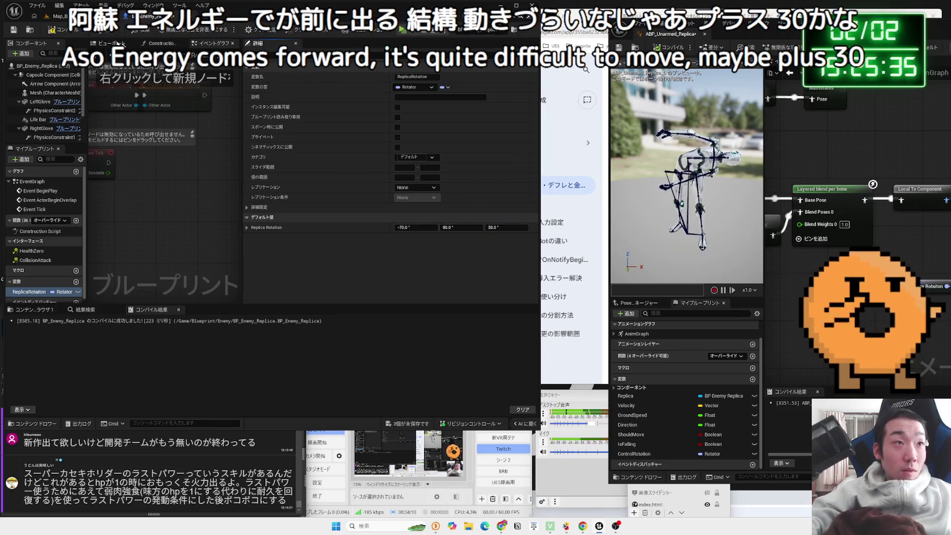
pyautogui.click(60, 16)
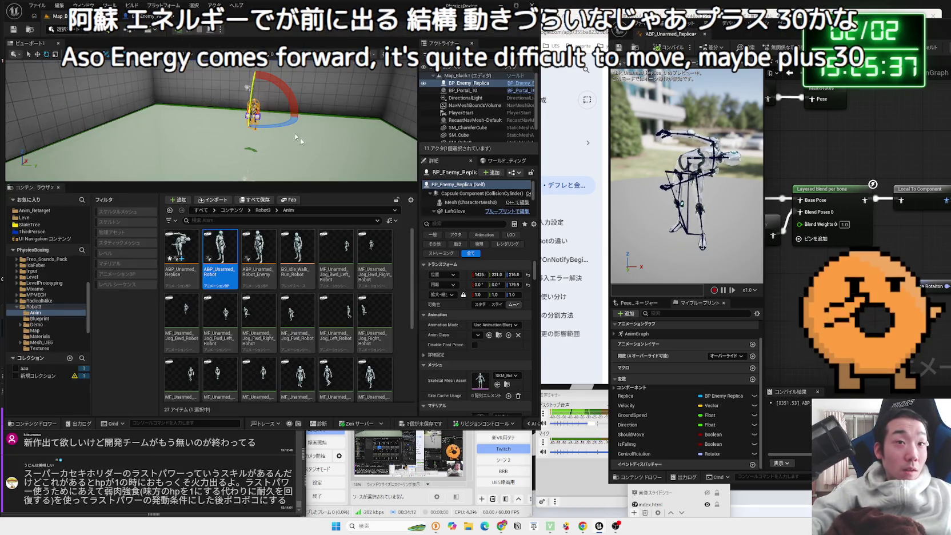
pyautogui.hotkey('alt', 'p')
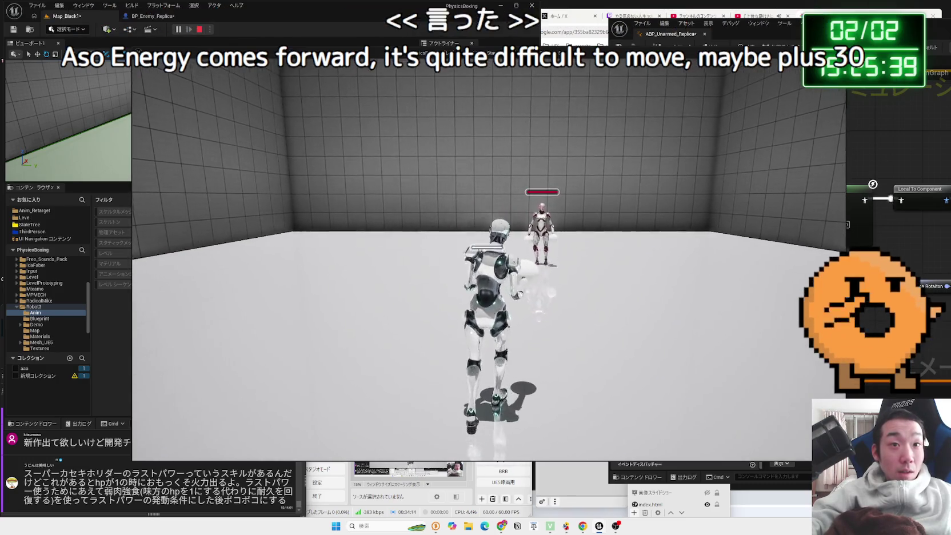
pyautogui.press('w')
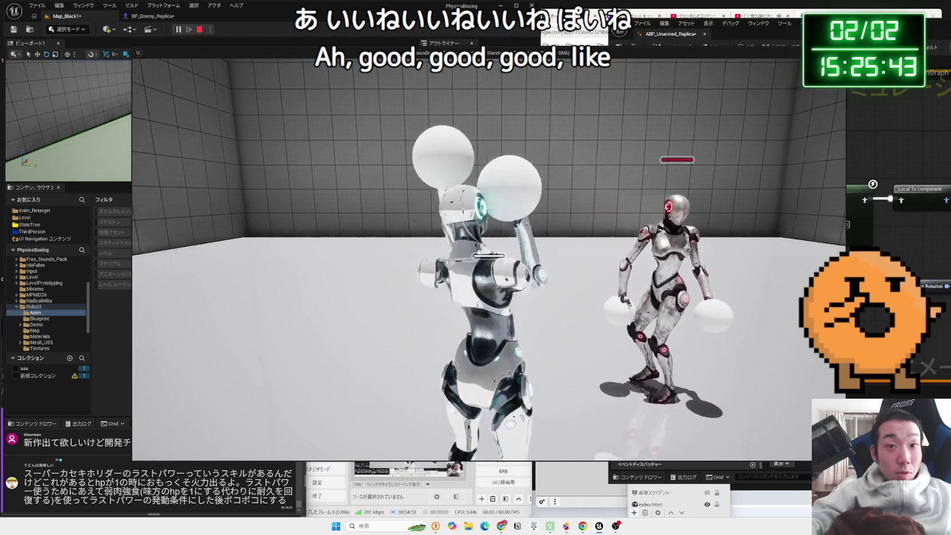
pyautogui.press('Escape')
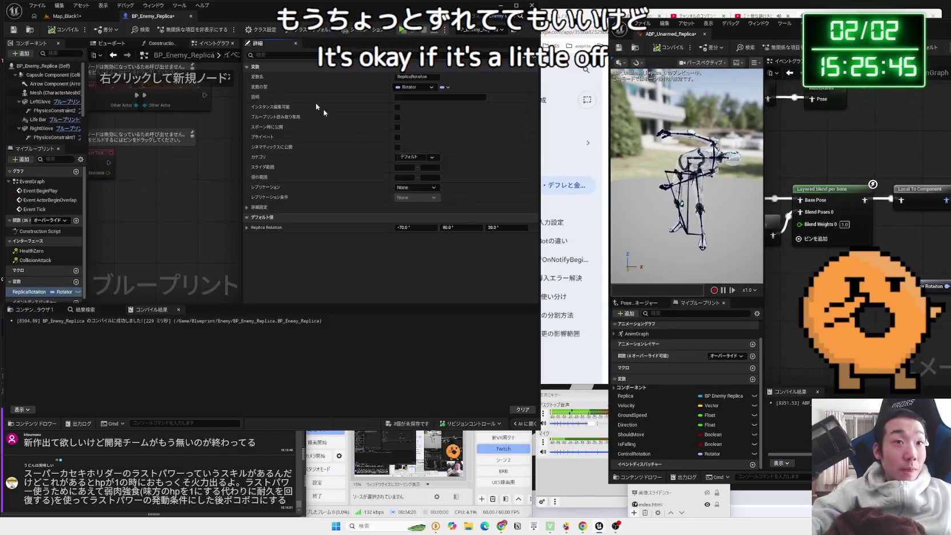
# - Change Replica Rotation Z to 50, play-test Map_Black1 again, then return to BP_Enemy_Replica
pyautogui.press('BackSpace')
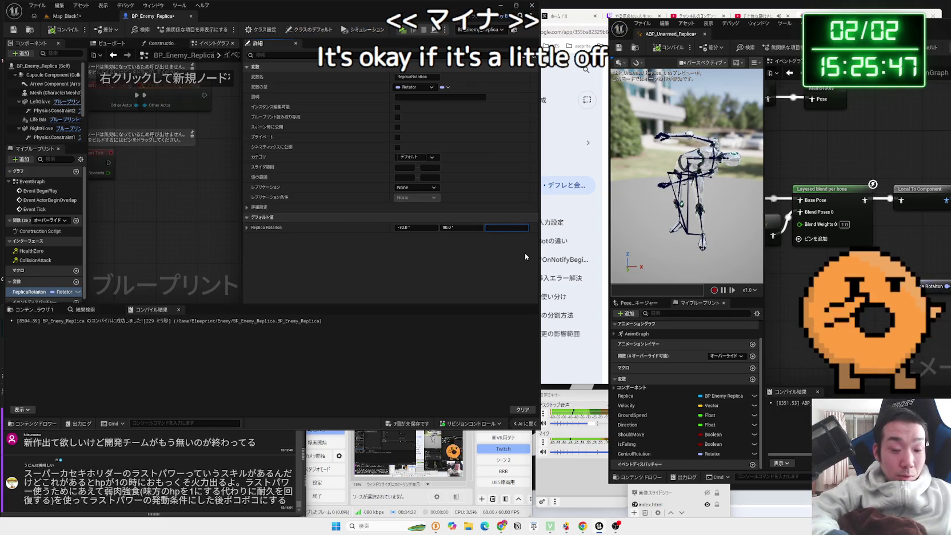
pyautogui.write('50')
pyautogui.press('Return')
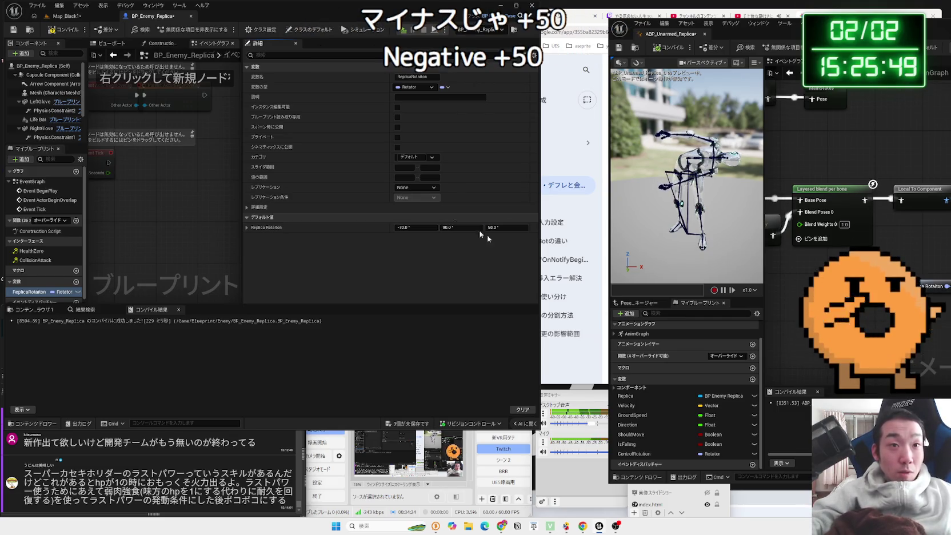
pyautogui.click(67, 16)
pyautogui.hotkey('alt', 'p')
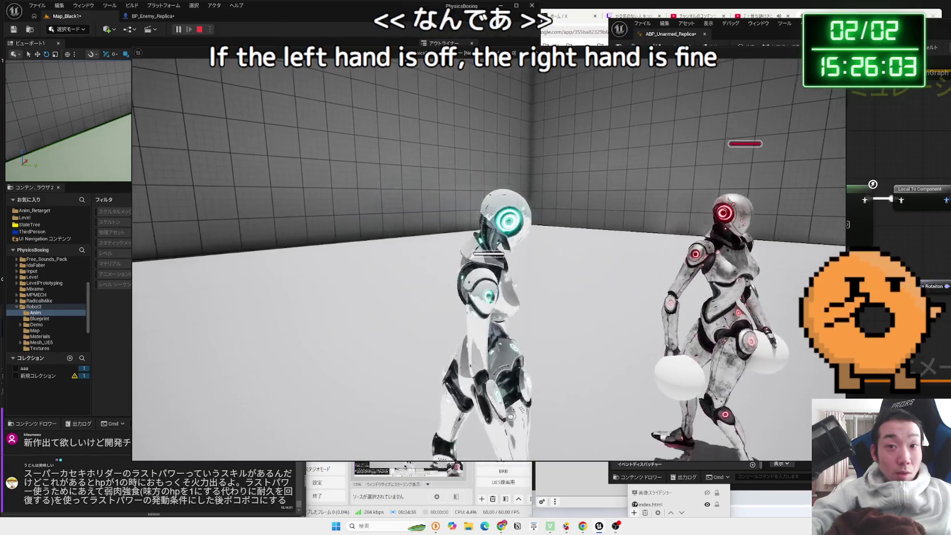
pyautogui.press('Escape')
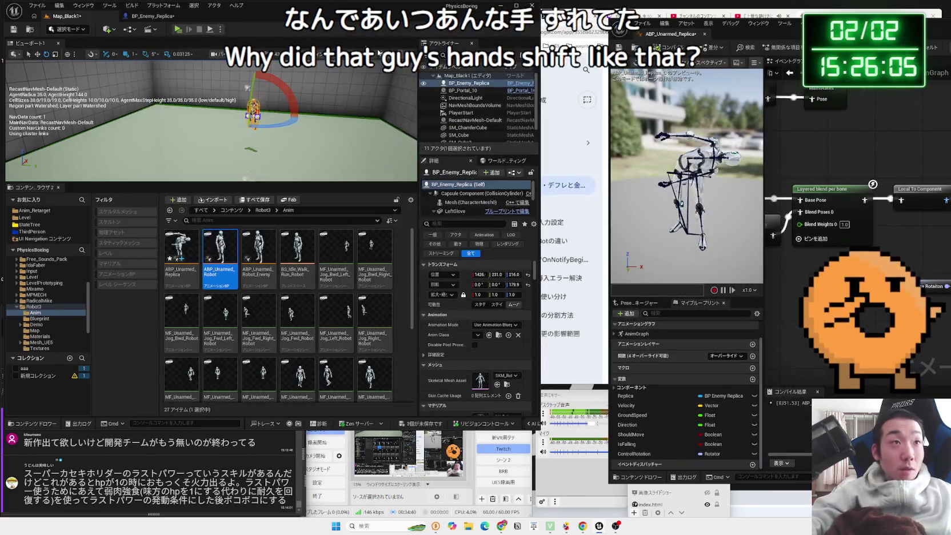
pyautogui.click(166, 17)
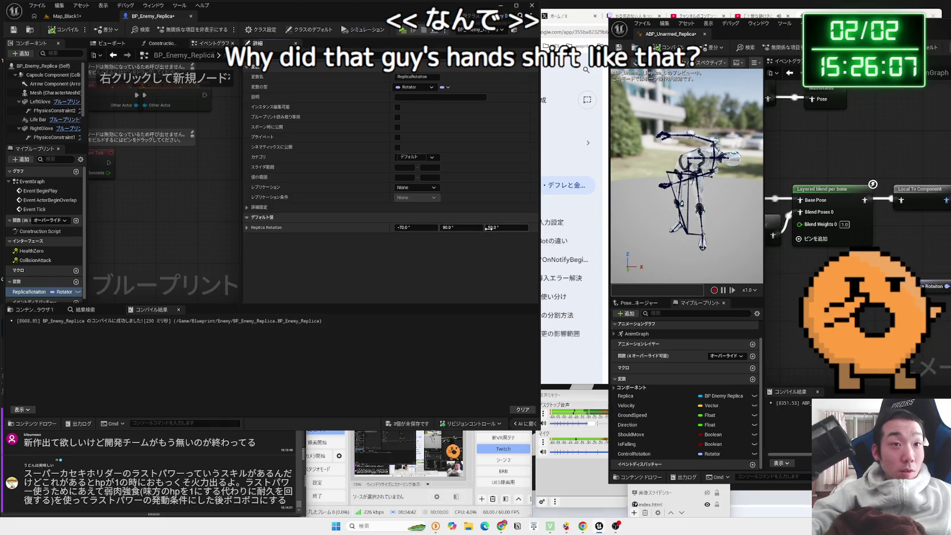
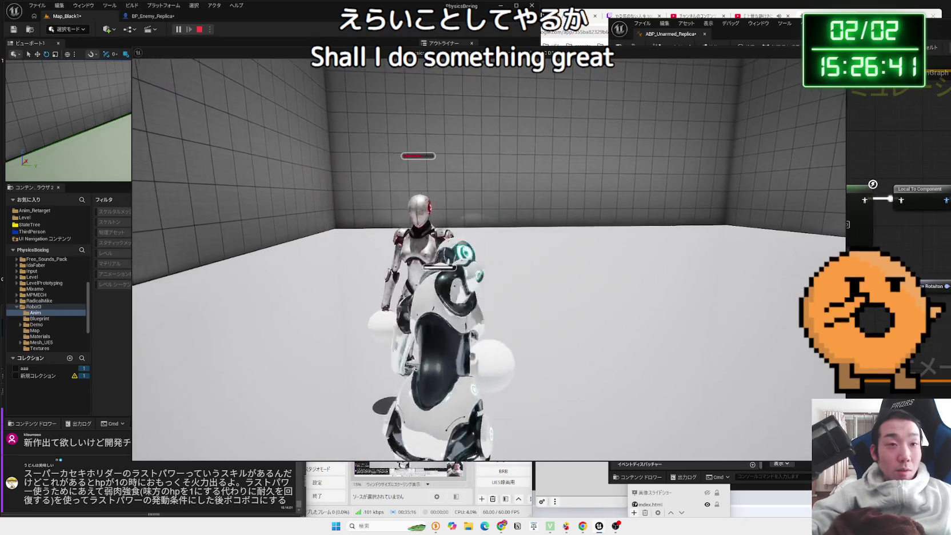
# - Stop the test play and save ABP_Unarmed_Replica, BP_Enemy_Replica and Map_Black1
pyautogui.press('Escape')
pyautogui.click(401, 294)
pyautogui.hotkey('ctrl', 'shift', 's')
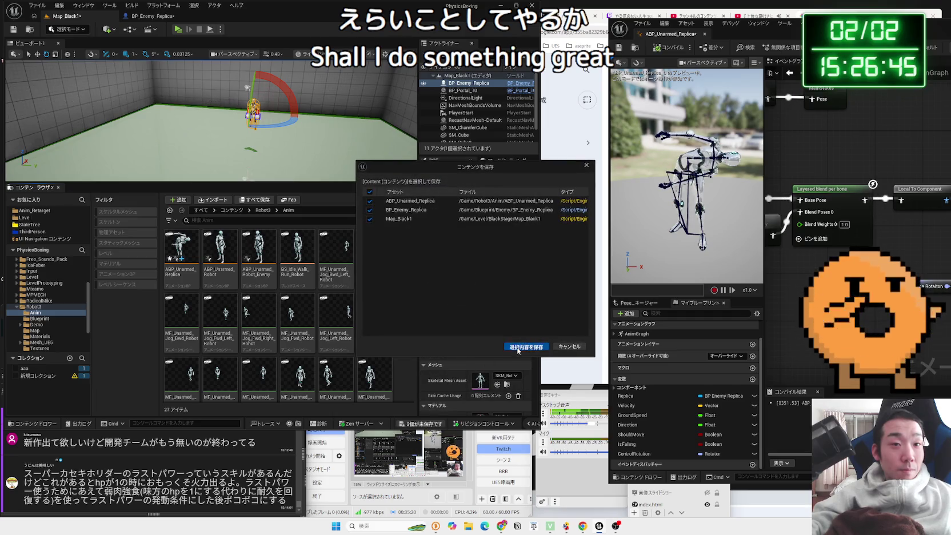
pyautogui.click(518, 350)
# - Switch to BP_Enemy_Replica's event graph and widen the graph panel
pyautogui.click(156, 21)
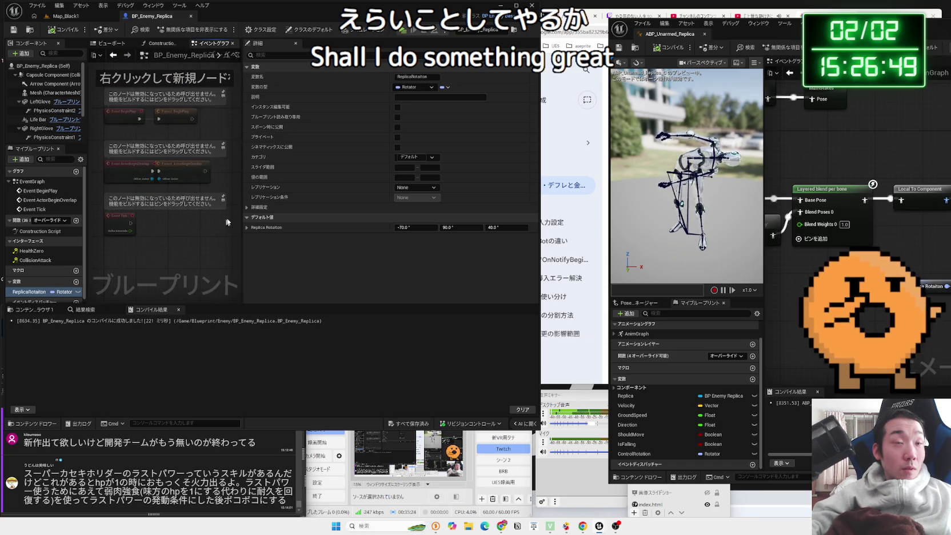
pyautogui.moveTo(244, 172)
pyautogui.mouseDown()
pyautogui.moveTo(355, 170)
pyautogui.moveTo(315, 172)
pyautogui.mouseUp()
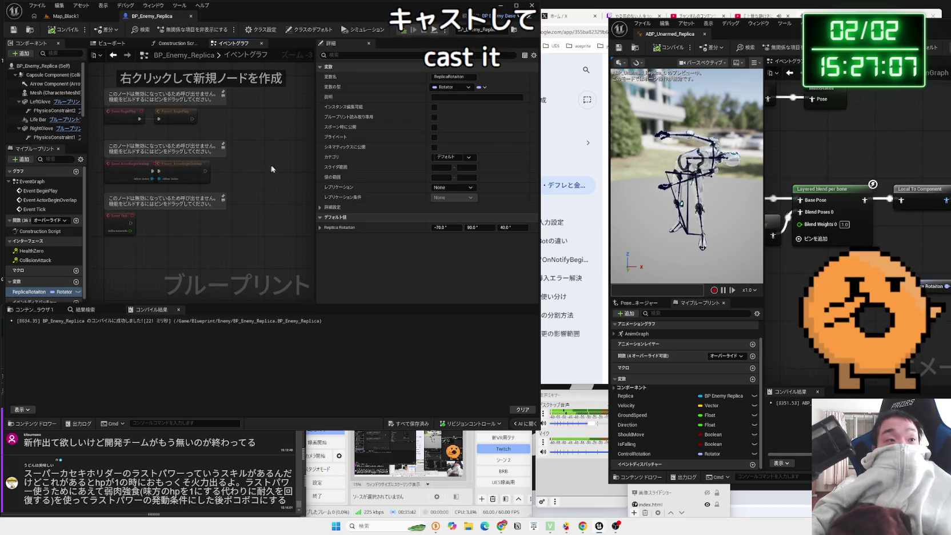
pyautogui.scroll(2, 269, 141)
pyautogui.rightClick(206, 168)
# - Add Get Player Pawn, cast it to BP_ThirdPersonCharacter_Robot2, and wire BeginPlay into the cast
pyautogui.write('get player pawn')
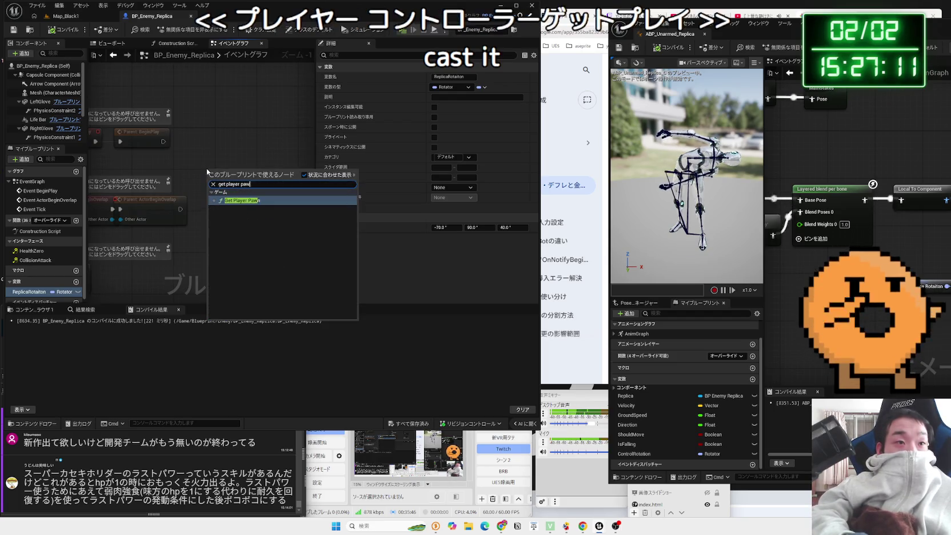
pyautogui.press('Return')
pyautogui.moveTo(207, 168); pyautogui.dragTo(175, 168)
pyautogui.moveTo(252, 178); pyautogui.dragTo(273, 146)
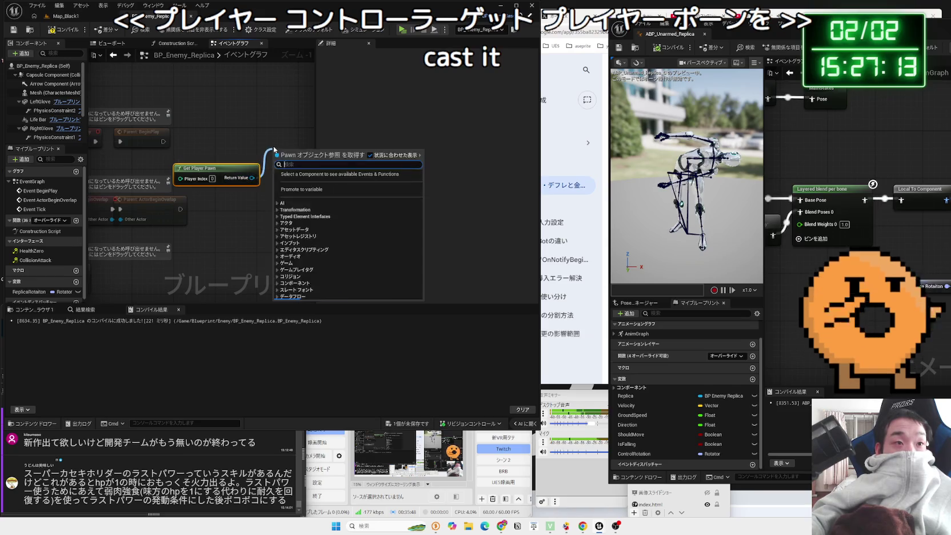
pyautogui.write('cast to')
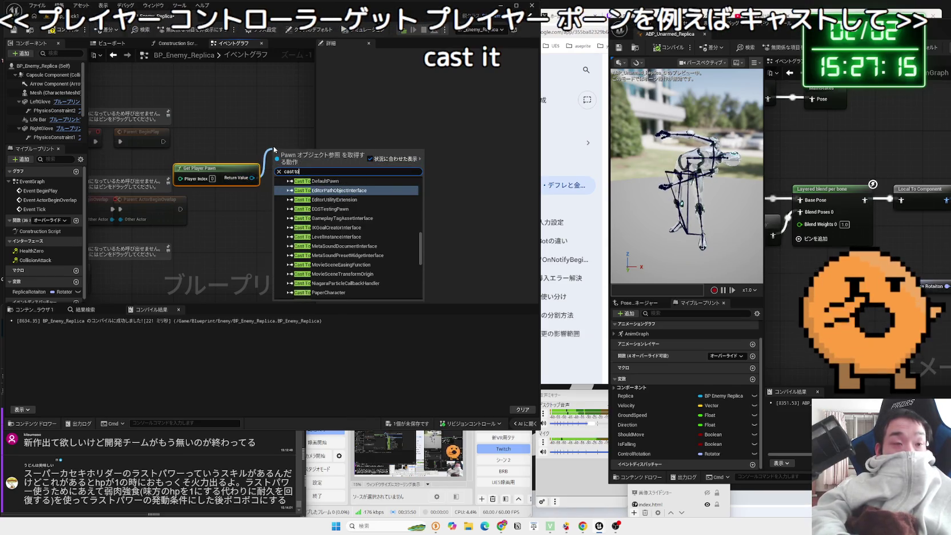
pyautogui.write(' robot')
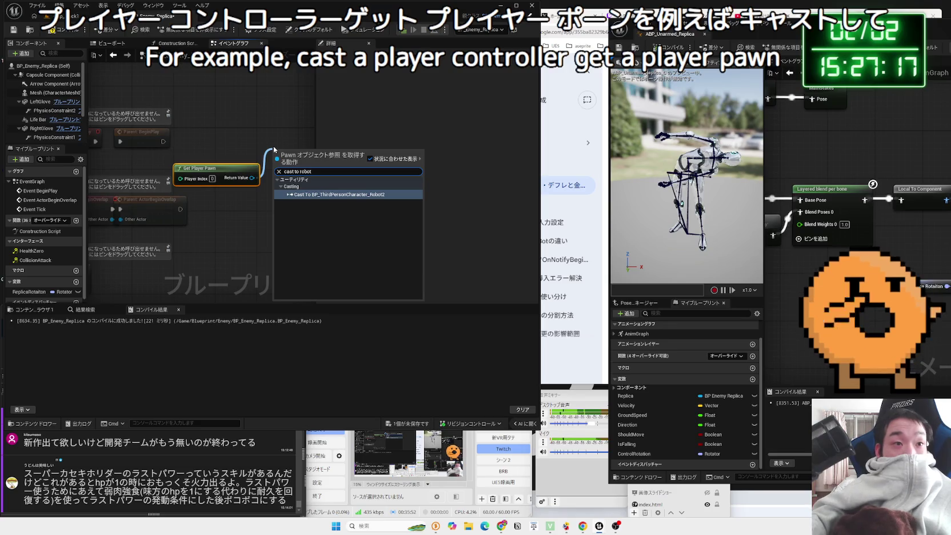
pyautogui.click(335, 194)
pyautogui.moveTo(286, 150); pyautogui.dragTo(248, 116)
pyautogui.moveTo(163, 141)
pyautogui.mouseDown()
pyautogui.moveTo(245, 137)
pyautogui.moveTo(245, 127)
pyautogui.mouseUp()
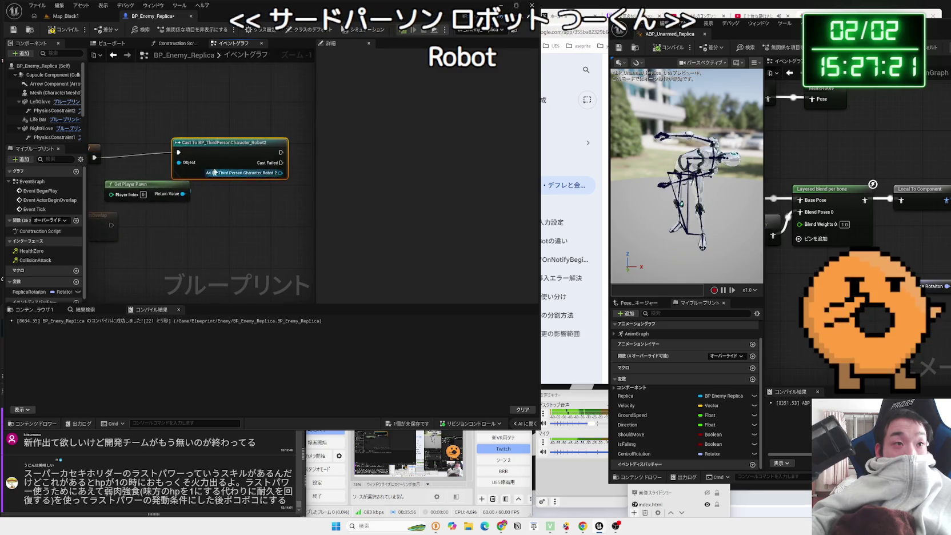
# - Search for an animation instance node, cancel without adding one, and bring Gemini forward
pyautogui.moveTo(251, 199); pyautogui.dragTo(293, 177)
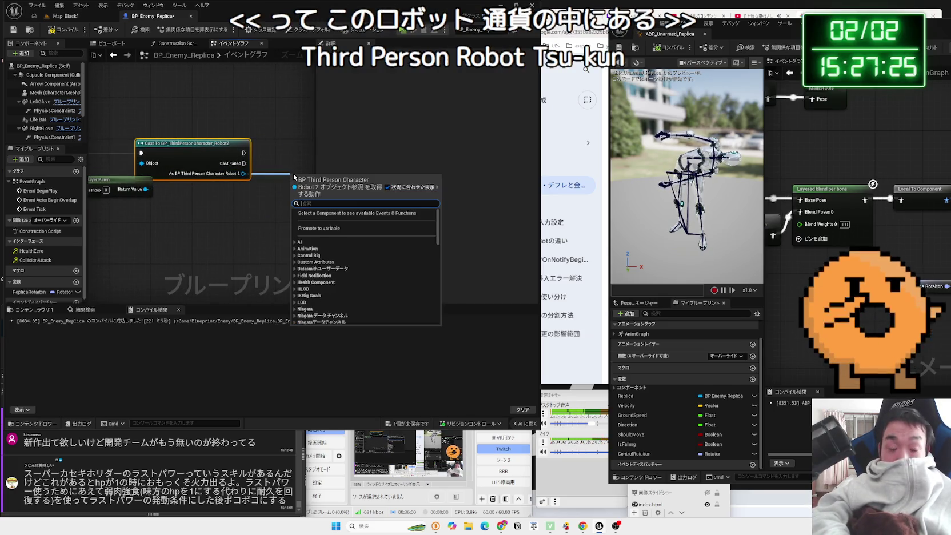
pyautogui.write('anima')
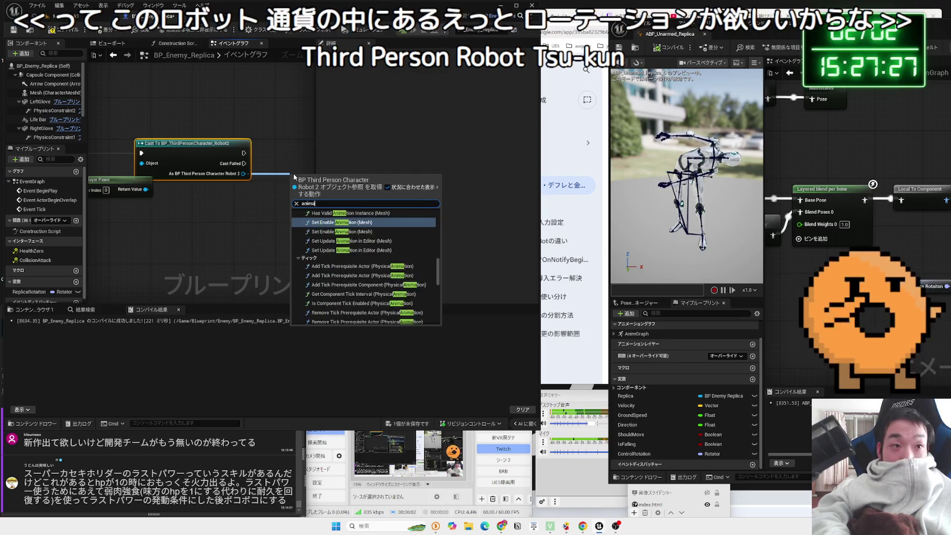
pyautogui.write('tion imi')
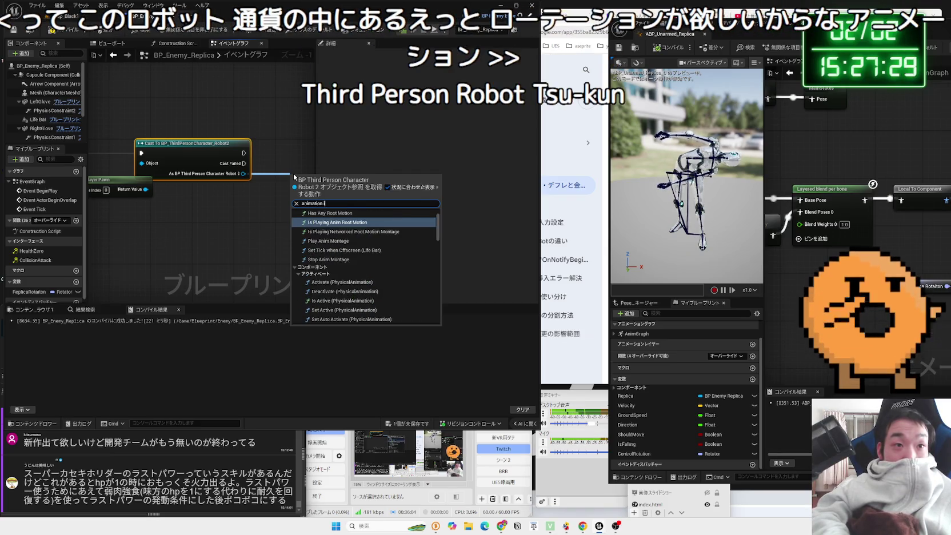
pyautogui.press('BackSpace')
pyautogui.scroll(5, 375, 251)
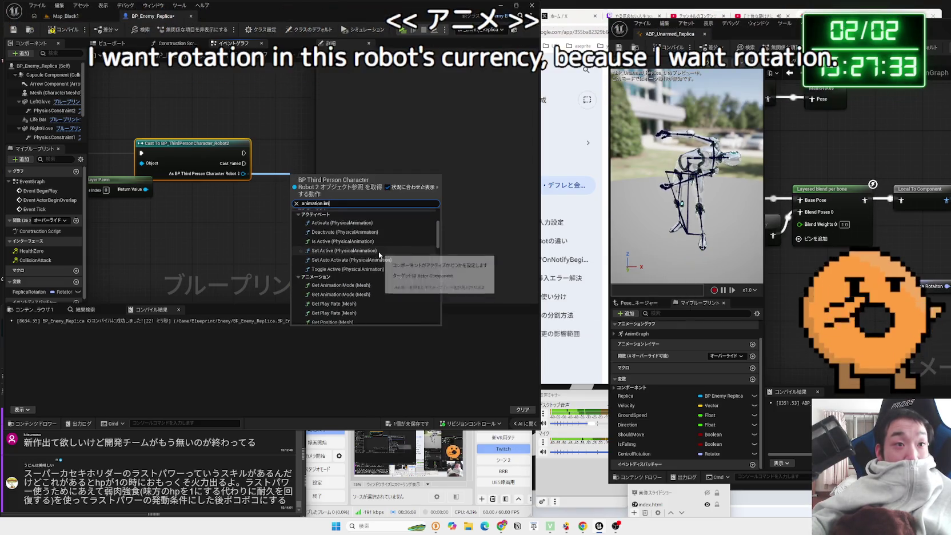
pyautogui.scroll(3, 379, 251)
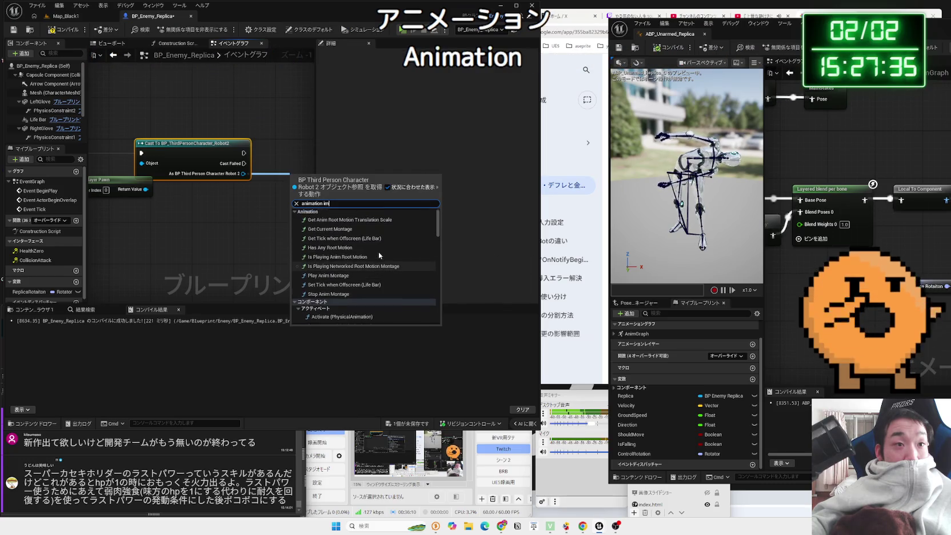
pyautogui.press('Escape')
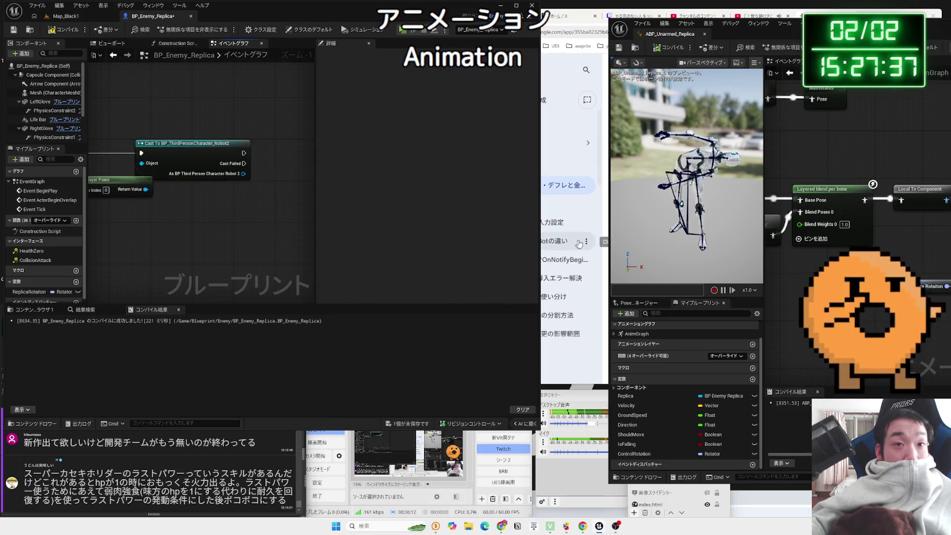
pyautogui.click(600, 223)
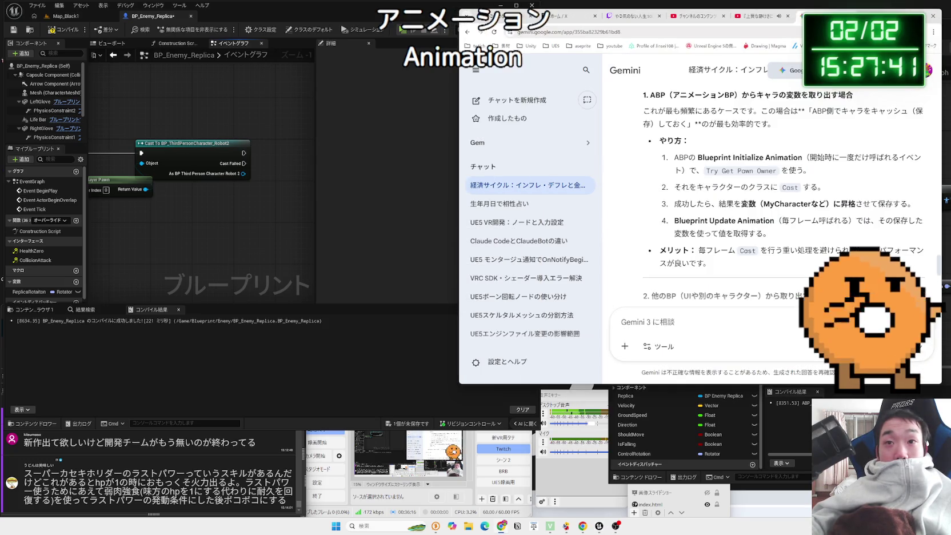
# - Scroll Gemini's chat back to the earlier Get Anim Instance answer, then return to Unreal
pyautogui.scroll(10, 780, 212)
pyautogui.scroll(5, 780, 211)
pyautogui.scroll(3, 780, 212)
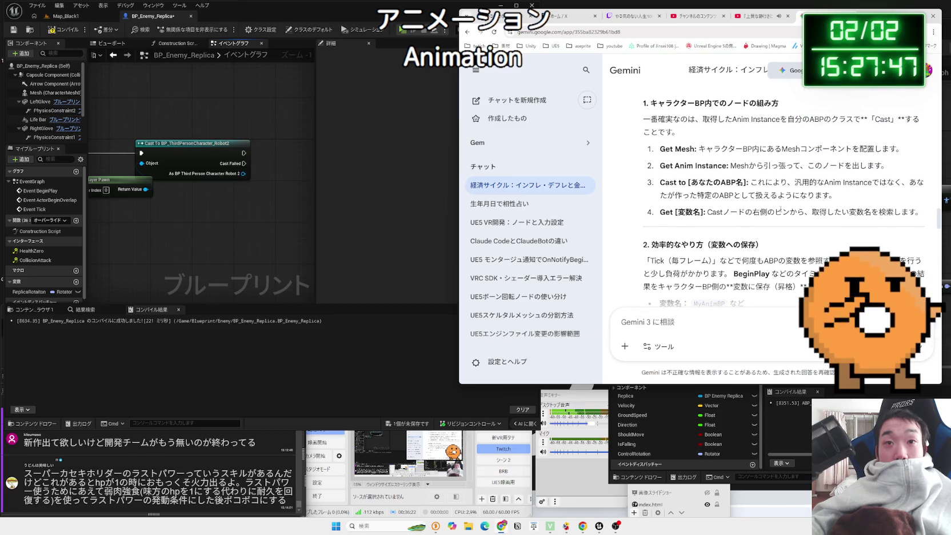
pyautogui.scroll(5, 779, 210)
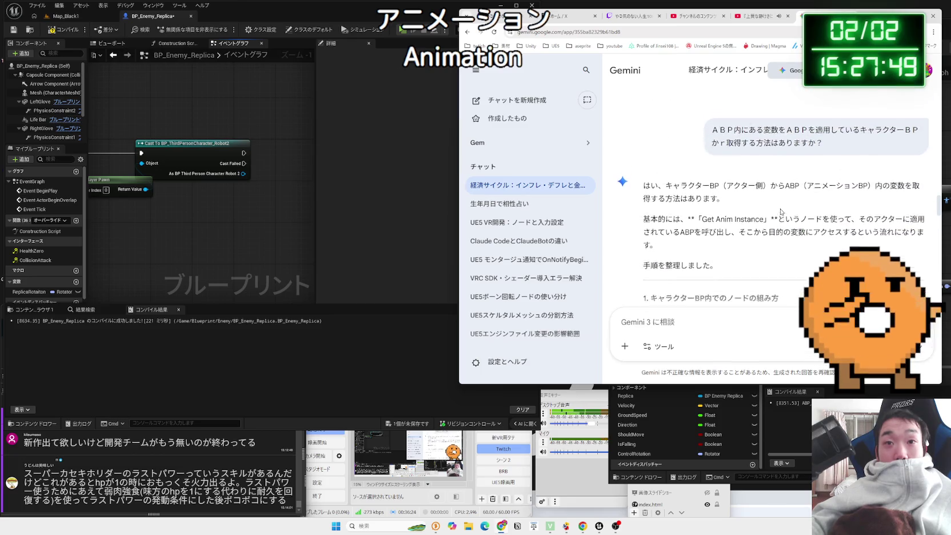
pyautogui.scroll(10, 780, 212)
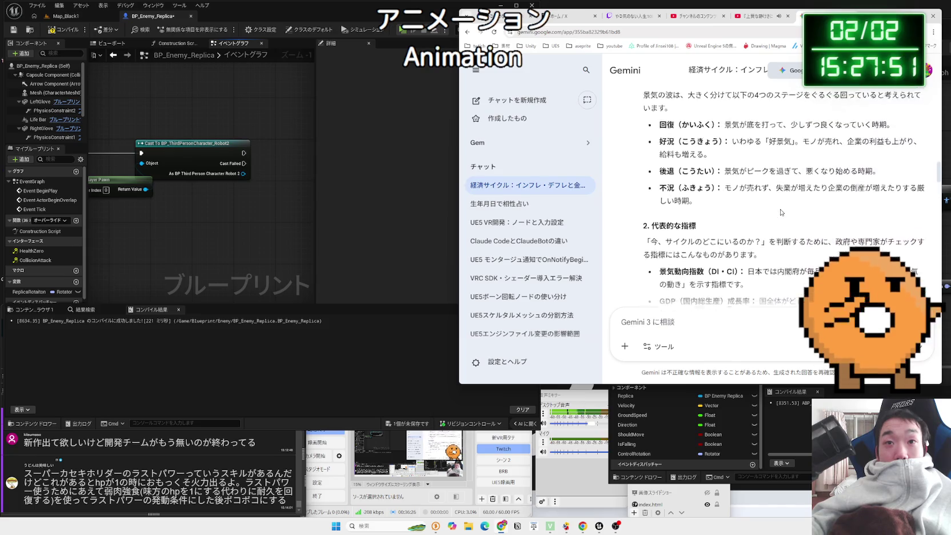
pyautogui.scroll(10, 781, 212)
pyautogui.scroll(-10, 785, 214)
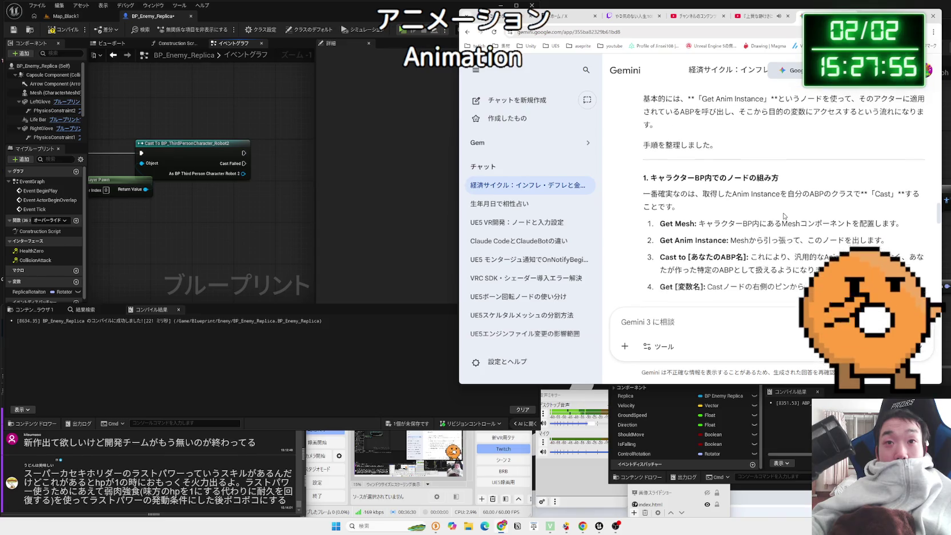
pyautogui.click(244, 214)
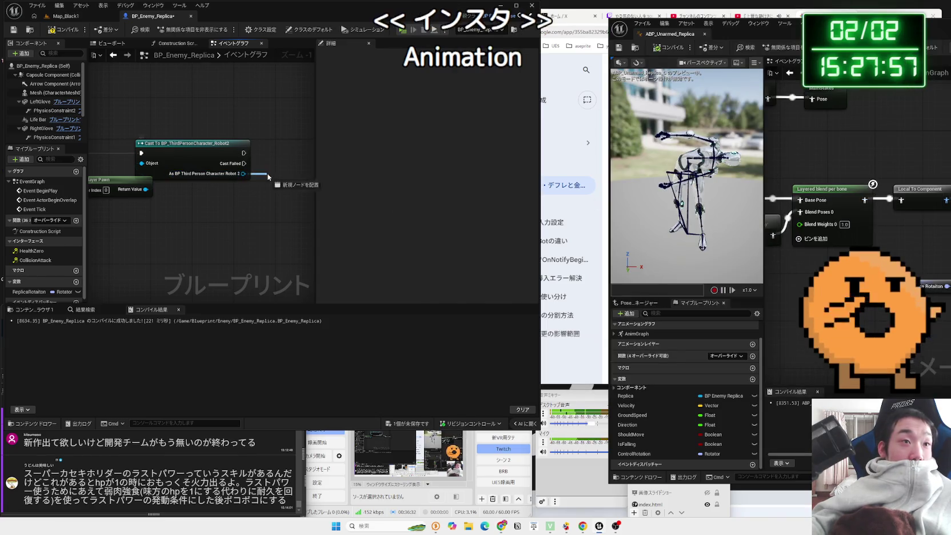
# - Add a Get Mesh node from the cast Robot2 character output
pyautogui.moveTo(267, 177); pyautogui.dragTo(268, 178)
pyautogui.write('gate')
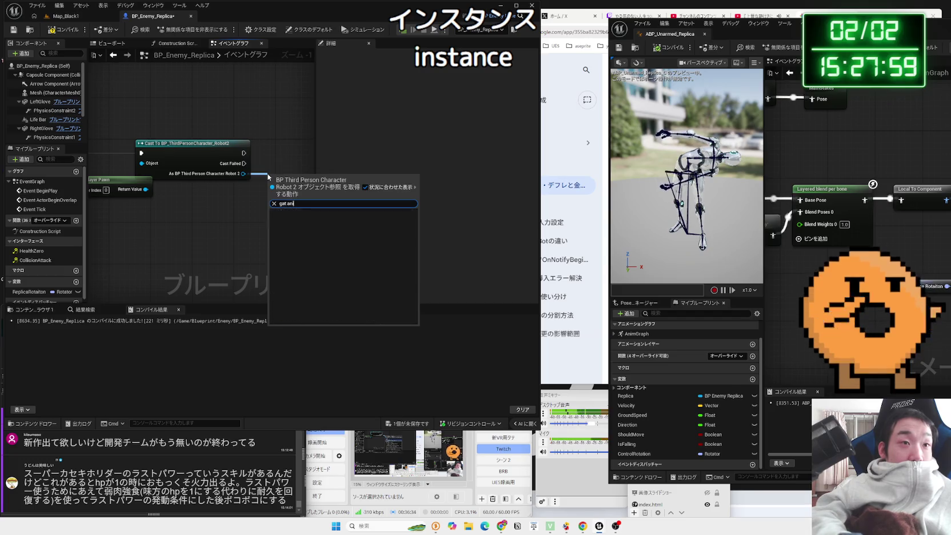
pyautogui.write(' an instanc')
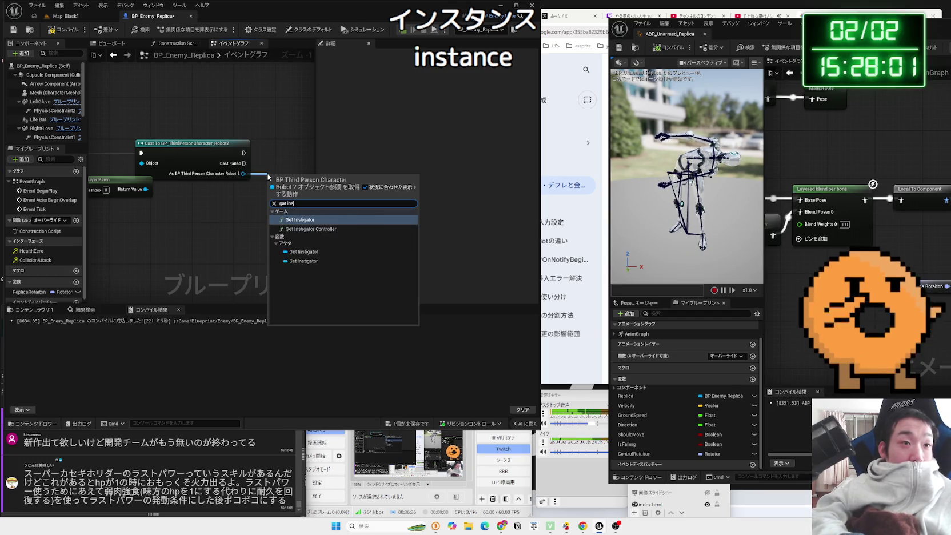
pyautogui.press('BackSpace')
pyautogui.press('BackSpace')
pyautogui.press('BackSpace')
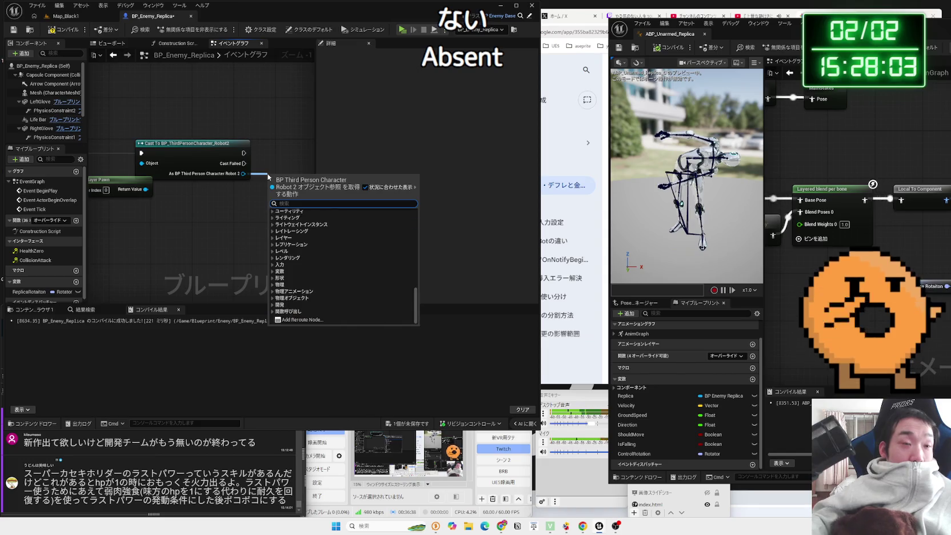
pyautogui.press('Escape')
pyautogui.moveTo(165, 182); pyautogui.dragTo(216, 189)
pyautogui.write('chara')
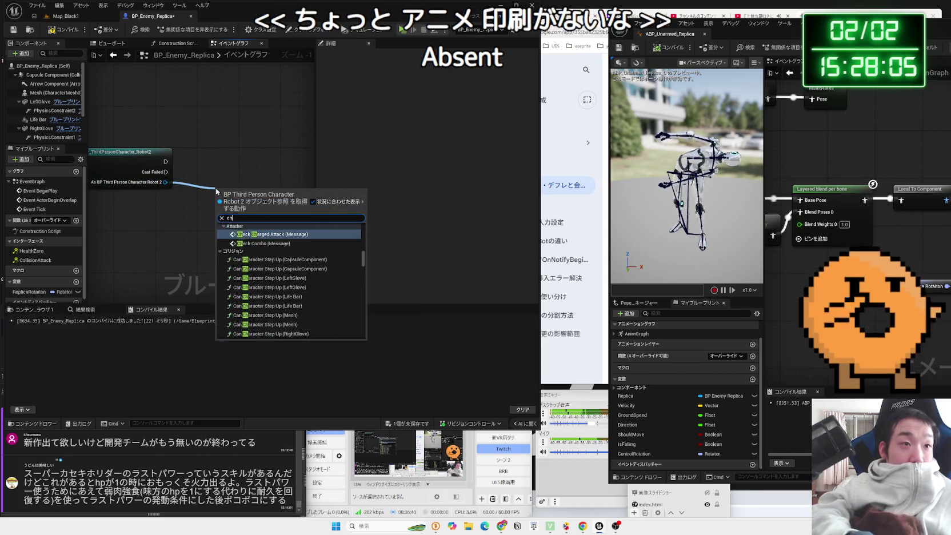
pyautogui.press('BackSpace')
pyautogui.press('BackSpace')
pyautogui.press('BackSpace')
pyautogui.write('mesh')
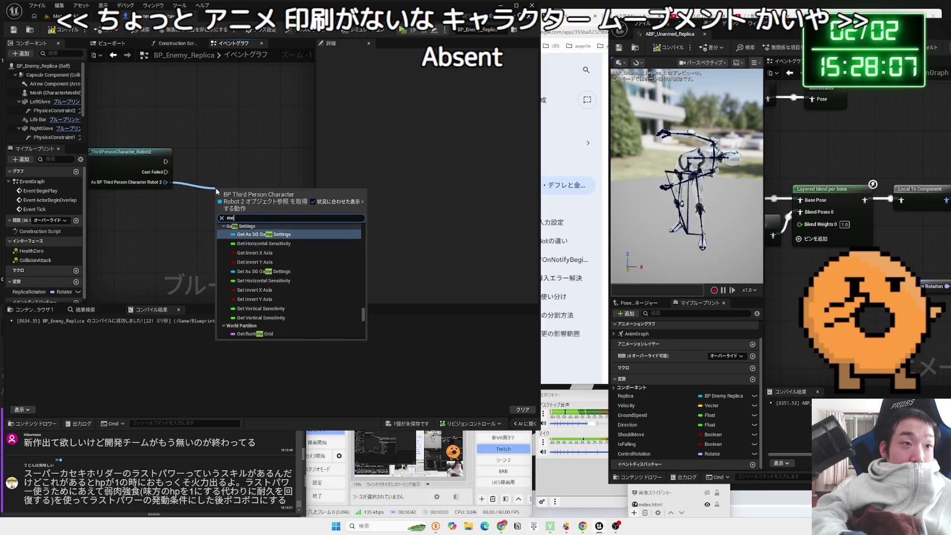
pyautogui.click(249, 234)
# - Add a Get Anim Instance node fed by the Mesh output
pyautogui.moveTo(264, 190); pyautogui.dragTo(299, 187)
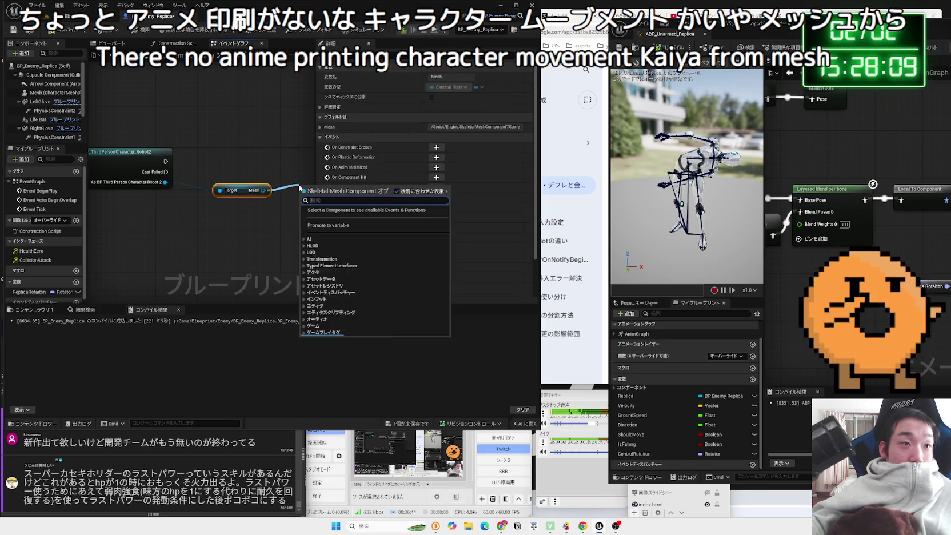
pyautogui.write('anui')
pyautogui.press('BackSpace')
pyautogui.press('BackSpace')
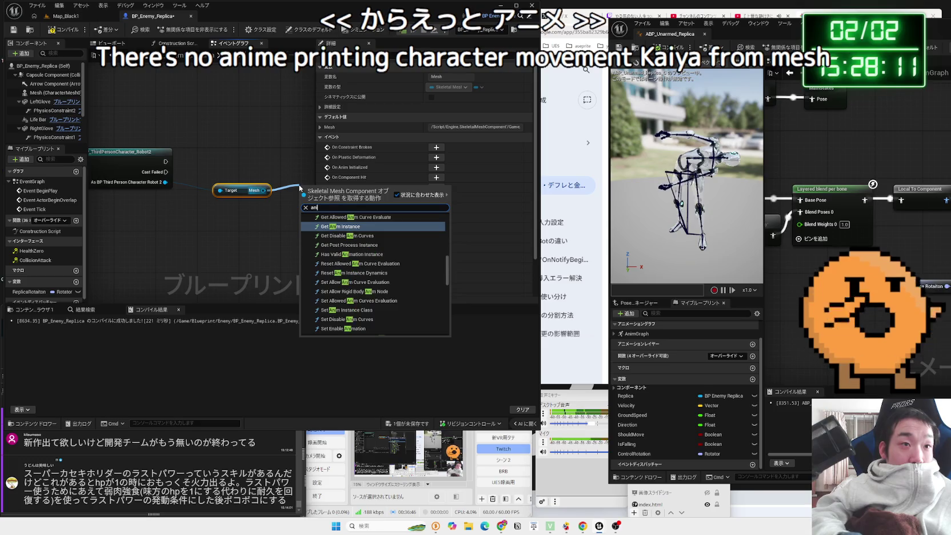
pyautogui.write('insta')
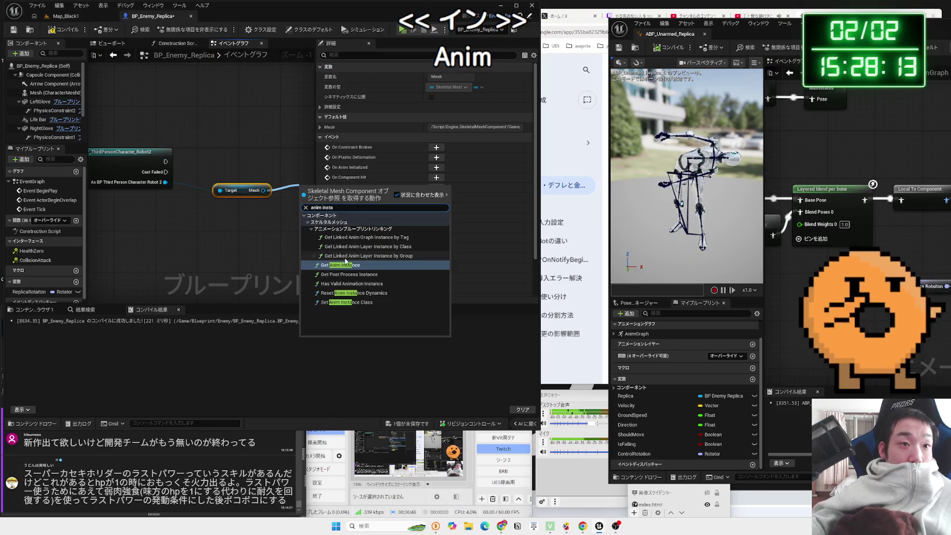
pyautogui.click(345, 264)
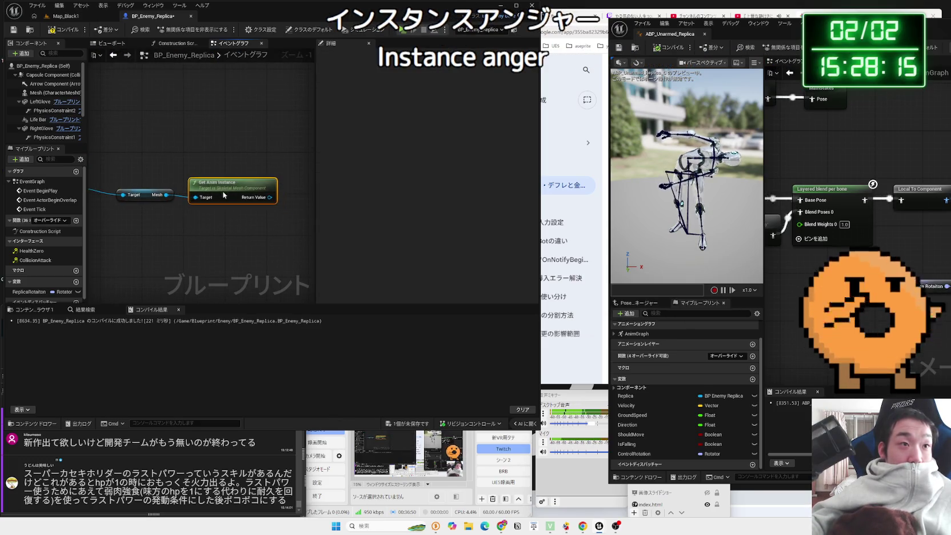
# - Search for a control node from the anim instance, cancel, and switch to Map_Black1
pyautogui.moveTo(222, 207); pyautogui.dragTo(256, 193)
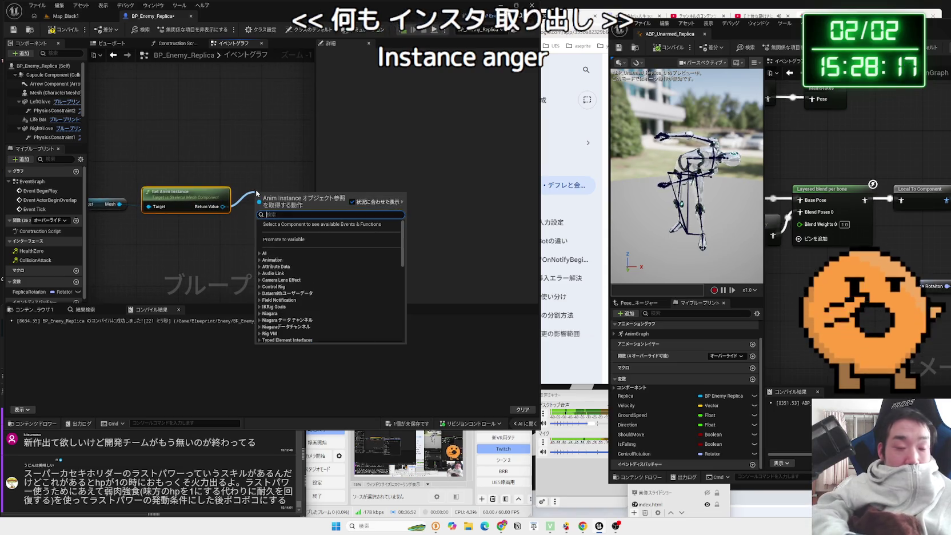
pyautogui.write('controle')
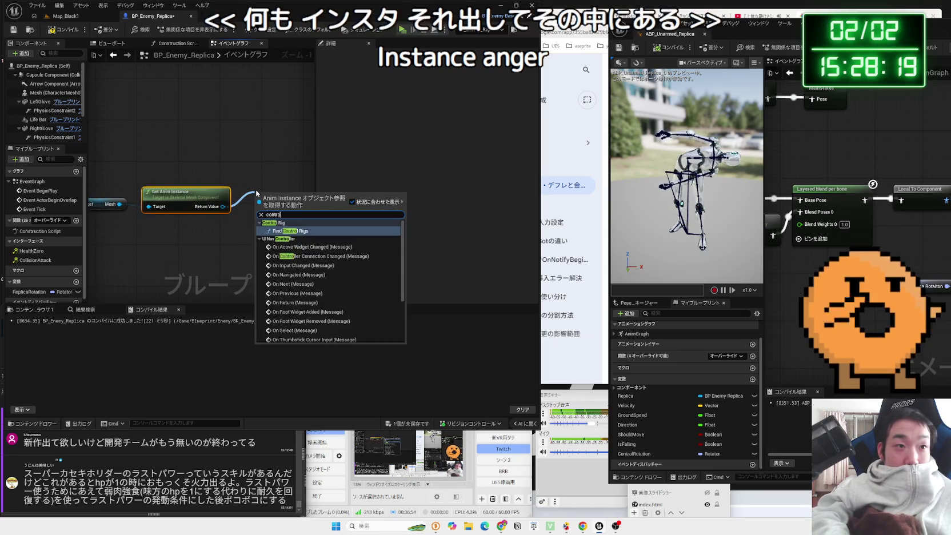
pyautogui.press('BackSpace')
pyautogui.press('BackSpace')
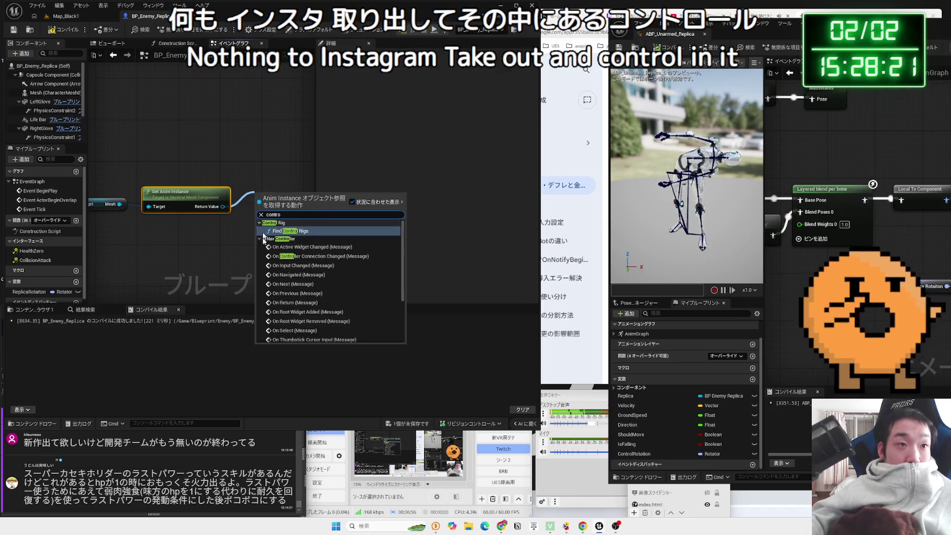
pyautogui.scroll(-3, 342, 230)
pyautogui.click(271, 145)
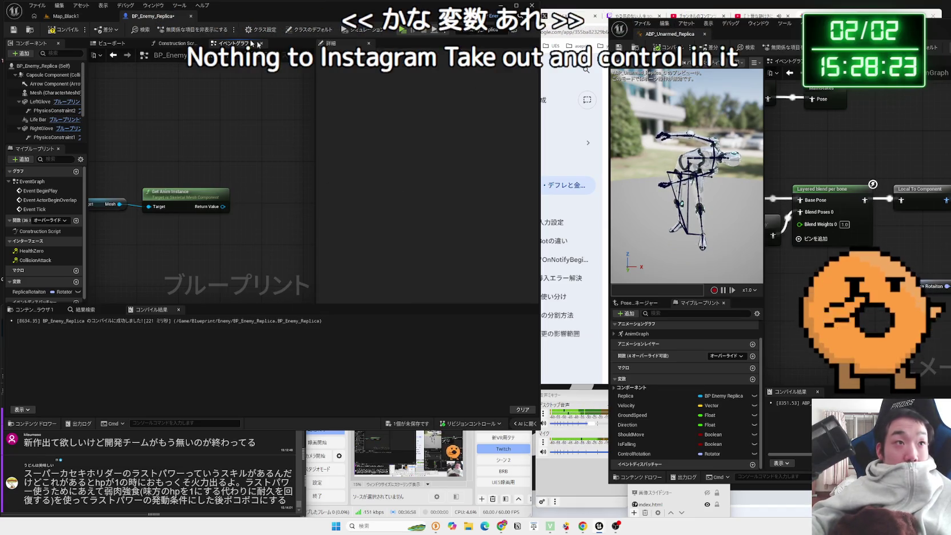
pyautogui.click(66, 16)
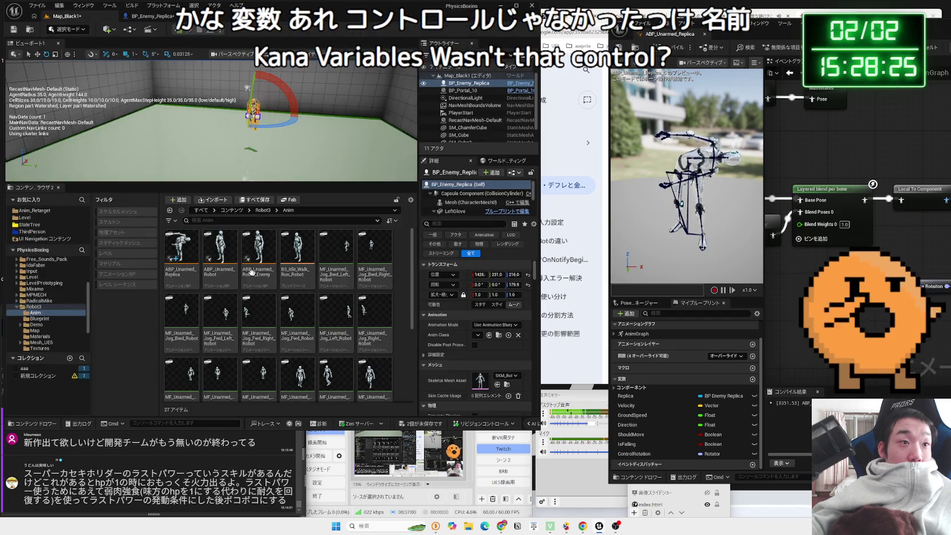
# - Open ABP_Unarmed_Robot in its own floating window, then return to BP_Enemy_Replica's graph
pyautogui.doubleClick(220, 257)
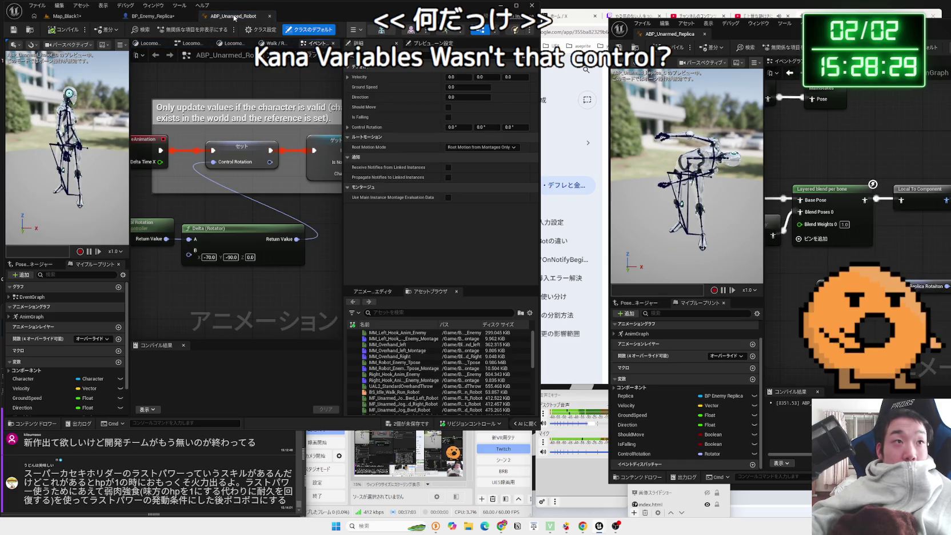
pyautogui.moveTo(234, 18)
pyautogui.mouseDown()
pyautogui.moveTo(571, 31)
pyautogui.moveTo(521, 32)
pyautogui.mouseUp()
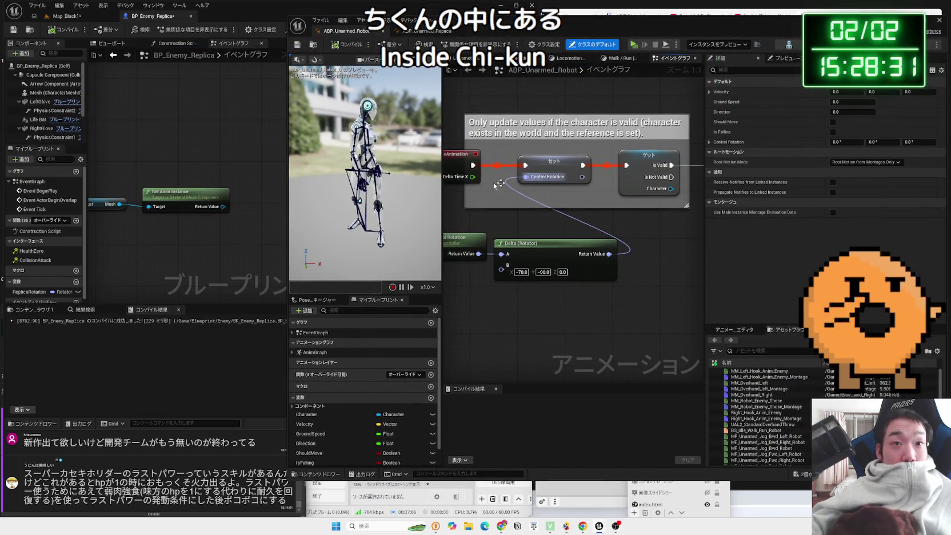
pyautogui.click(73, 17)
pyautogui.click(151, 16)
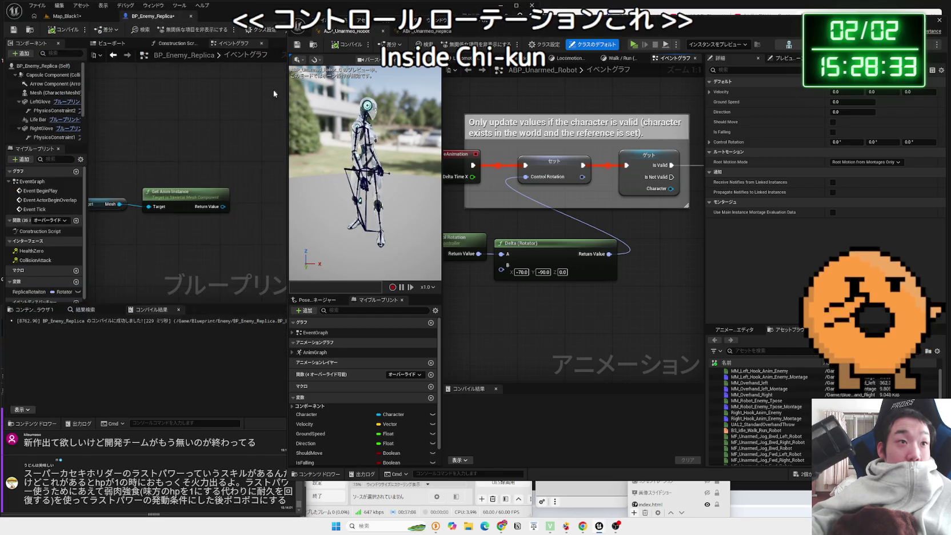
# - Search for a control rotation node from the anim instance, then clear and cancel the search
pyautogui.moveTo(223, 206); pyautogui.dragTo(243, 192)
pyautogui.write('conto')
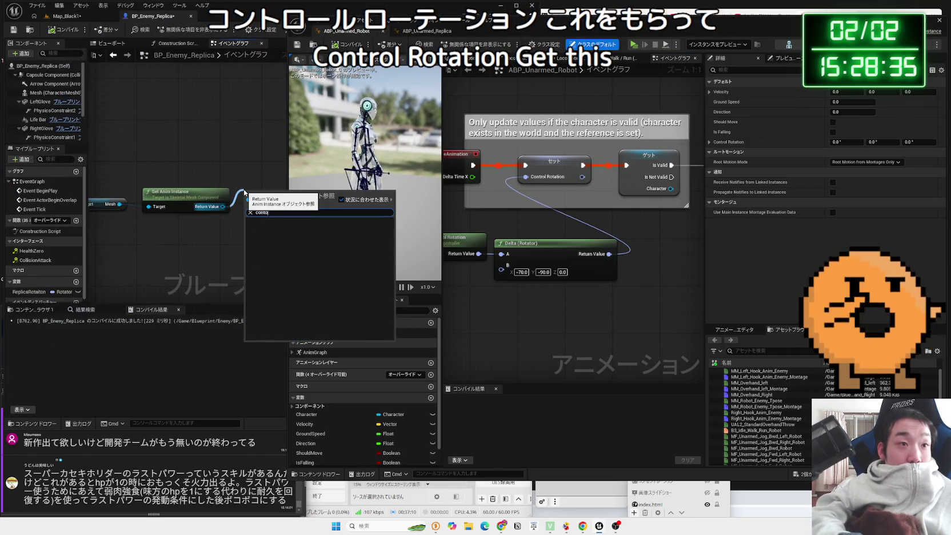
pyautogui.press('BackSpace')
pyautogui.write('rol ro')
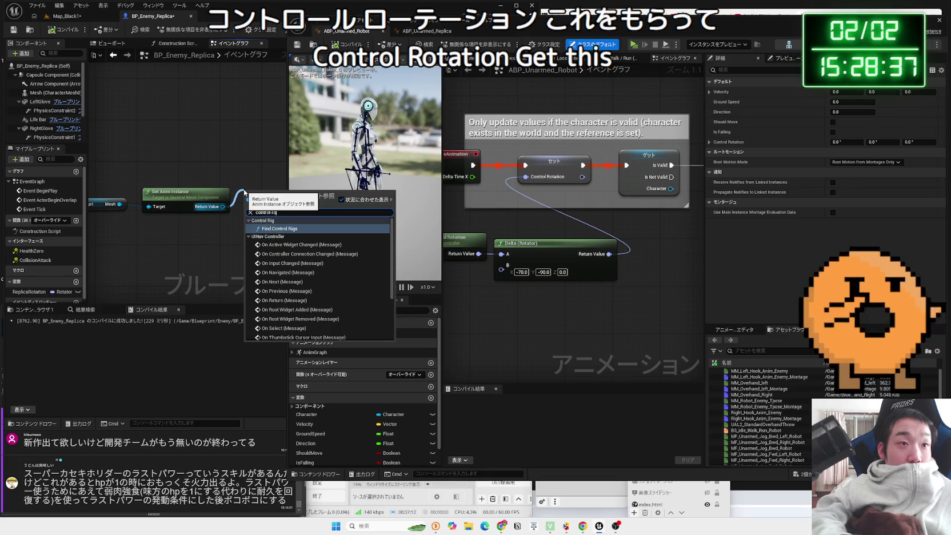
pyautogui.write('tatio')
pyautogui.hotkey('ctrl', 'a')
pyautogui.press('BackSpace')
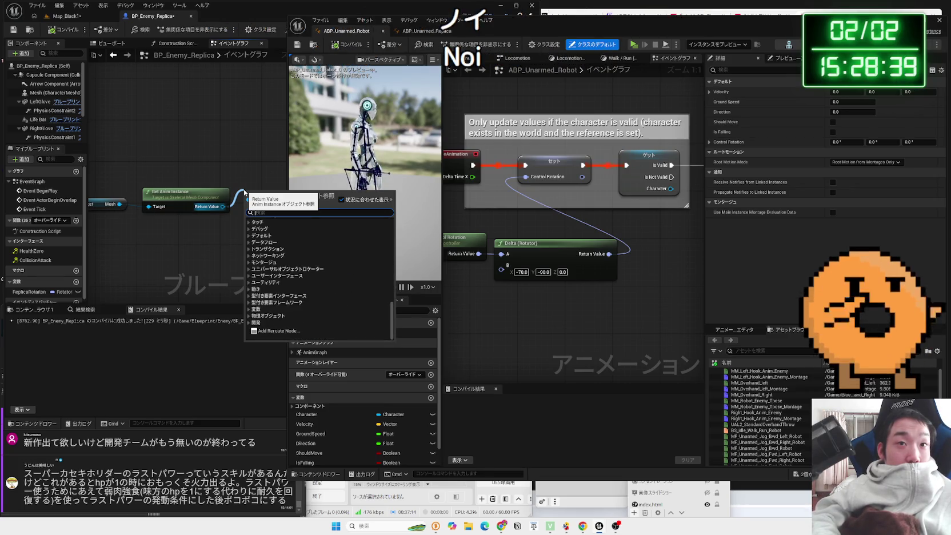
pyautogui.press('Escape')
pyautogui.scroll(-1, 387, 410)
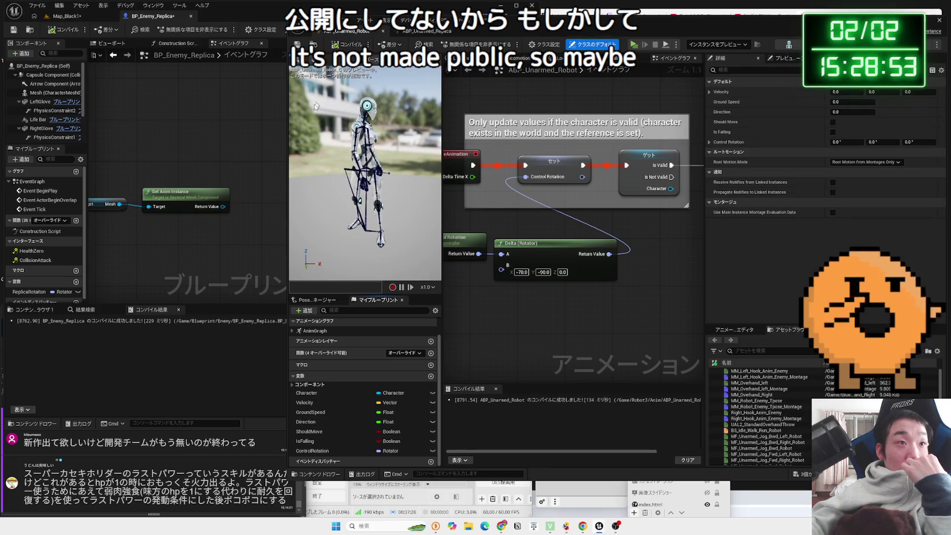
pyautogui.moveTo(212, 206); pyautogui.dragTo(244, 197)
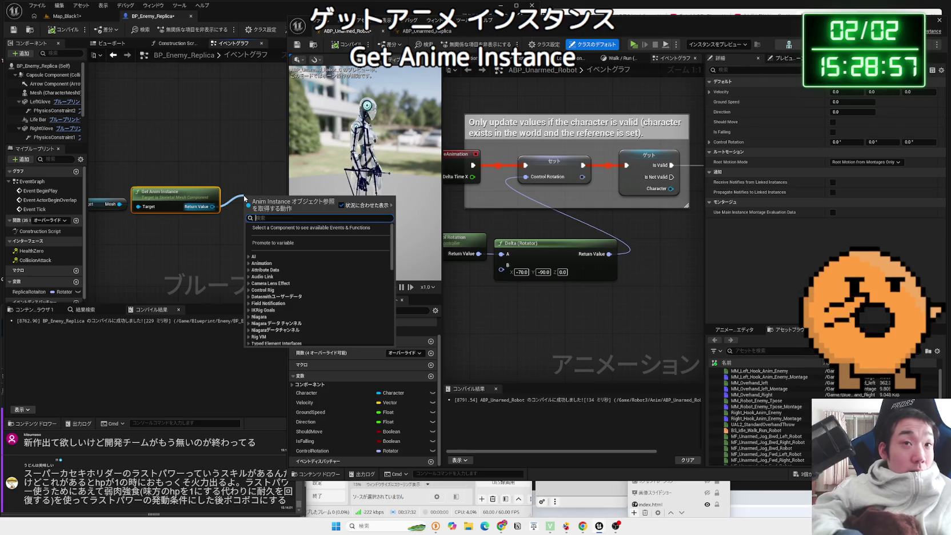
pyautogui.write('anim')
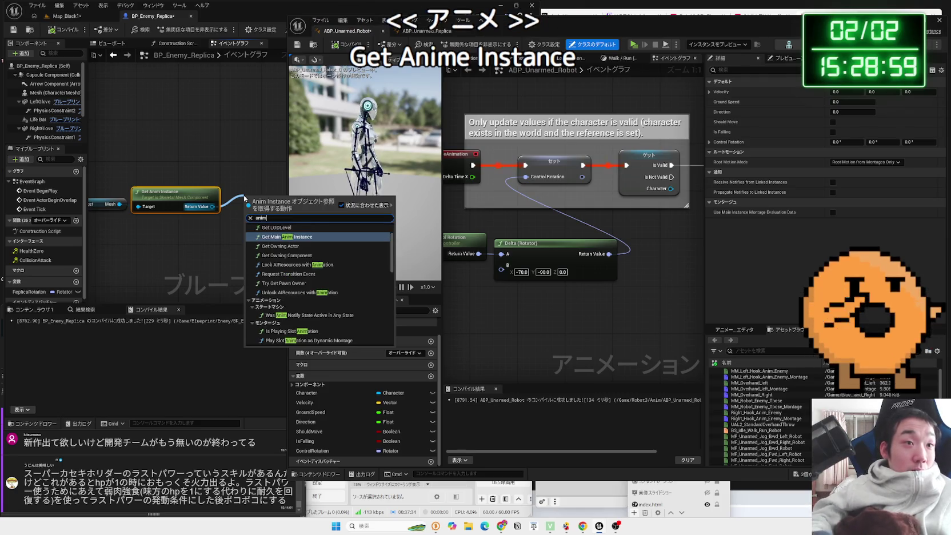
pyautogui.scroll(2, 291, 257)
pyautogui.scroll(-8, 303, 264)
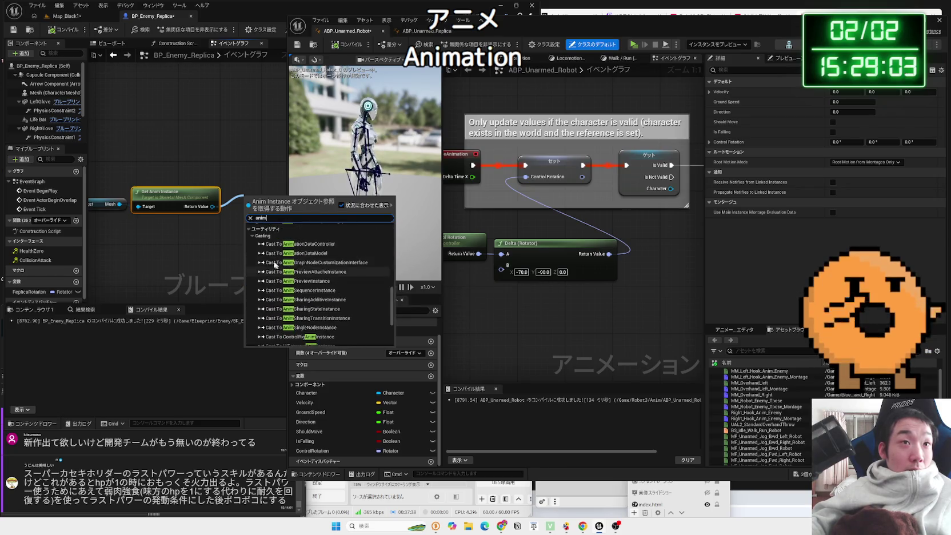
pyautogui.click(213, 244)
pyautogui.click(292, 331)
pyautogui.click(292, 332)
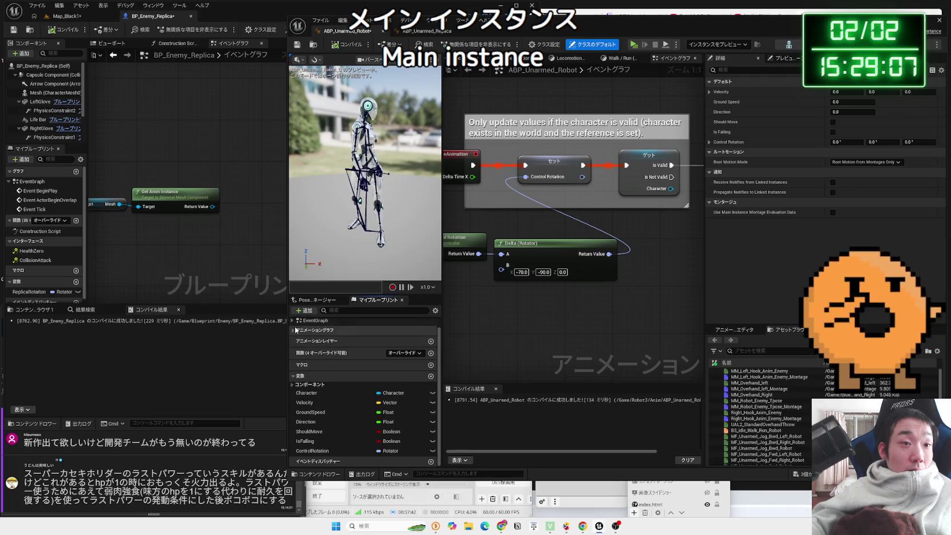
pyautogui.click(296, 329)
pyautogui.scroll(1, 326, 337)
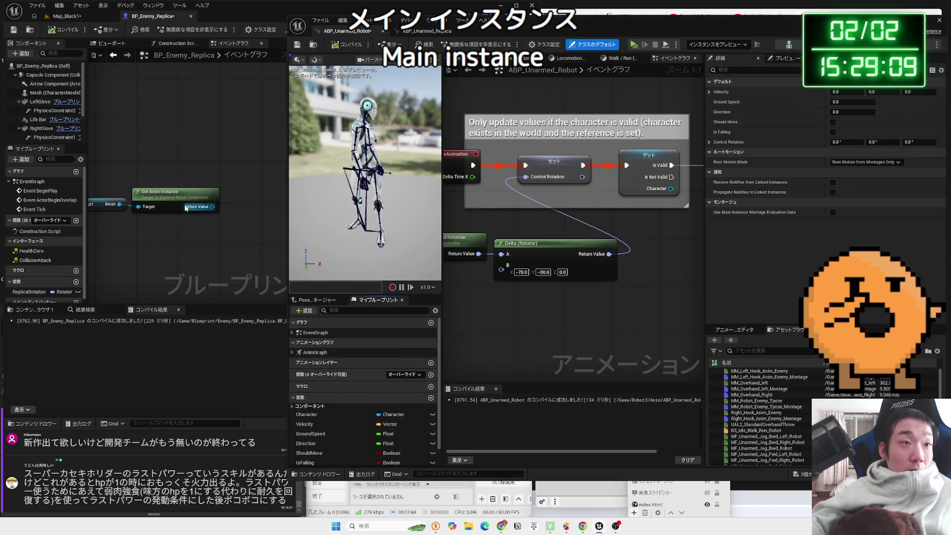
pyautogui.moveTo(185, 208); pyautogui.dragTo(249, 207)
pyautogui.write('di')
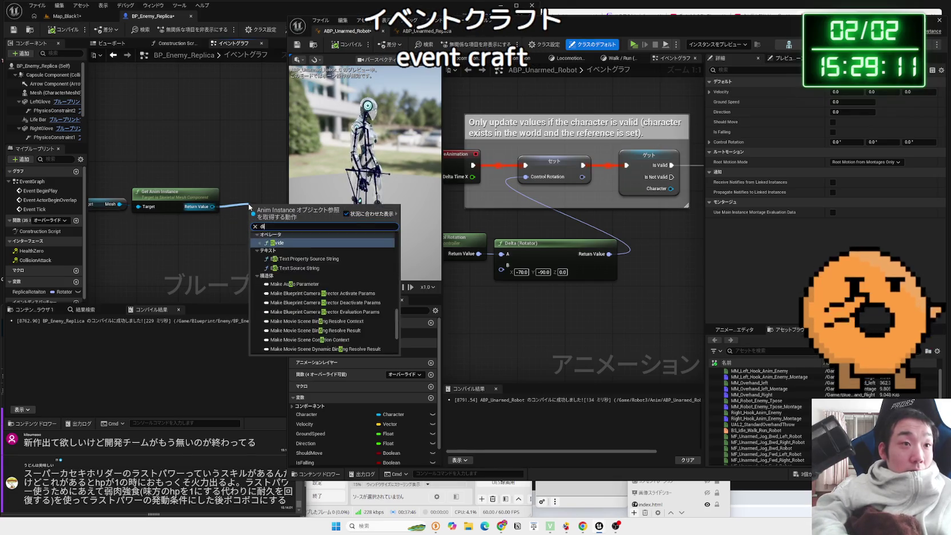
pyautogui.write('re')
pyautogui.press('BackSpace')
pyautogui.press('BackSpace')
pyautogui.press('BackSpace')
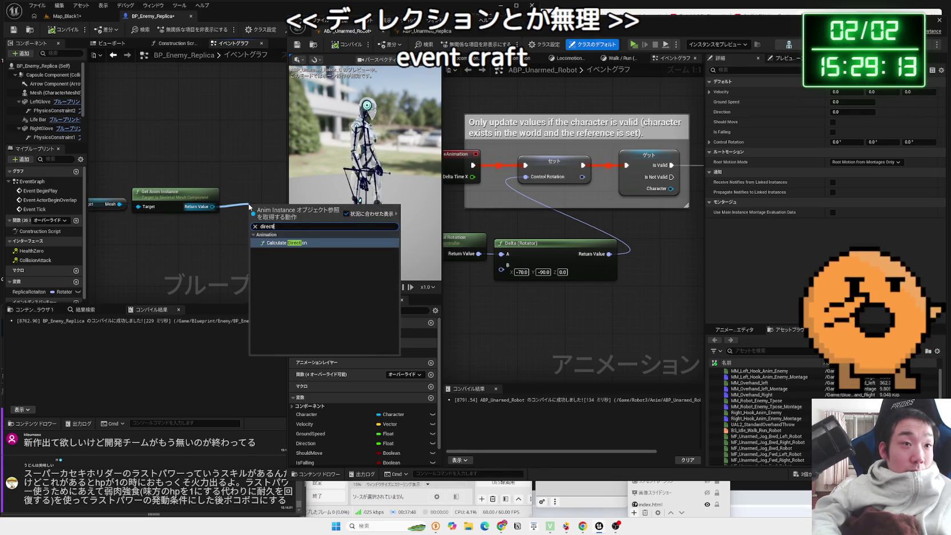
pyautogui.press('Escape')
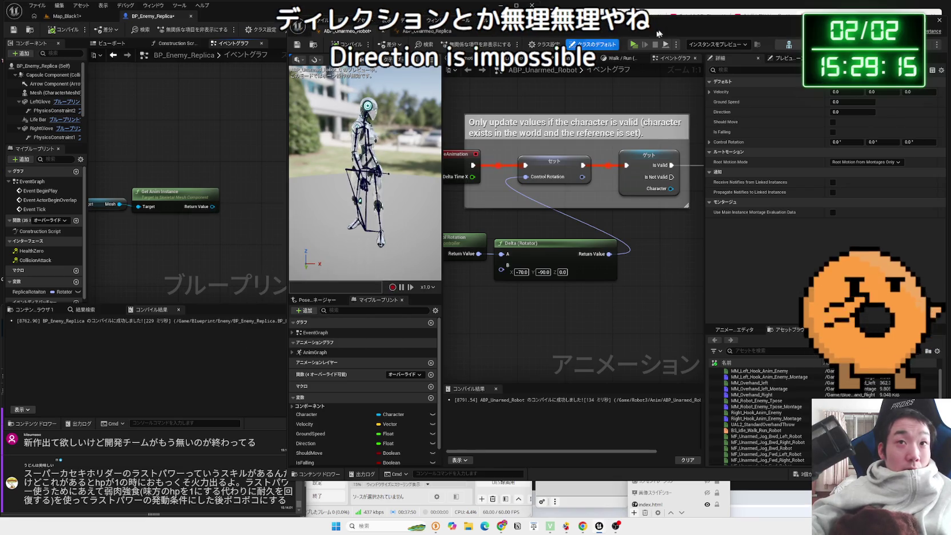
pyautogui.hotkey('alt', 'Tab')
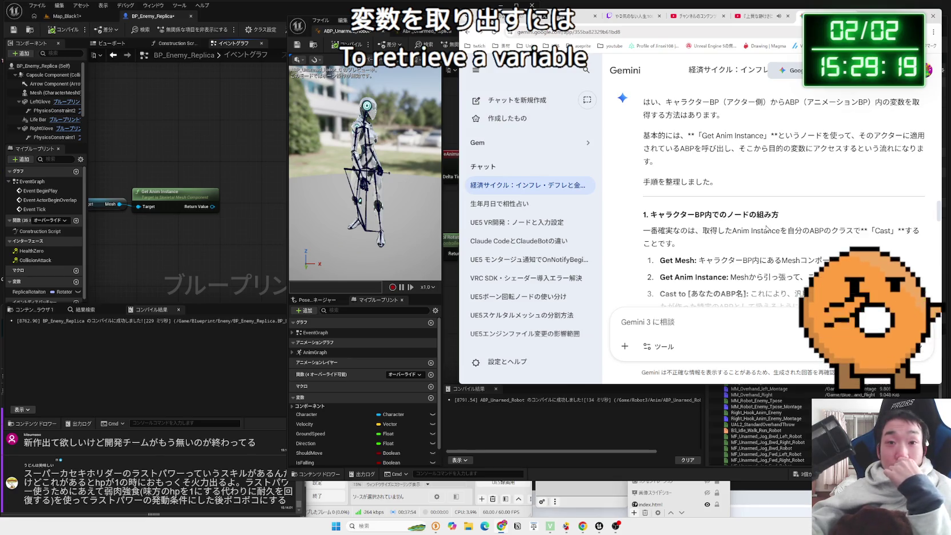
pyautogui.scroll(-2, 766, 226)
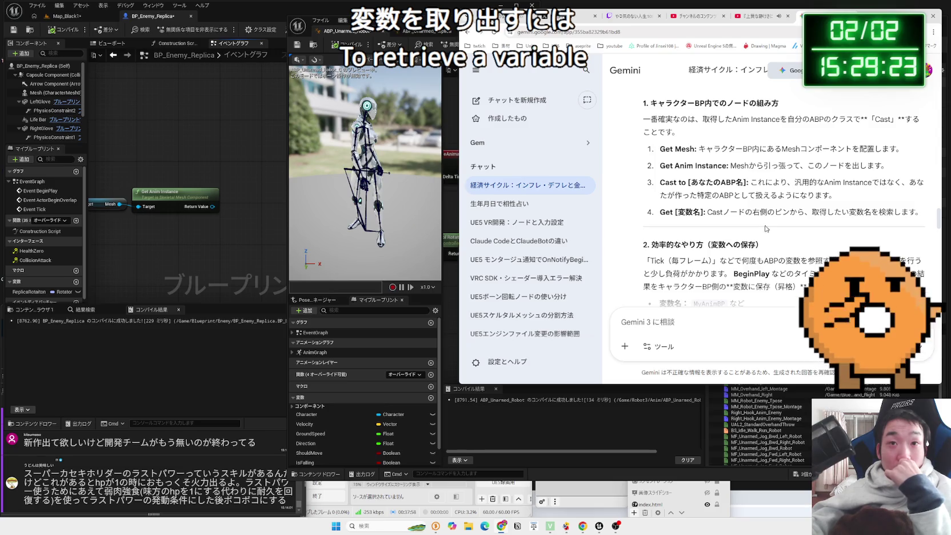
pyautogui.hotkey('alt', 'Tab')
pyautogui.scroll(-2, 251, 188)
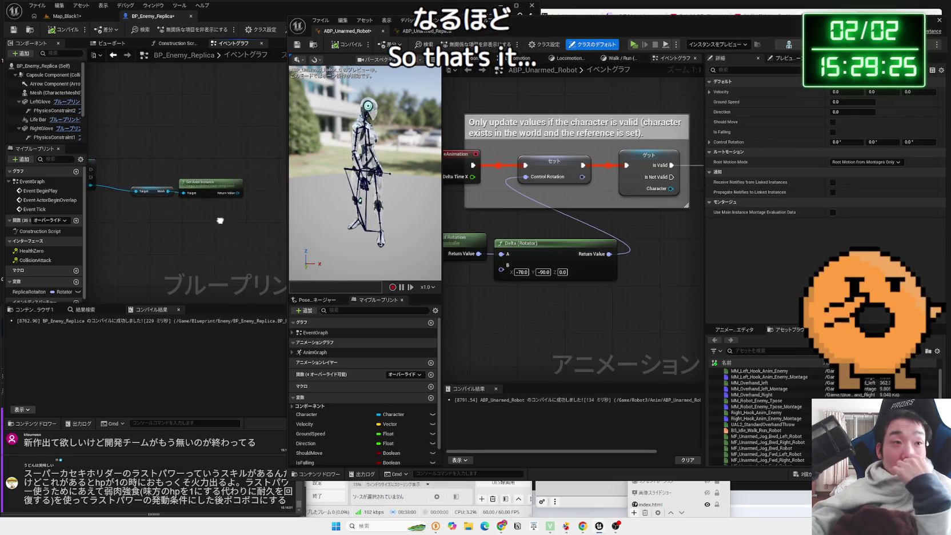
# - Cast the Get Anim Instance output to ABP_Unarmed_Robot and tidy the nodes
pyautogui.moveTo(206, 193); pyautogui.dragTo(229, 182)
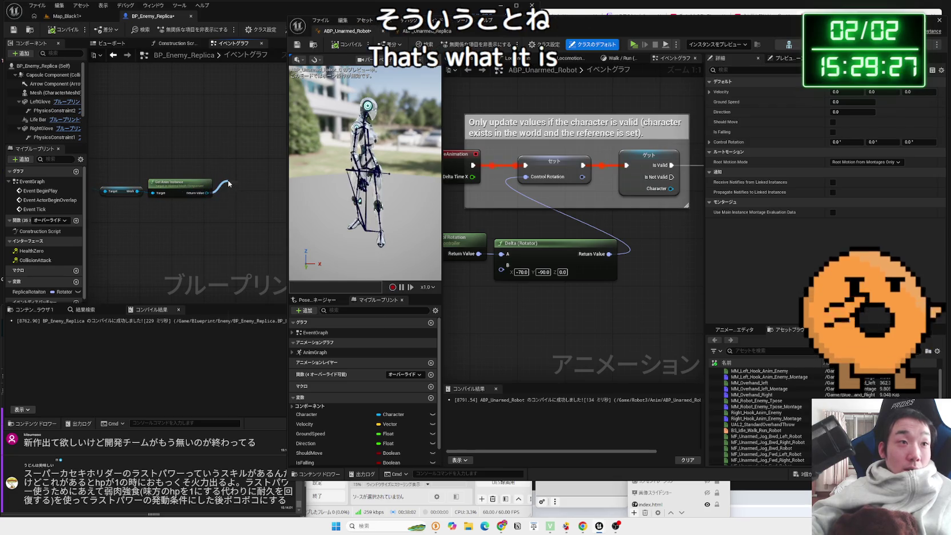
pyautogui.write('cast abp')
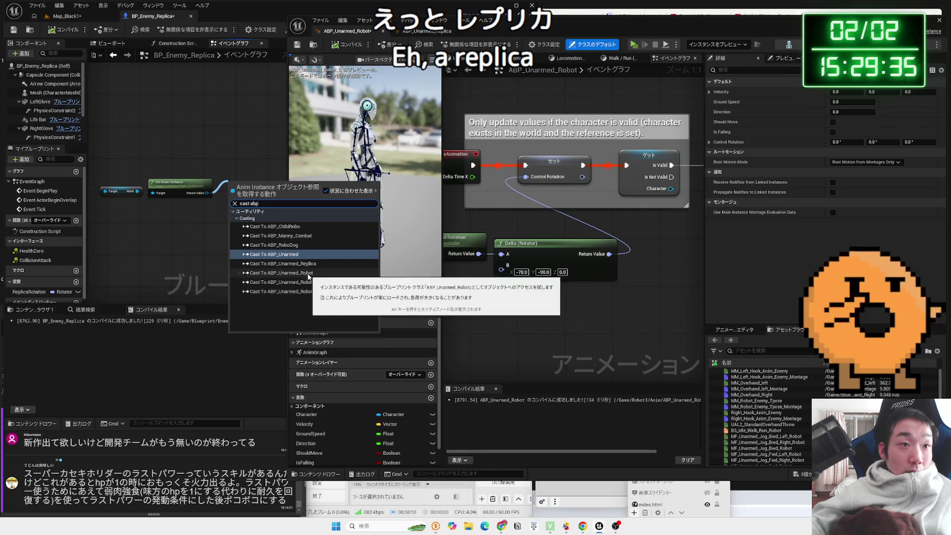
pyautogui.click(309, 275)
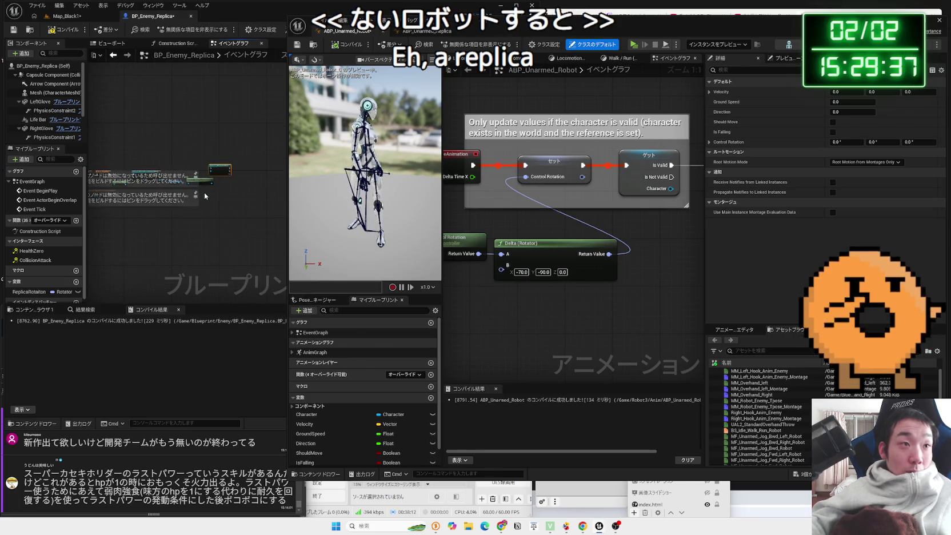
pyautogui.scroll(-2, 205, 192)
pyautogui.click(218, 183)
pyautogui.moveTo(218, 184); pyautogui.dragTo(209, 190)
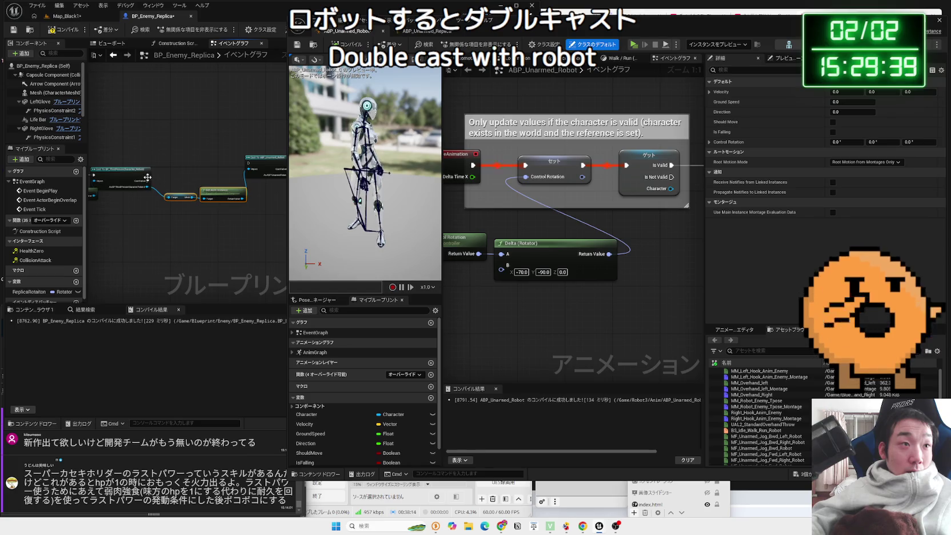
pyautogui.moveTo(252, 163); pyautogui.dragTo(218, 171)
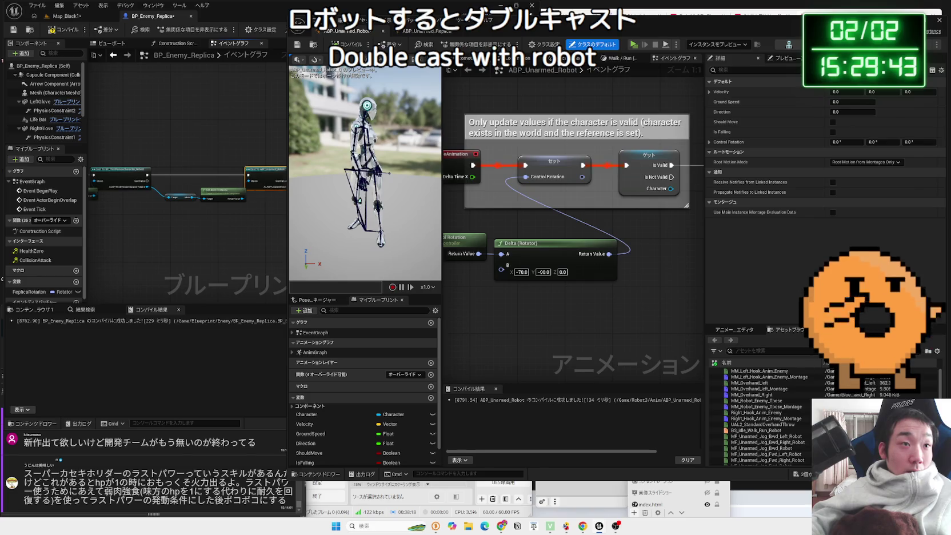
pyautogui.scroll(4, 200, 202)
pyautogui.moveTo(162, 160); pyautogui.dragTo(124, 167)
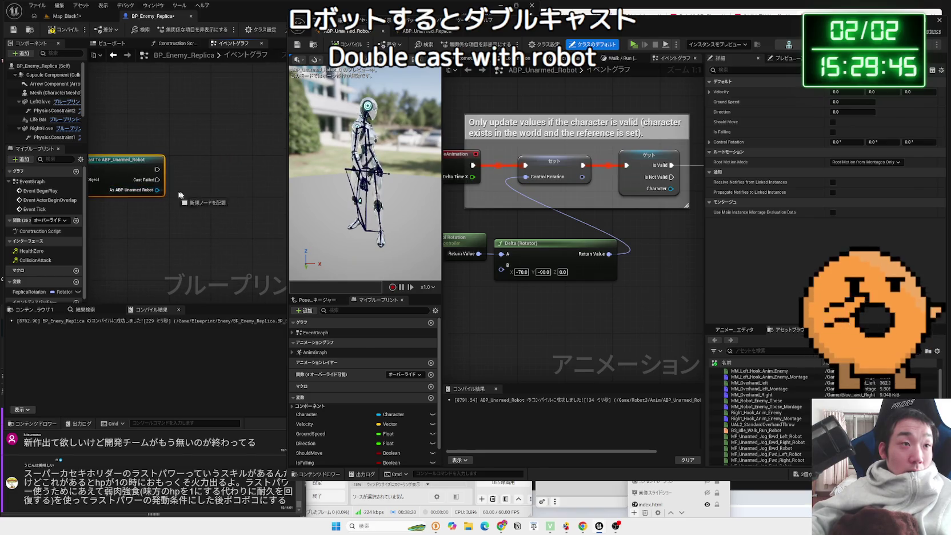
# - Add Get Control Rotation from the robot cast and place a ReplicaRotation getter near Event Tick
pyautogui.moveTo(169, 191); pyautogui.dragTo(217, 194)
pyautogui.write('conto')
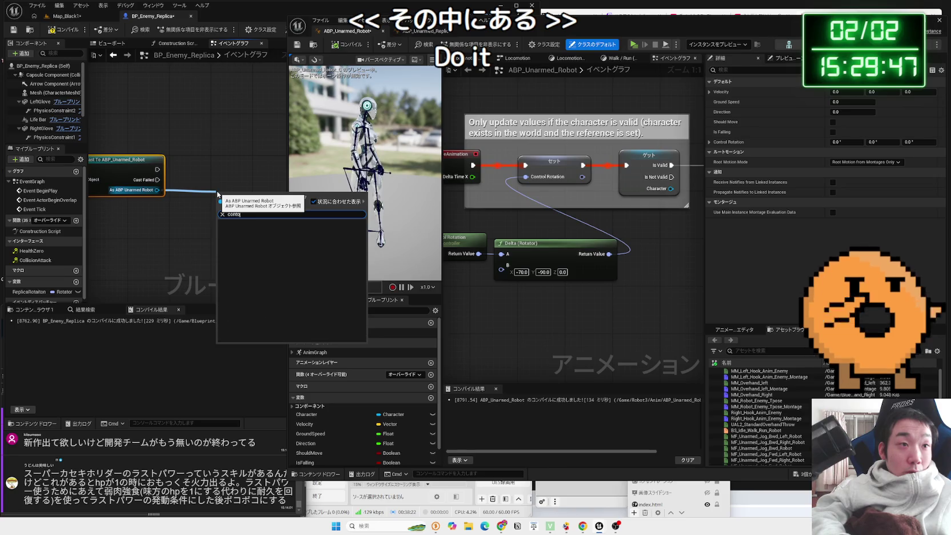
pyautogui.press('BackSpace')
pyautogui.write('rol')
pyautogui.scroll(-3, 259, 320)
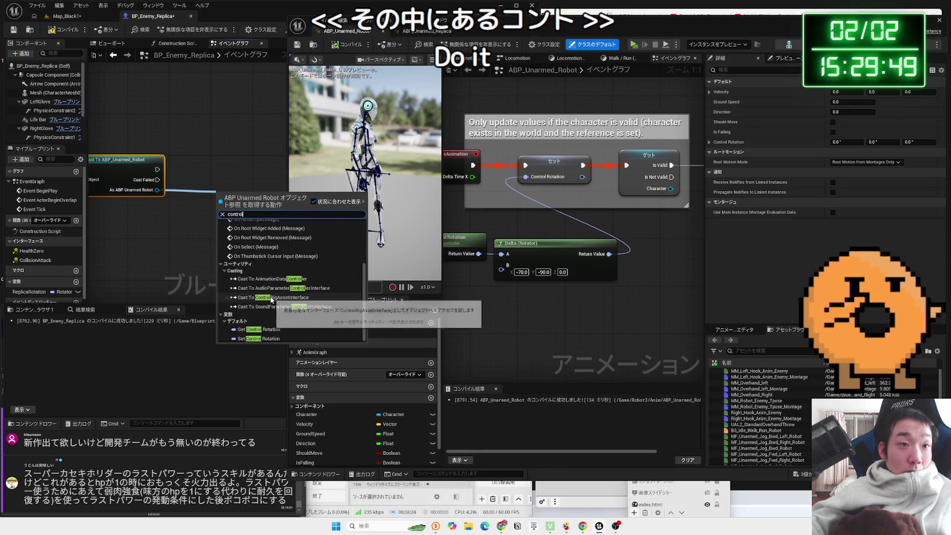
pyautogui.click(256, 328)
pyautogui.moveTo(218, 205); pyautogui.dragTo(142, 212)
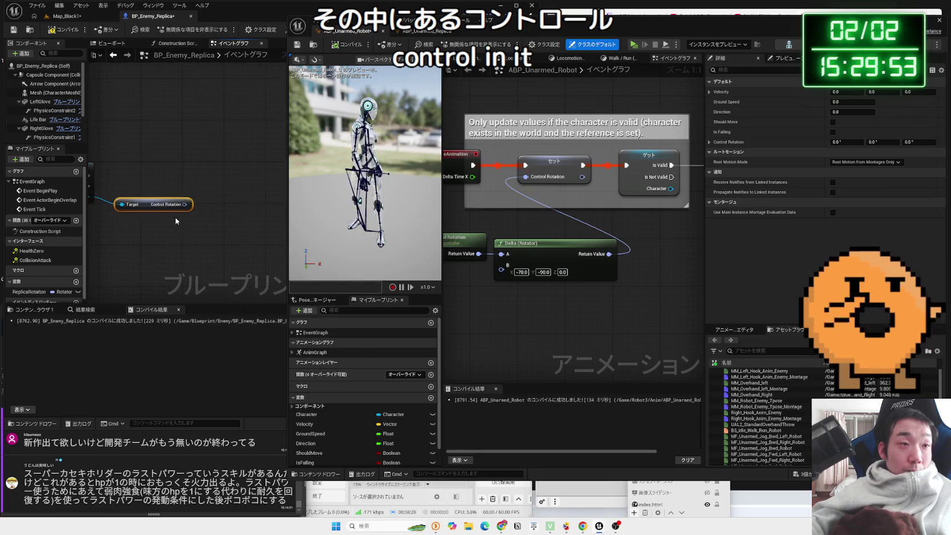
pyautogui.moveTo(211, 197); pyautogui.dragTo(177, 193)
pyautogui.moveTo(153, 257); pyautogui.dragTo(223, 244)
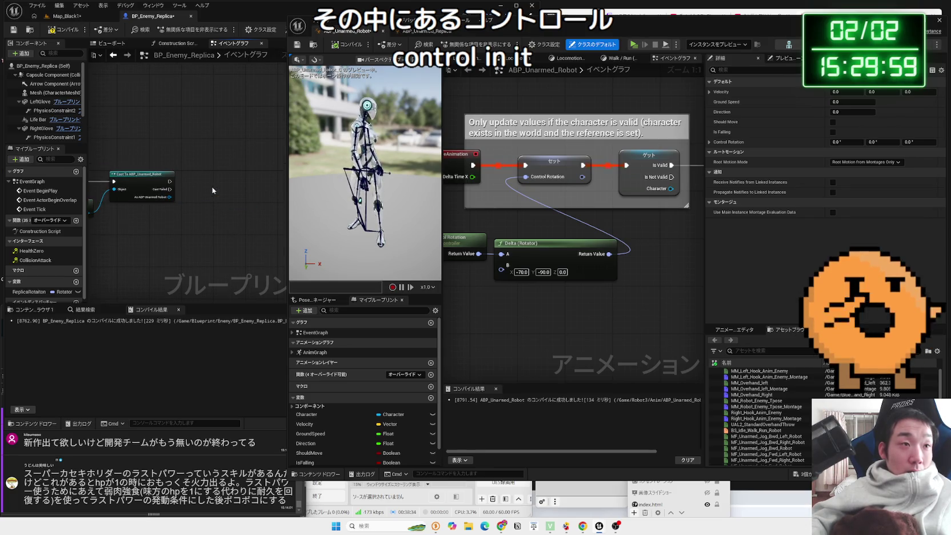
pyautogui.moveTo(182, 197); pyautogui.dragTo(210, 189)
pyautogui.click(240, 232)
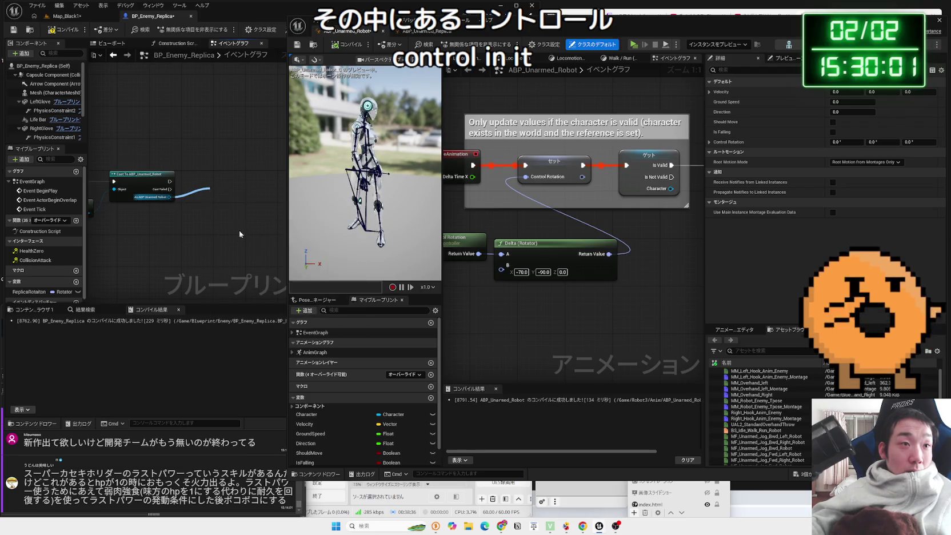
pyautogui.moveTo(126, 189)
pyautogui.mouseDown()
pyautogui.moveTo(151, 234)
pyautogui.moveTo(217, 142)
pyautogui.moveTo(209, 207)
pyautogui.moveTo(97, 231)
pyautogui.mouseUp()
pyautogui.moveTo(51, 291)
pyautogui.mouseDown()
pyautogui.moveTo(114, 288)
pyautogui.moveTo(189, 176)
pyautogui.mouseUp()
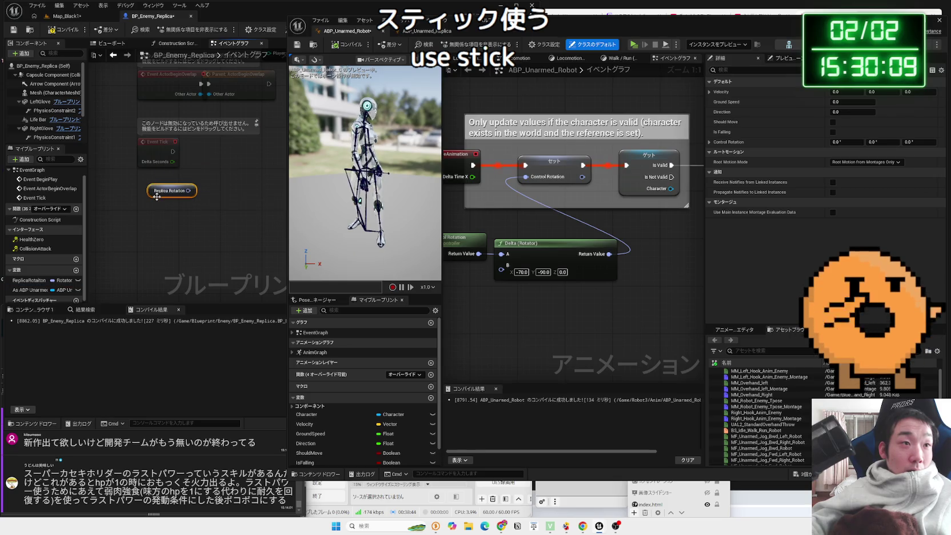
# - Make Event Tick set ReplicaRotation from As ABP Unarmed Robot's Get Control Rotation
pyautogui.press('Delete')
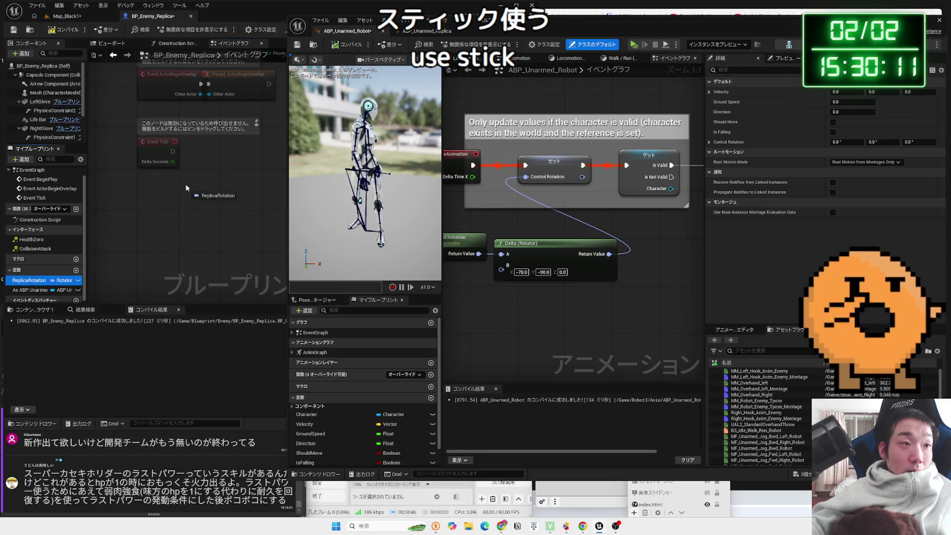
pyautogui.moveTo(186, 188); pyautogui.dragTo(192, 178)
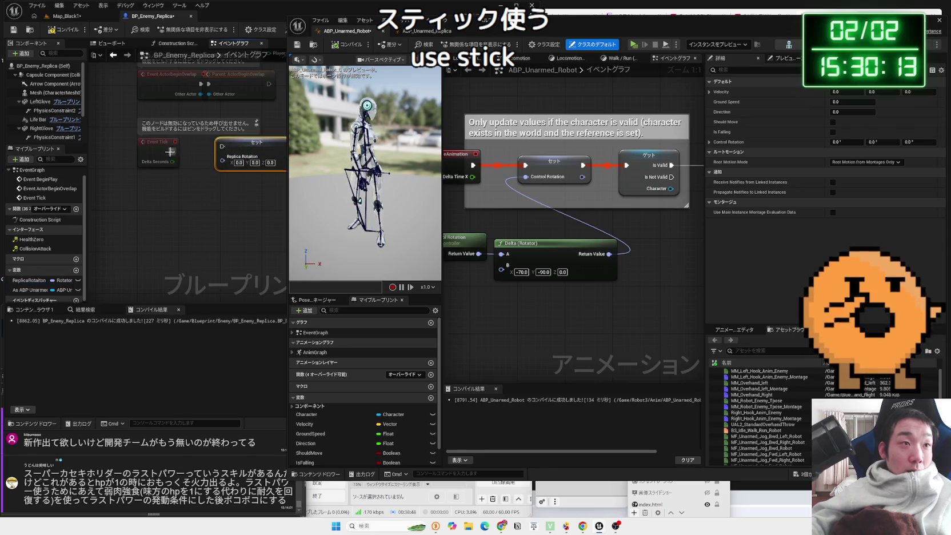
pyautogui.moveTo(221, 151); pyautogui.dragTo(222, 151)
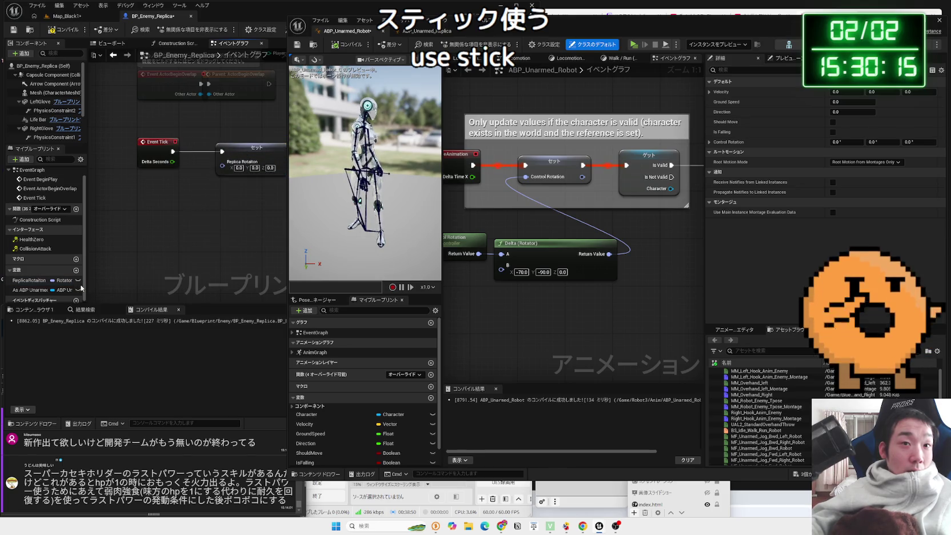
pyautogui.moveTo(135, 226); pyautogui.dragTo(220, 224)
pyautogui.click(155, 233)
pyautogui.write('ge')
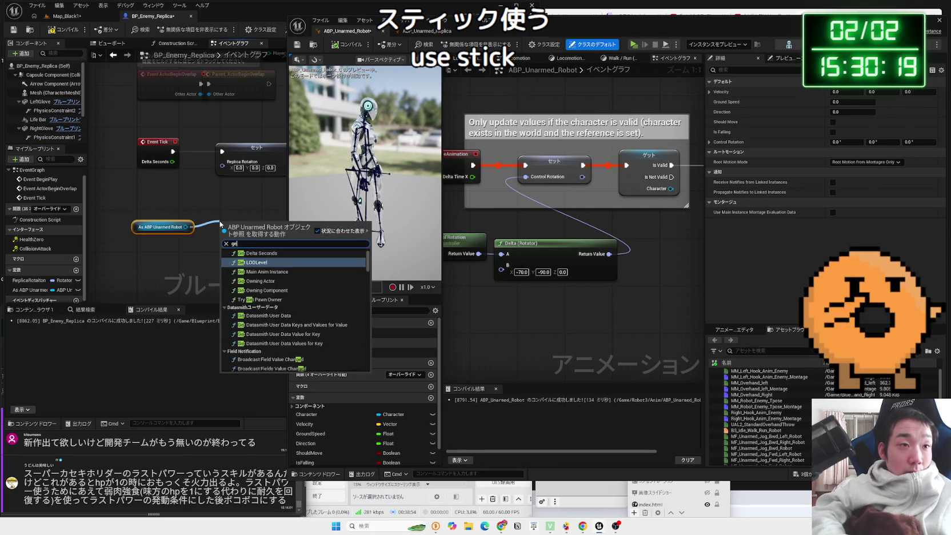
pyautogui.write('t cont')
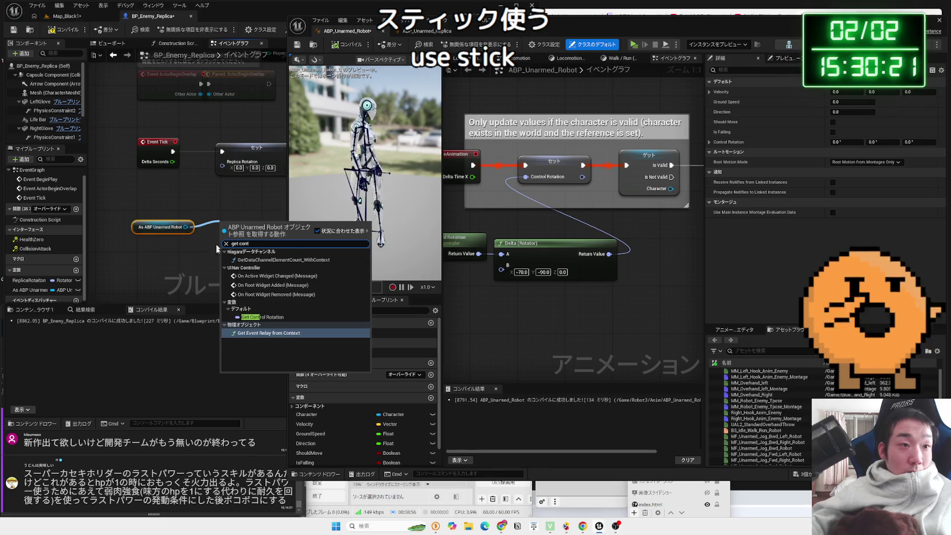
pyautogui.click(262, 316)
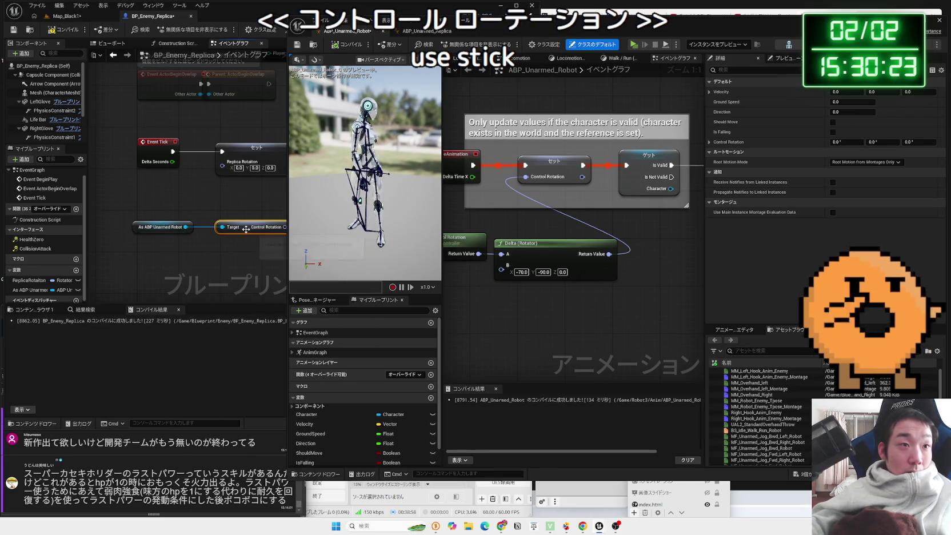
pyautogui.moveTo(246, 230); pyautogui.dragTo(216, 245)
pyautogui.moveTo(217, 183); pyautogui.dragTo(201, 165)
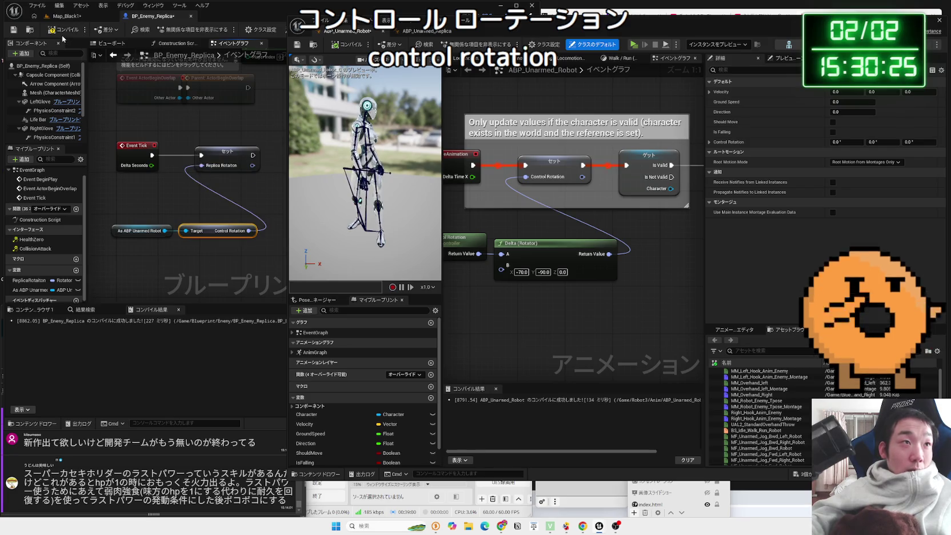
# - Switch to Map_Black1 and start a test play, punching at the enemy robot
pyautogui.click(67, 17)
pyautogui.press('a')
pyautogui.click(422, 267)
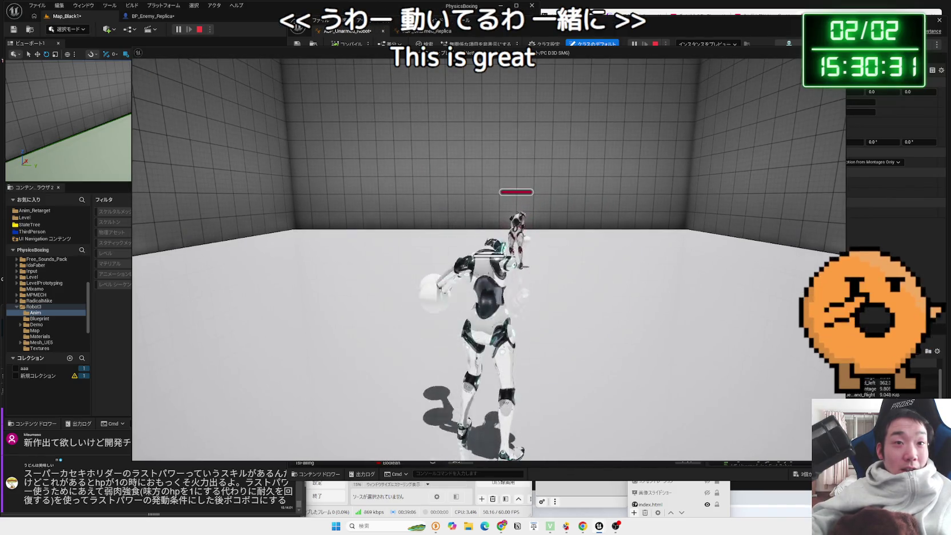
# - Walk toward the enemy to watch it mirror rotation, end play, and move the ABP window aside
pyautogui.press('w')
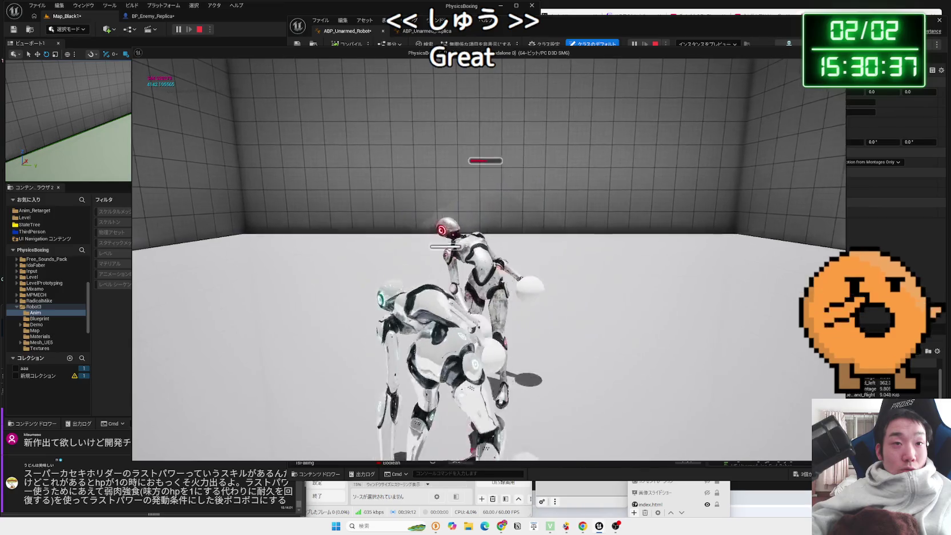
pyautogui.press('Escape')
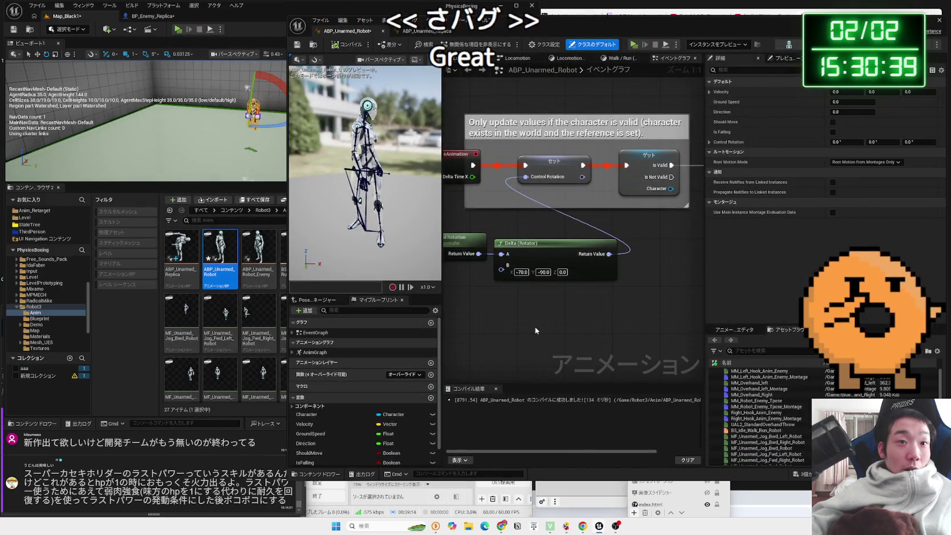
pyautogui.moveTo(542, 26); pyautogui.dragTo(713, 28)
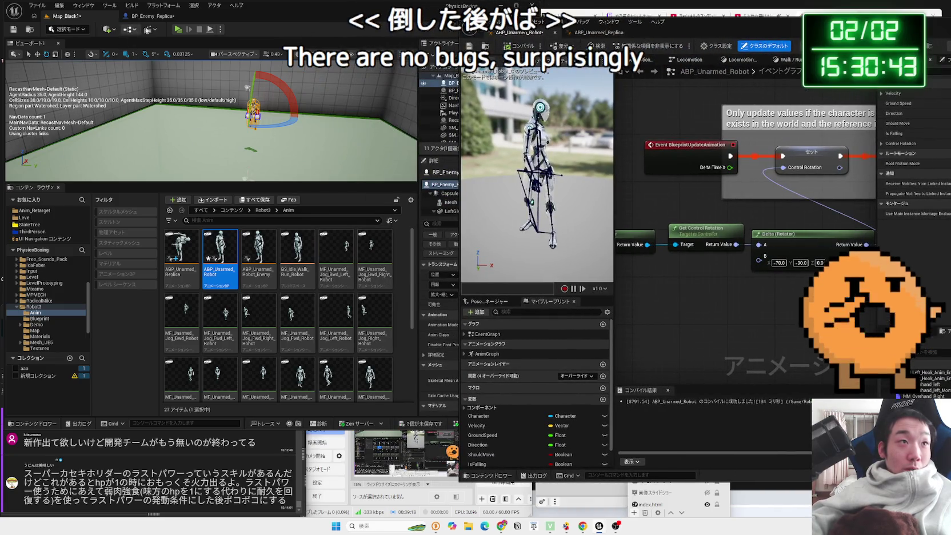
# - Multiply Control Rotation by -1.0 before Replica Rotation and compile BP_Enemy_Replica
pyautogui.click(150, 16)
pyautogui.moveTo(249, 230); pyautogui.dragTo(272, 230)
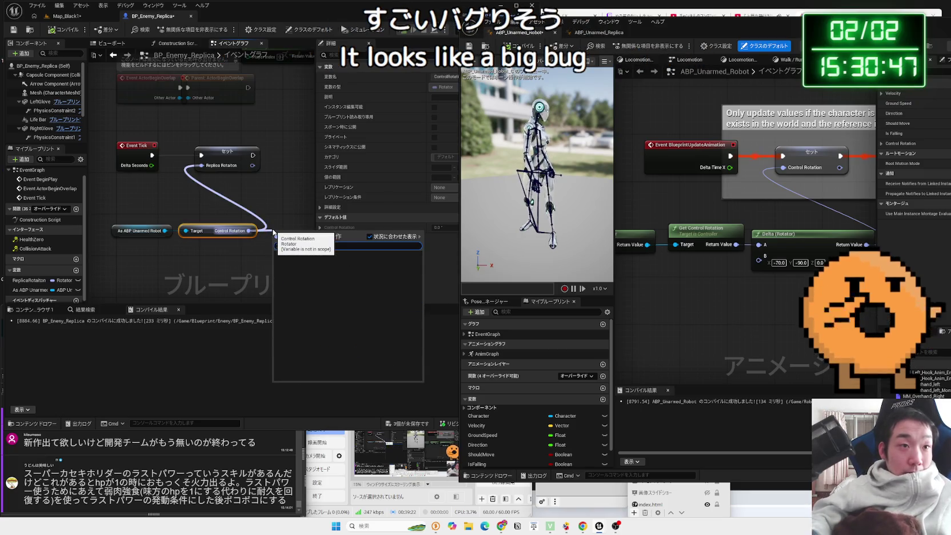
pyautogui.click(266, 234)
pyautogui.moveTo(254, 233); pyautogui.dragTo(257, 253)
pyautogui.write('mul')
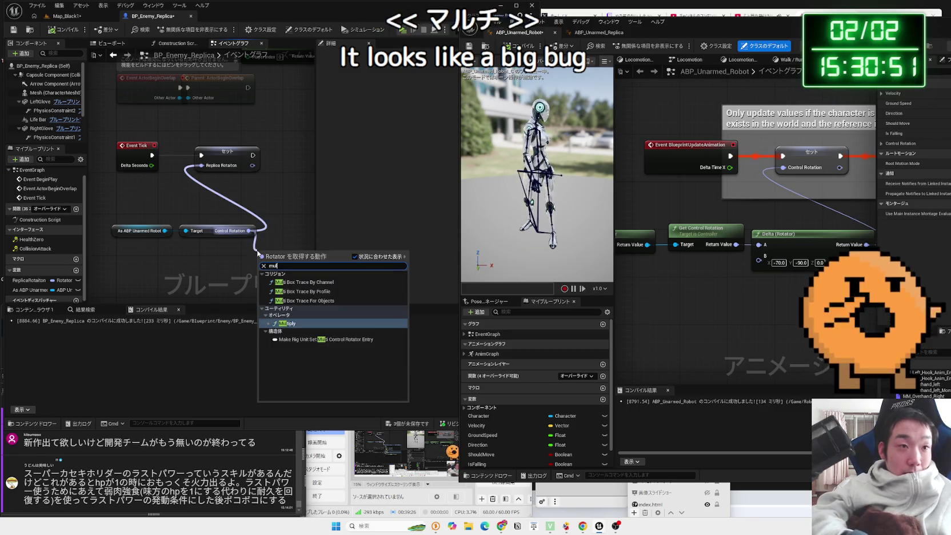
pyautogui.click(283, 324)
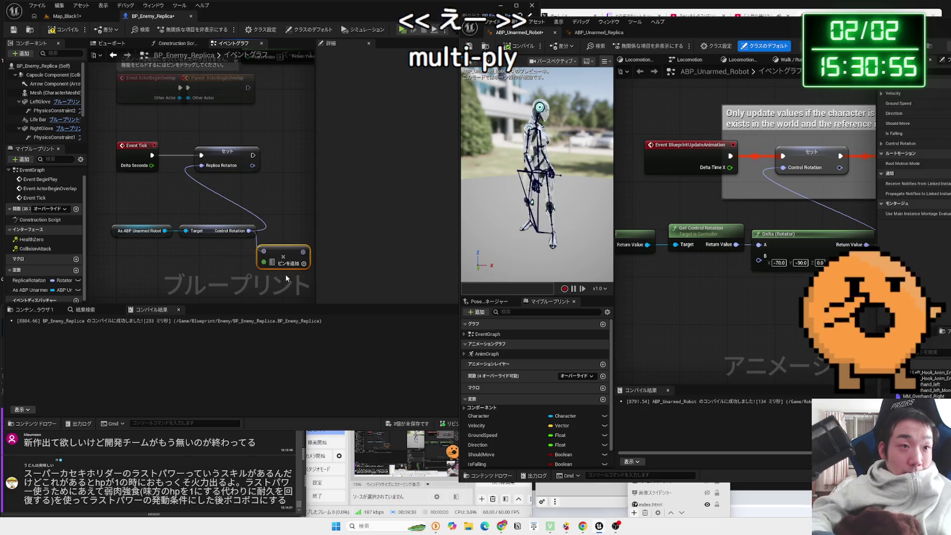
pyautogui.write('-1')
pyautogui.press('Return')
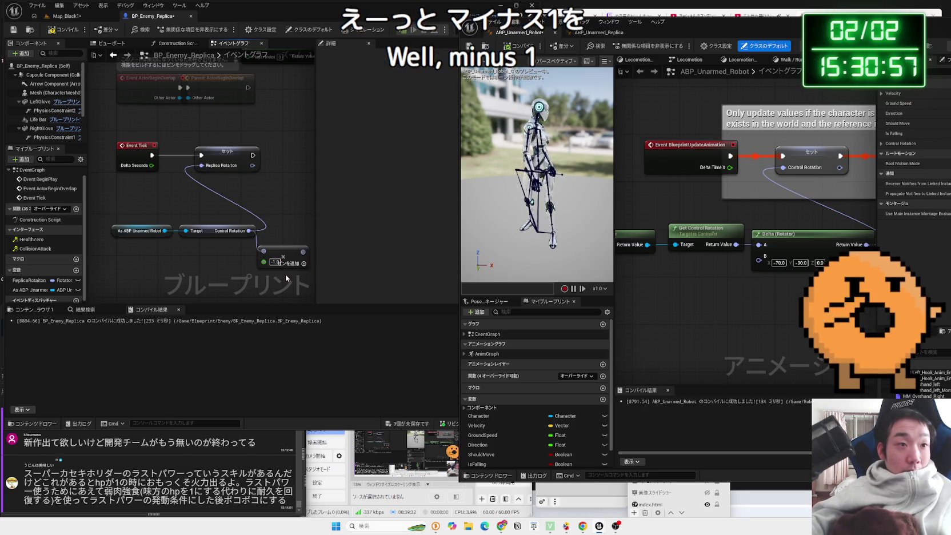
pyautogui.moveTo(299, 256); pyautogui.dragTo(272, 230)
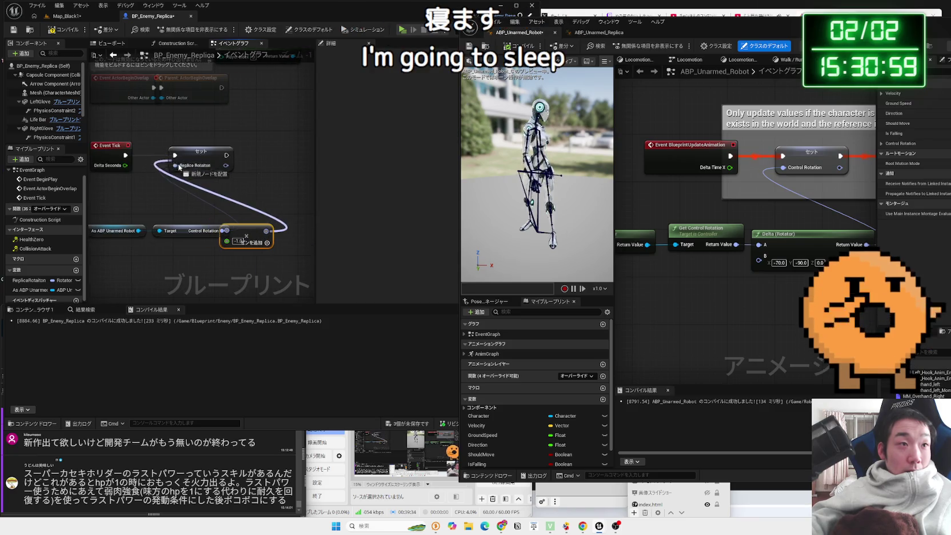
pyautogui.click(65, 29)
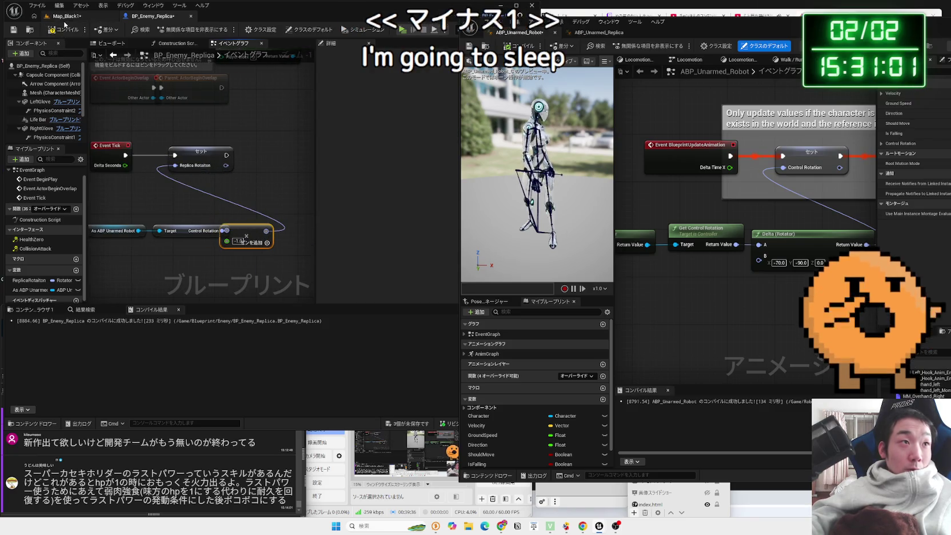
# - Switch to Map_Black1 and start a test play with Alt+P
pyautogui.moveTo(116, 122); pyautogui.dragTo(169, 126)
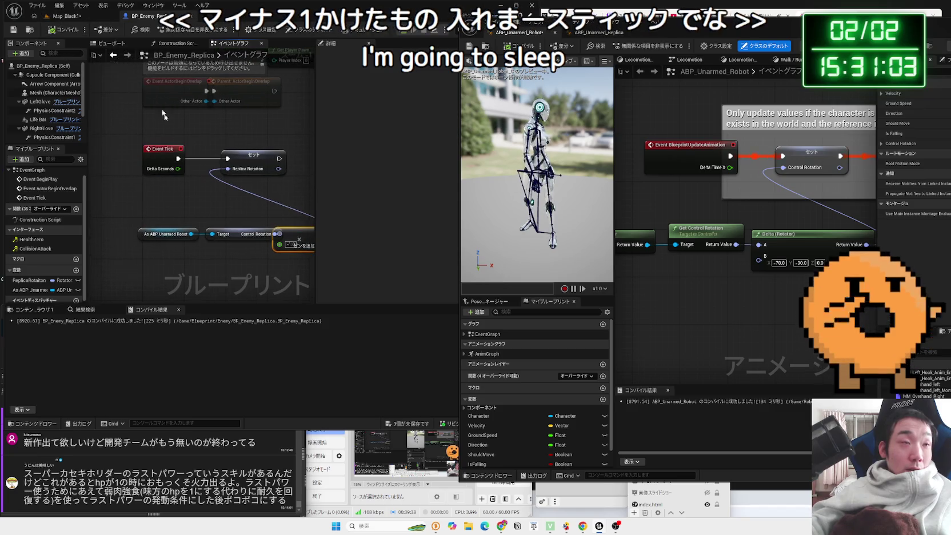
pyautogui.click(68, 18)
pyautogui.hotkey('alt', 'p')
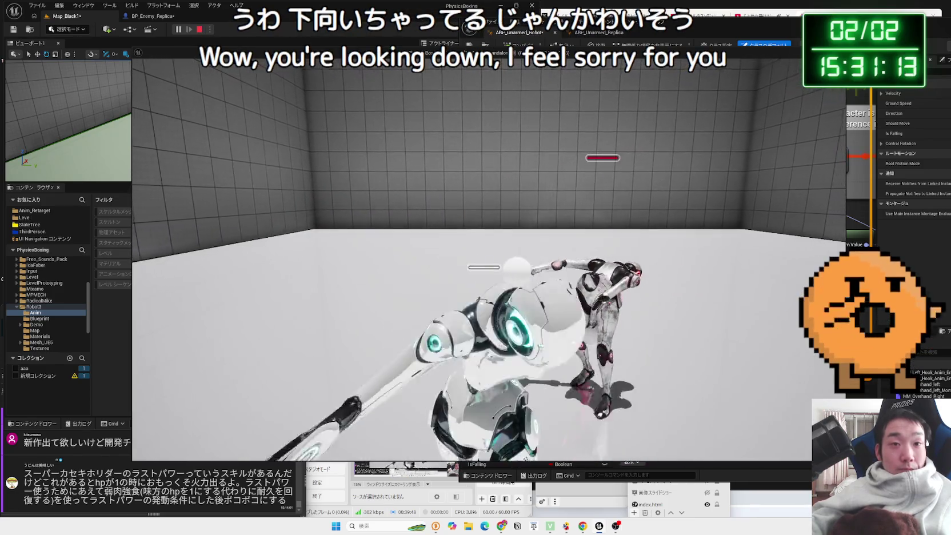
# - End the test play and show ReplicaRotation's details in BP_Enemy_Replica
pyautogui.press('Escape')
pyautogui.click(163, 17)
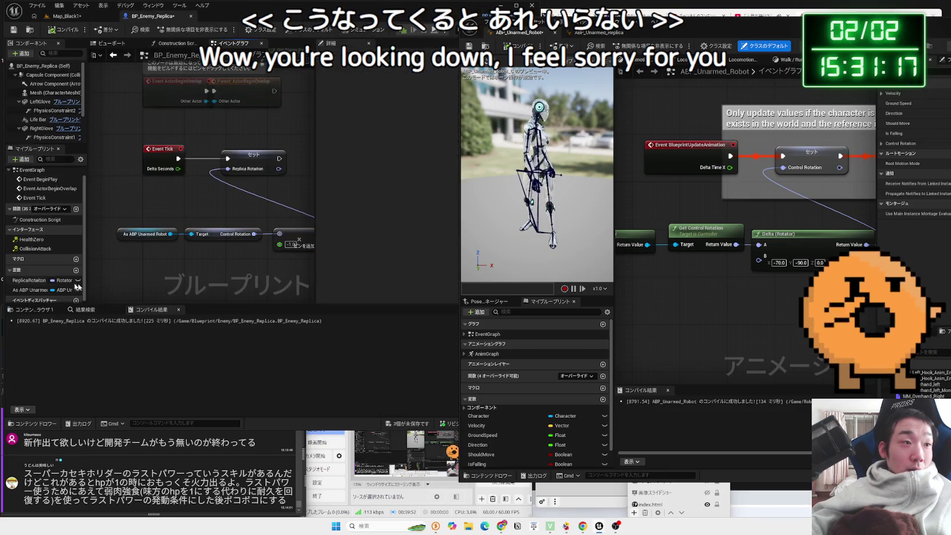
pyautogui.click(29, 280)
pyautogui.scroll(-1, 221, 212)
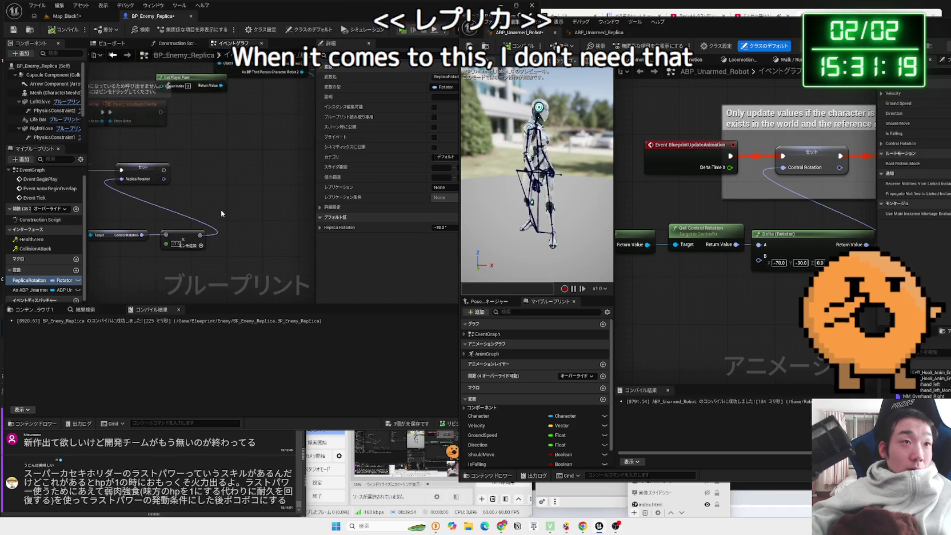
# - Tidy the rotation-reading nodes, then run and stop a quick Map_Black1 test play
pyautogui.moveTo(222, 213); pyautogui.dragTo(87, 189)
pyautogui.moveTo(242, 197); pyautogui.dragTo(239, 189)
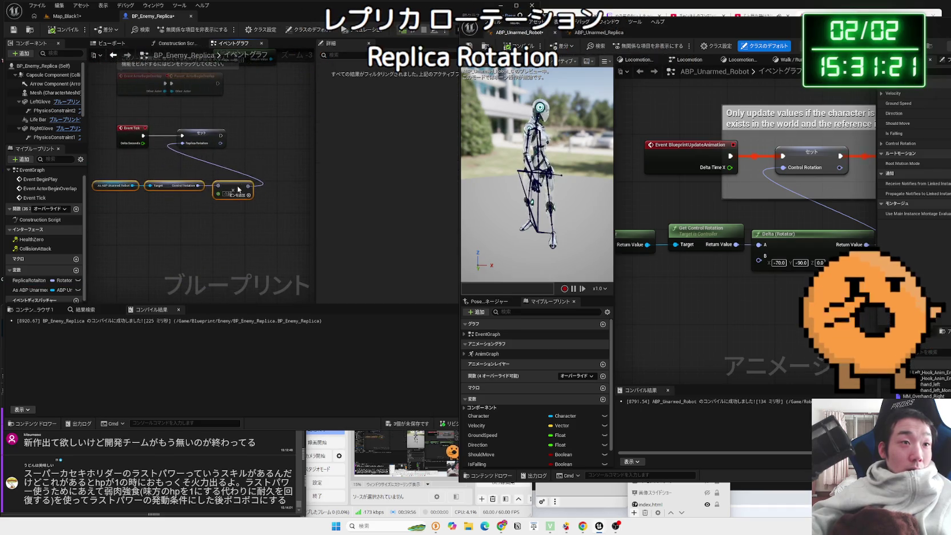
pyautogui.moveTo(571, 9); pyautogui.dragTo(467, 5)
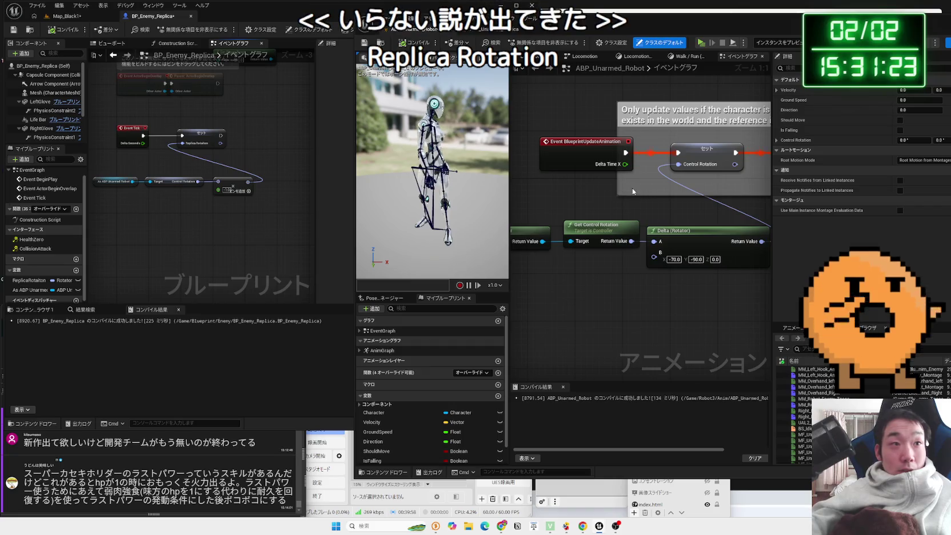
pyautogui.scroll(2, 214, 201)
pyautogui.click(194, 109)
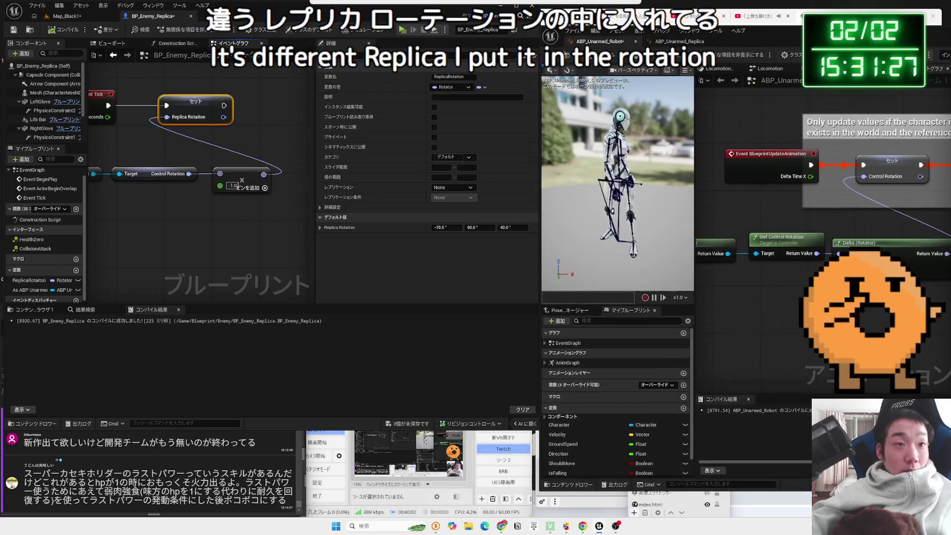
pyautogui.moveTo(806, 23); pyautogui.dragTo(634, 27)
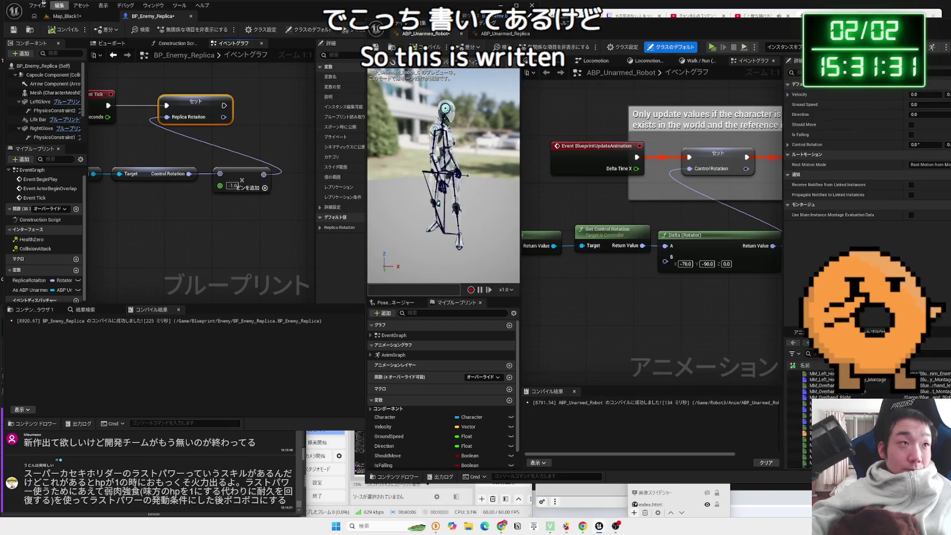
pyautogui.click(68, 16)
pyautogui.click(177, 29)
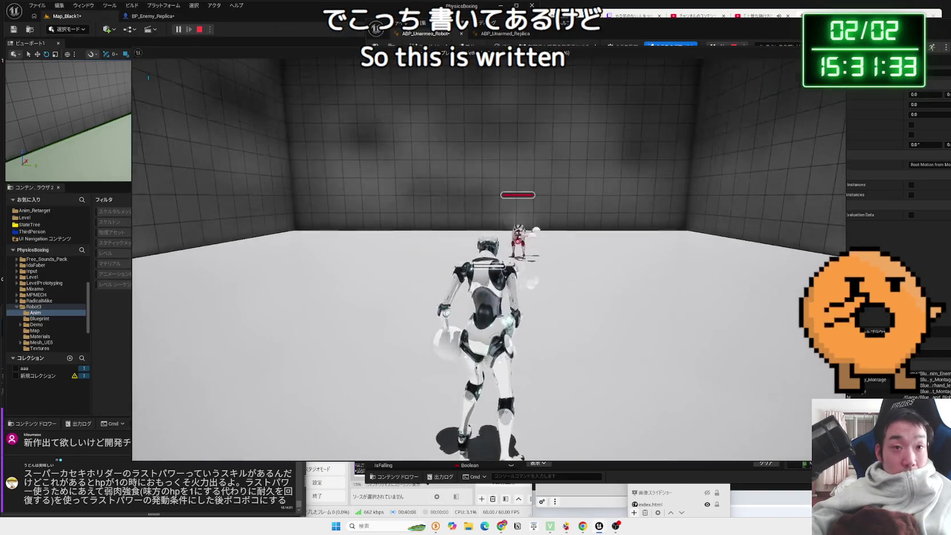
pyautogui.press('Escape')
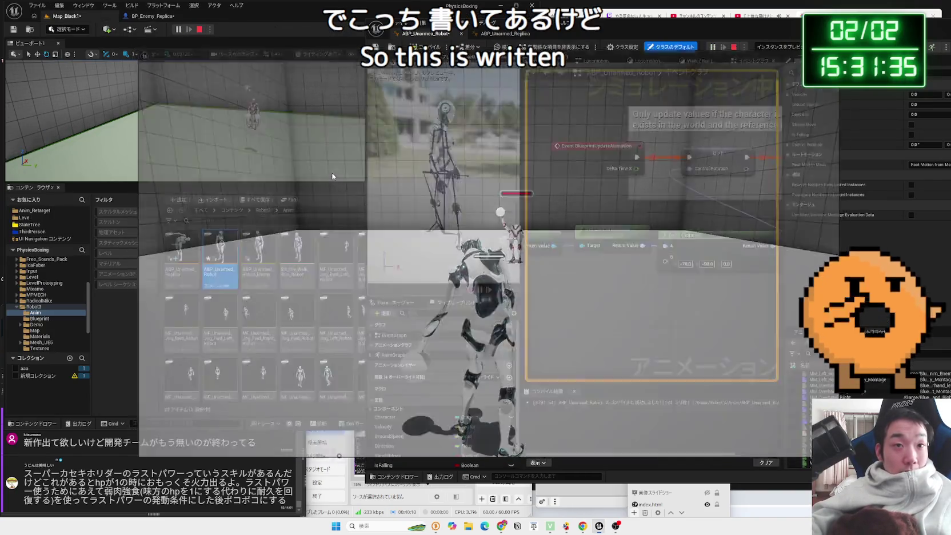
# - Delete the old node and split Control Rotation, feeding its Yaw into a new Multiply node
pyautogui.click(151, 17)
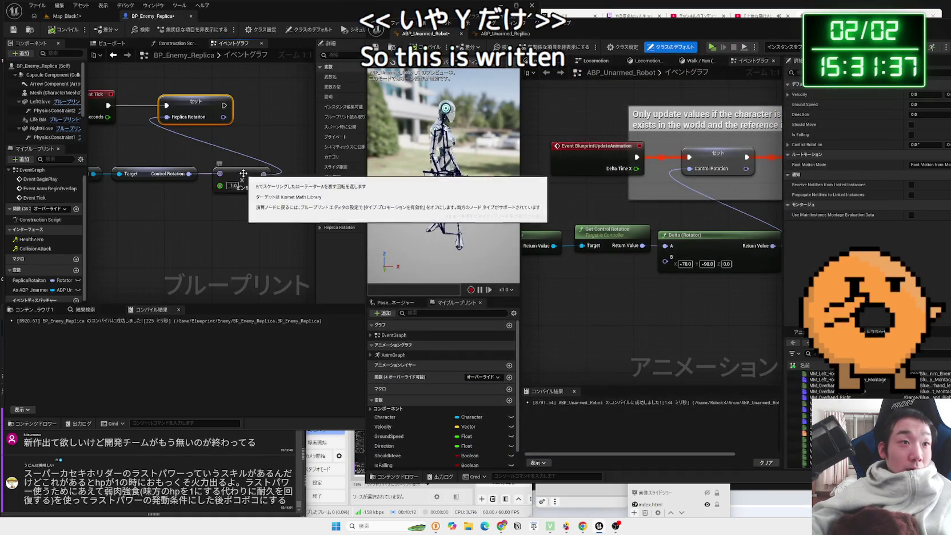
pyautogui.press('Delete')
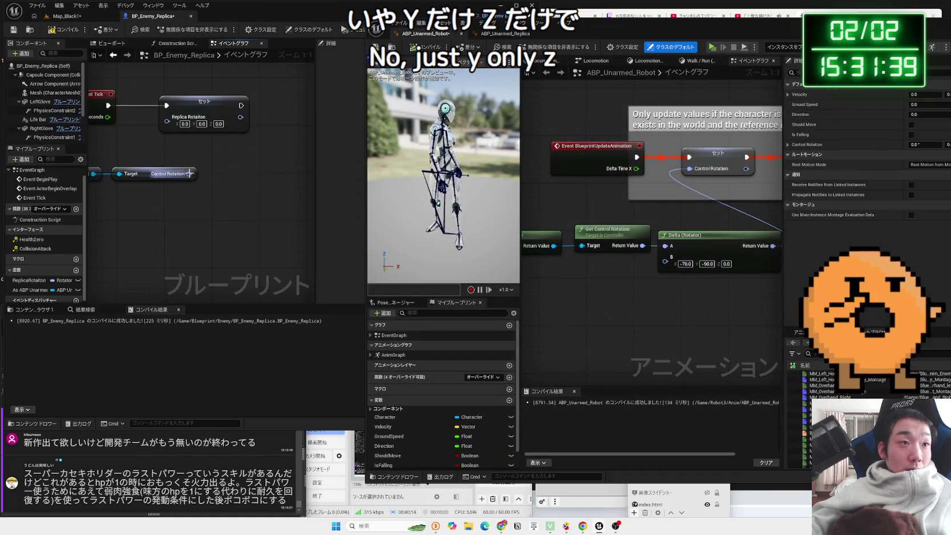
pyautogui.rightClick(189, 173)
pyautogui.click(217, 205)
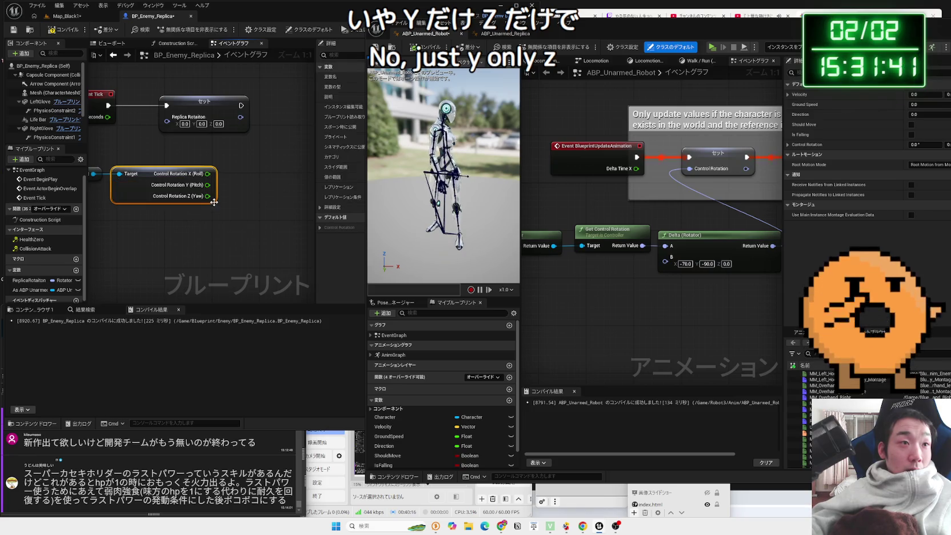
pyautogui.moveTo(225, 217); pyautogui.dragTo(225, 218)
pyautogui.write('mult')
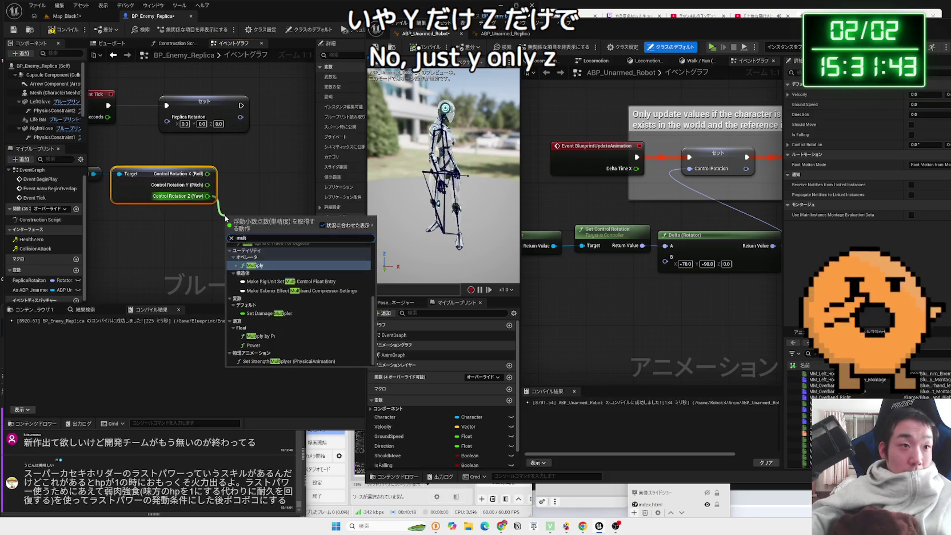
pyautogui.click(259, 266)
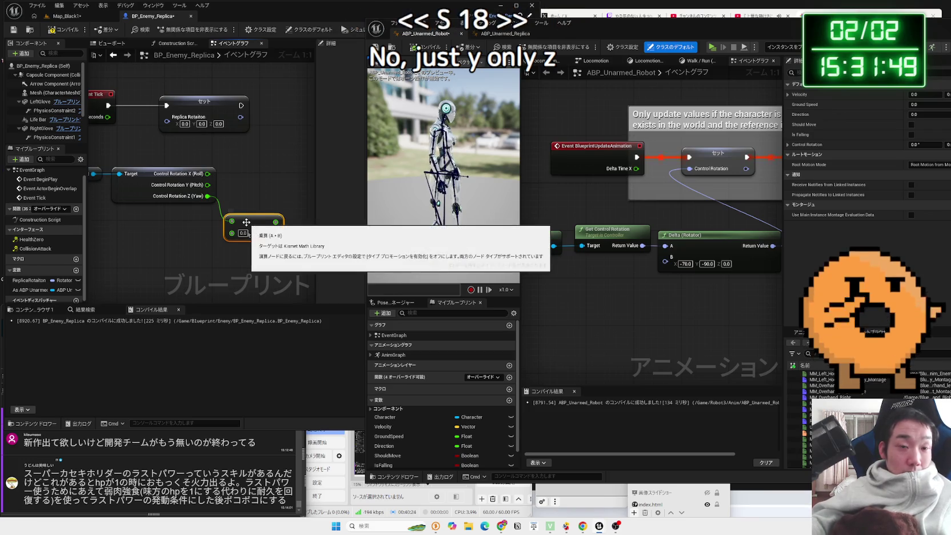
# - Replace the Multiply node with a 180.0 Add node fed by Yaw
pyautogui.press('Delete')
pyautogui.moveTo(647, 36)
pyautogui.mouseDown()
pyautogui.moveTo(859, 37)
pyautogui.moveTo(498, 37)
pyautogui.moveTo(729, 52)
pyautogui.mouseUp()
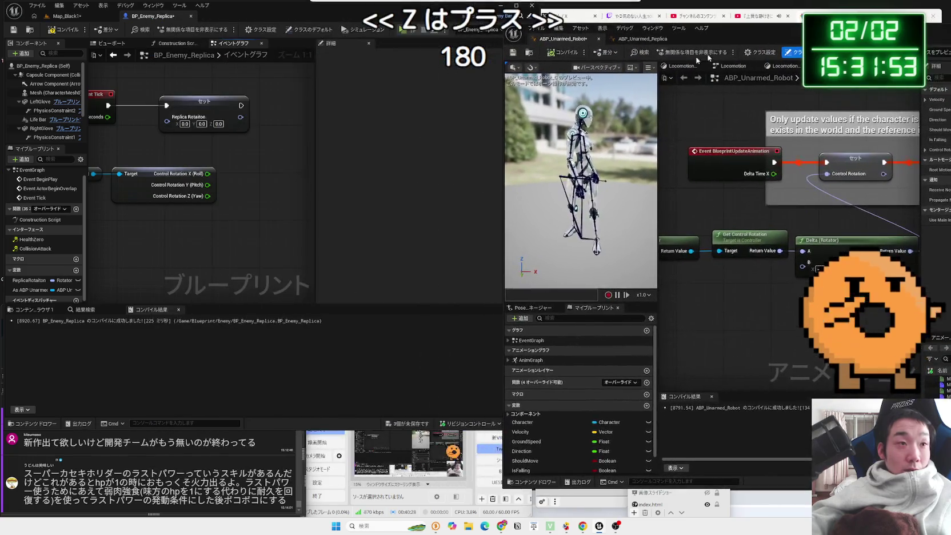
pyautogui.press('Home')
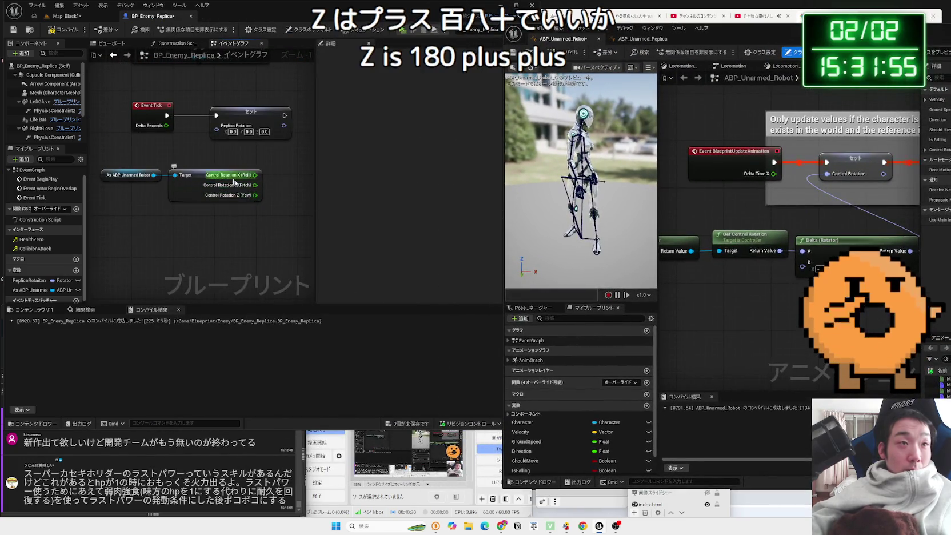
pyautogui.moveTo(181, 200); pyautogui.dragTo(217, 223)
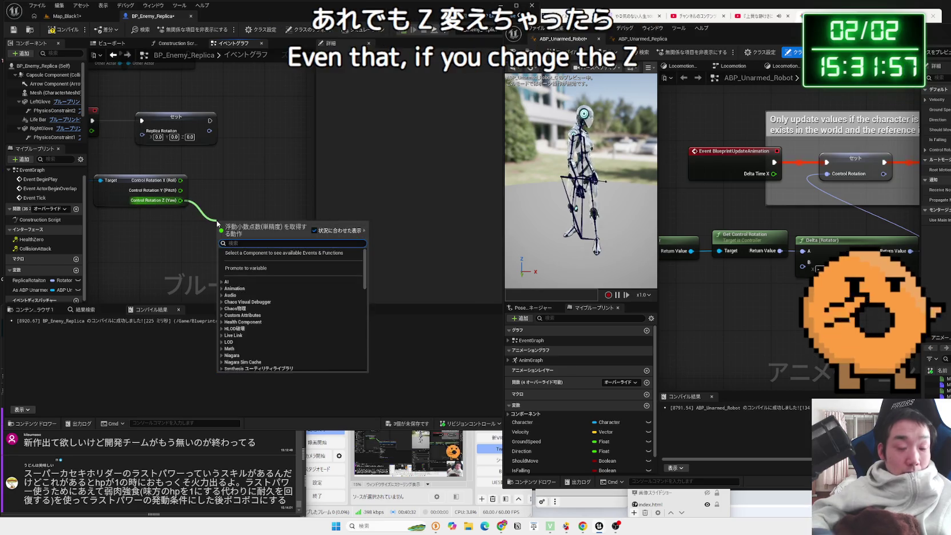
pyautogui.write('+')
pyautogui.click(245, 291)
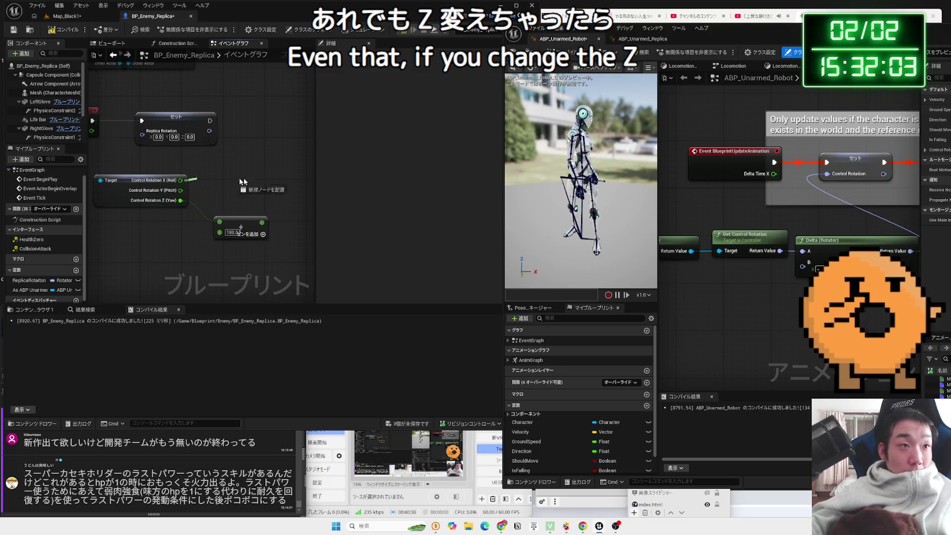
# - Split Replica Rotation into X, Y, Z, arrange the nodes, and start a Map_Black1 test play
pyautogui.moveTo(229, 182); pyautogui.dragTo(258, 176)
pyautogui.write('make rotation')
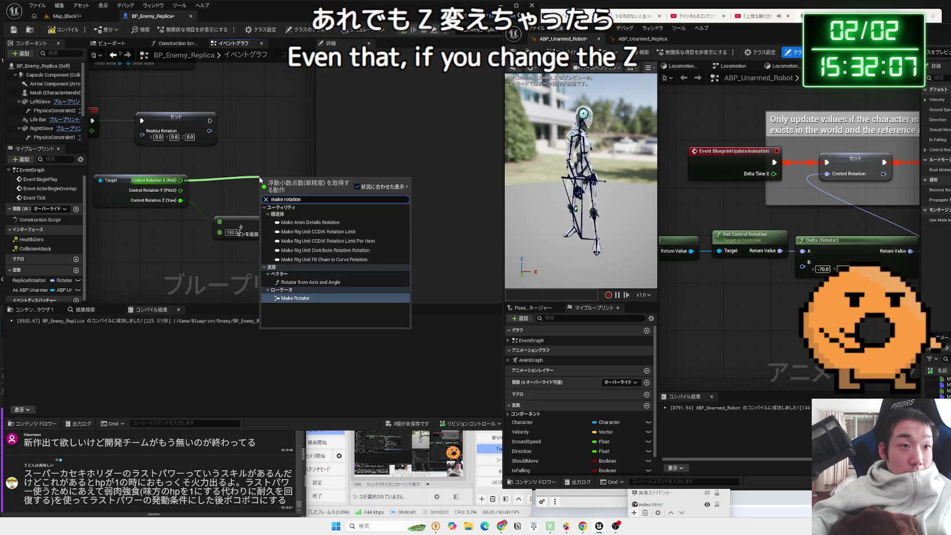
pyautogui.click(237, 161)
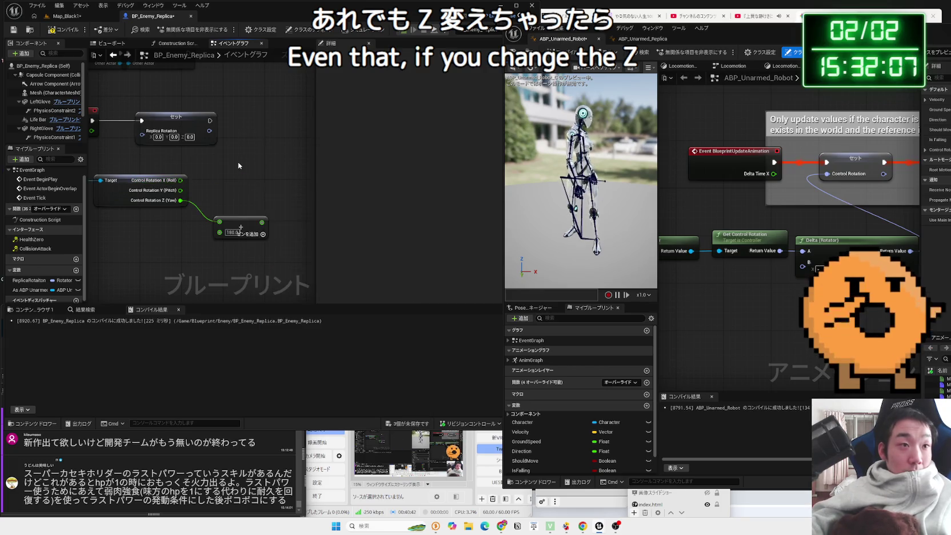
pyautogui.rightClick(143, 139)
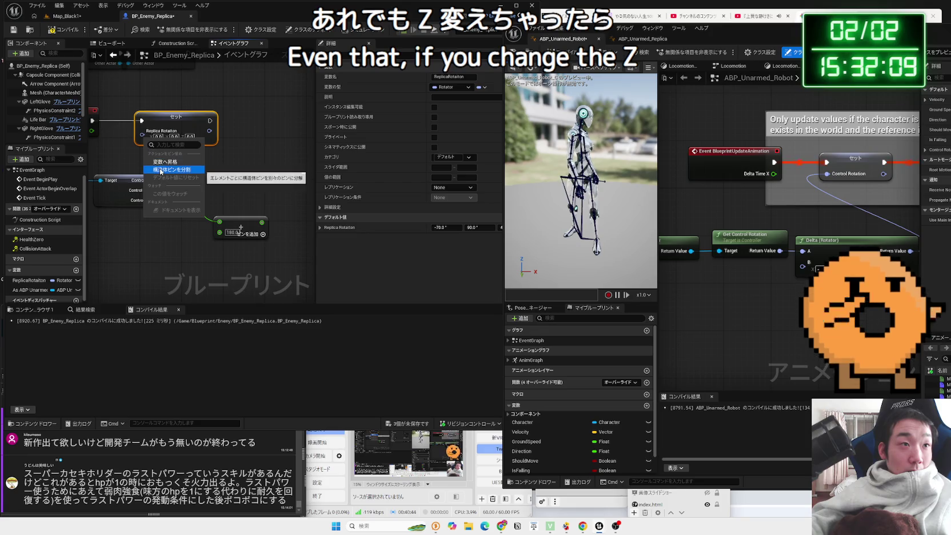
pyautogui.click(161, 170)
pyautogui.click(288, 223)
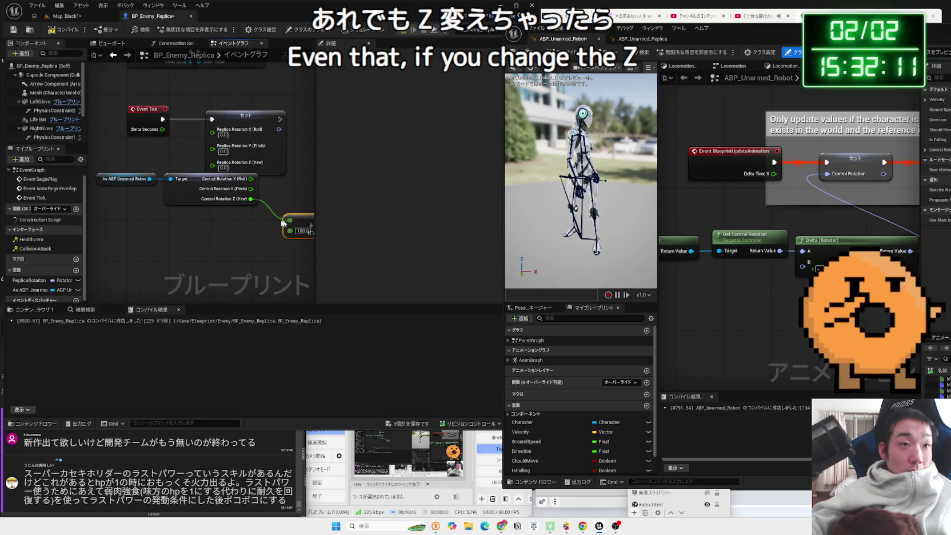
pyautogui.rightClick(163, 203)
pyautogui.click(167, 205)
pyautogui.moveTo(192, 180); pyautogui.dragTo(120, 182)
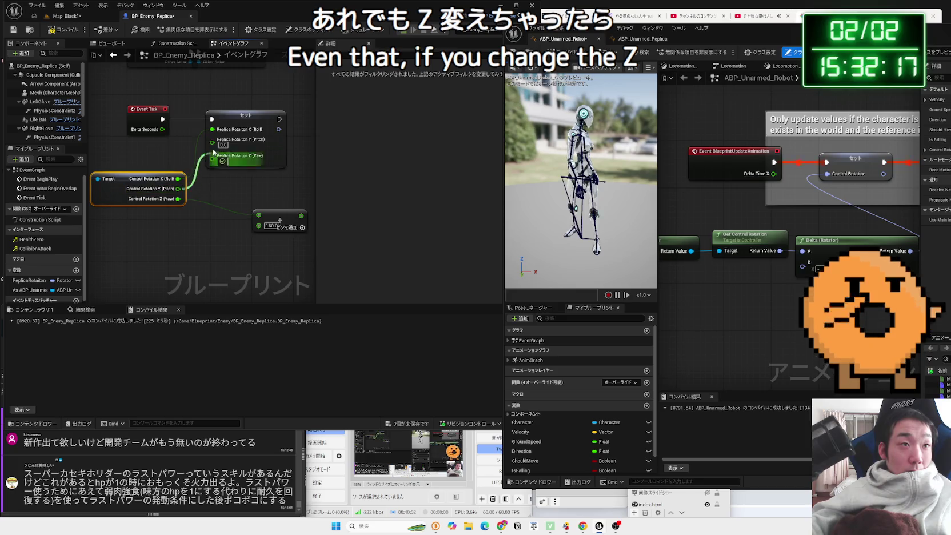
pyautogui.moveTo(286, 215)
pyautogui.mouseDown()
pyautogui.moveTo(280, 203)
pyautogui.moveTo(230, 198)
pyautogui.mouseUp()
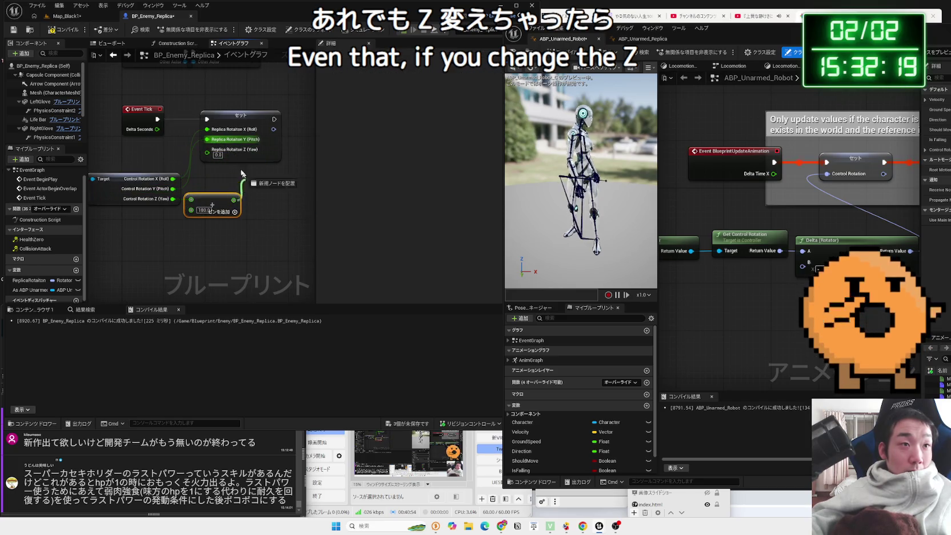
pyautogui.click(67, 18)
pyautogui.click(178, 29)
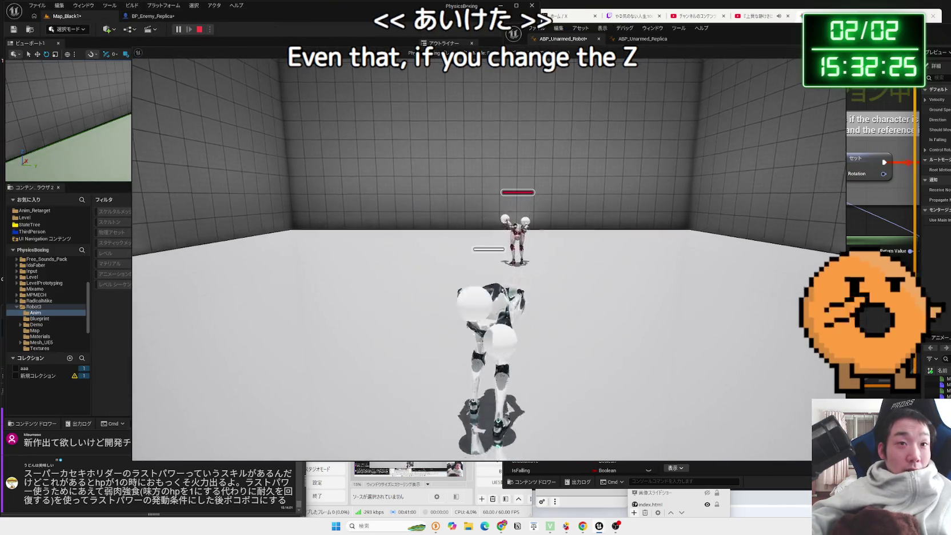
# - Walk the player robot up to the replica enemy and punch it, then stop the test play
pyautogui.press('w')
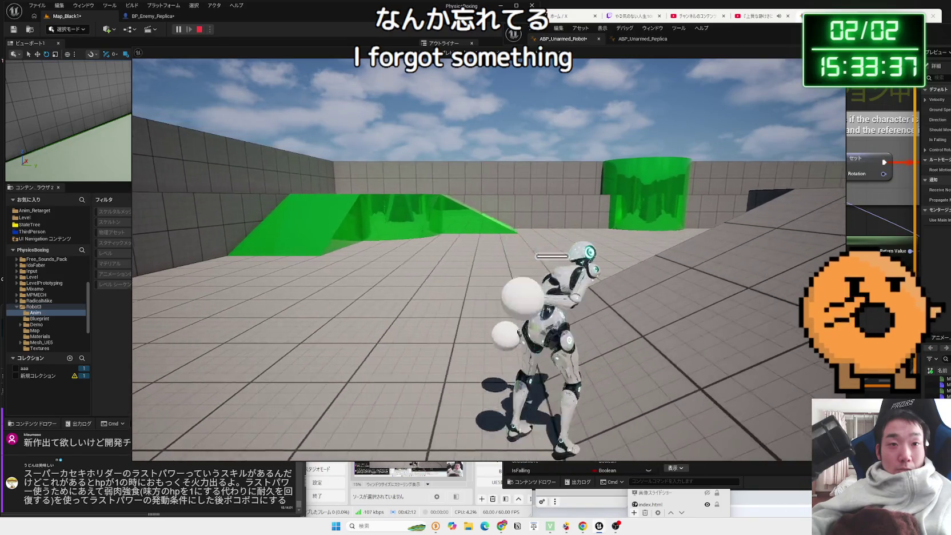
pyautogui.press('Escape')
# - Return to the level editor and save all unsaved assets
pyautogui.moveTo(743, 35)
pyautogui.mouseDown()
pyautogui.moveTo(500, 34)
pyautogui.moveTo(569, 33)
pyautogui.mouseUp()
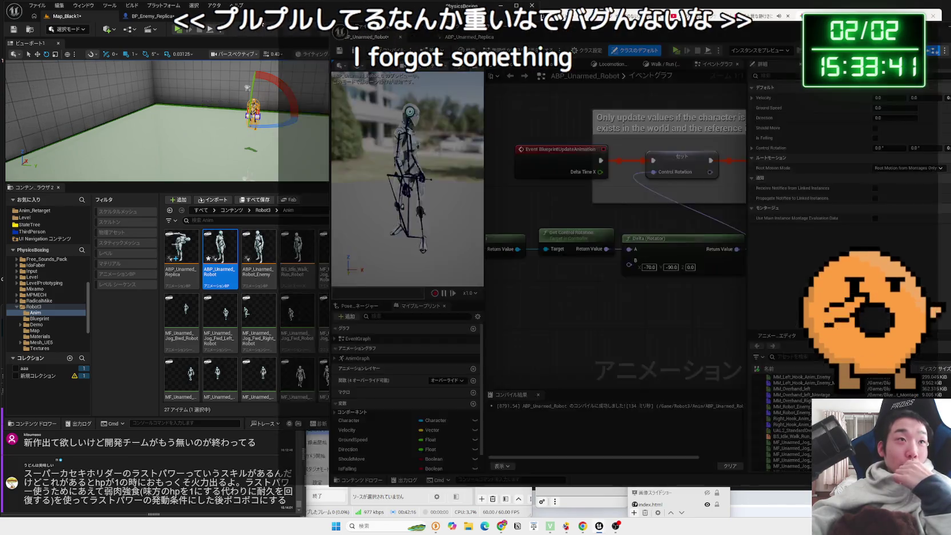
pyautogui.click(265, 23)
pyautogui.hotkey('alt', 'Tab')
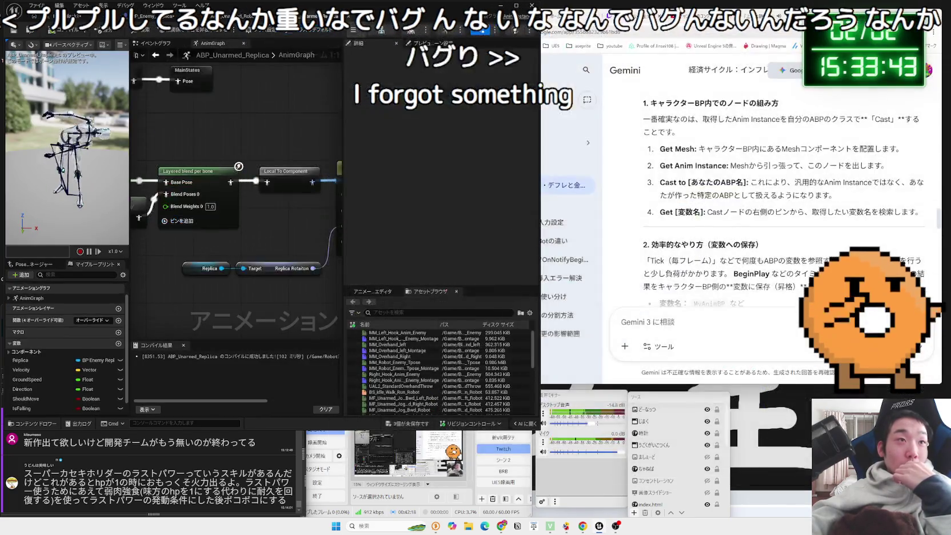
pyautogui.click(79, 15)
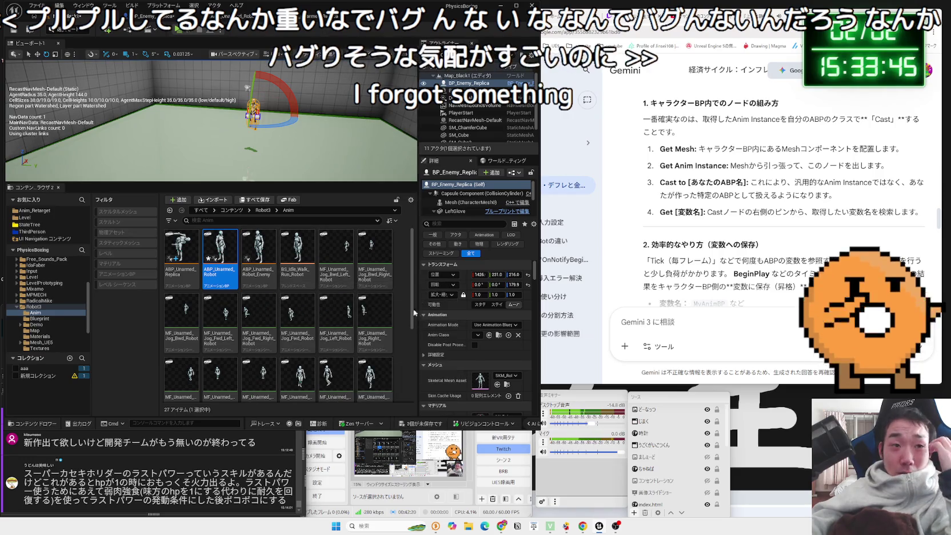
pyautogui.hotkey('ctrl', 'shift', 's')
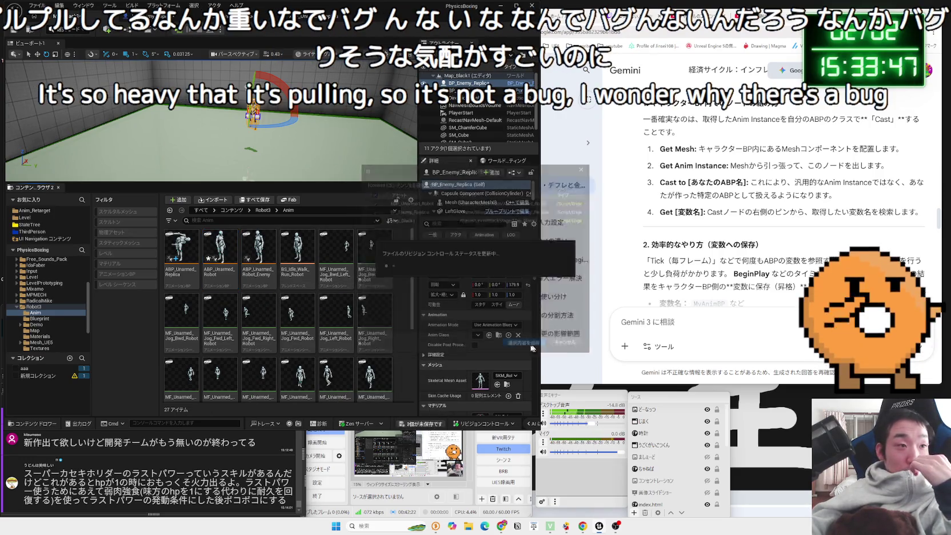
# - Open the Robot3 folder and the BP_Enemy_Replica graph, and select the lower node group
pyautogui.click(16, 308)
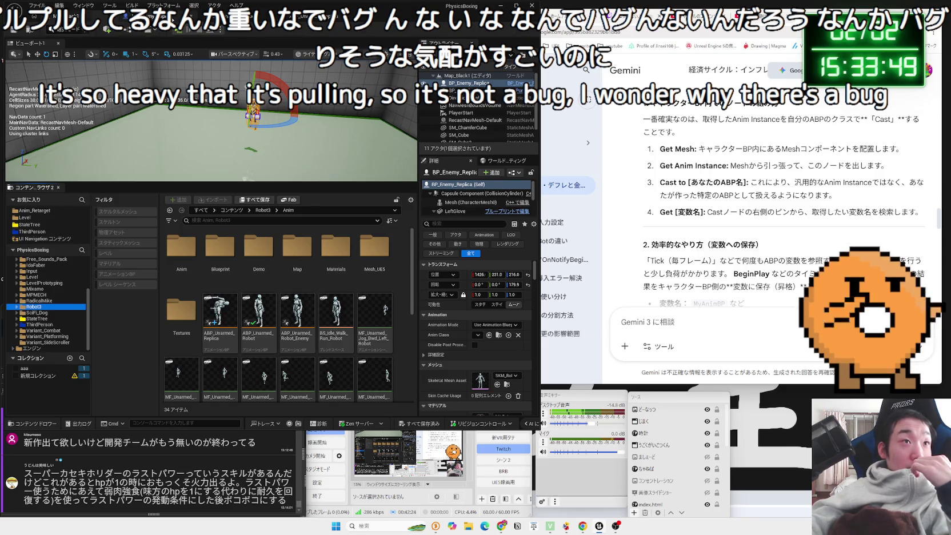
pyautogui.click(177, 29)
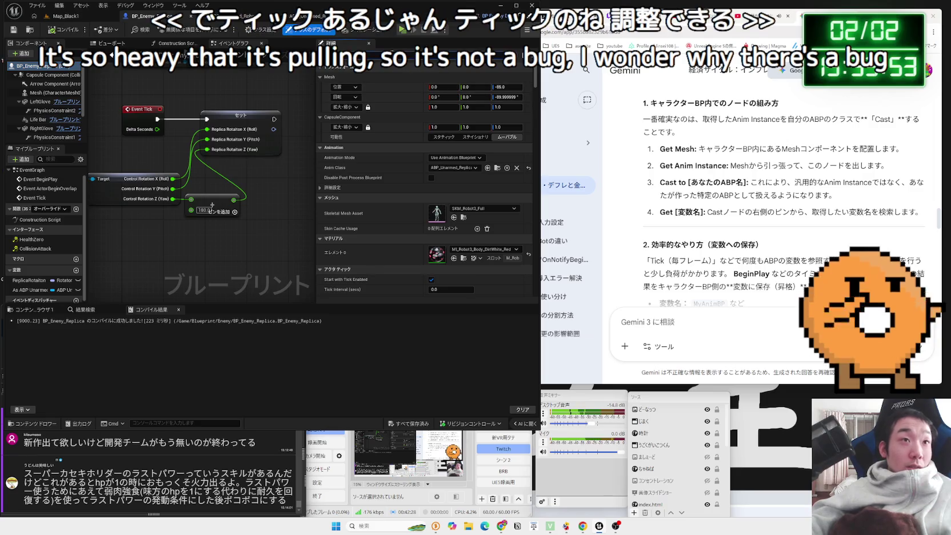
pyautogui.scroll(-3, 412, 110)
pyautogui.scroll(-5, 425, 183)
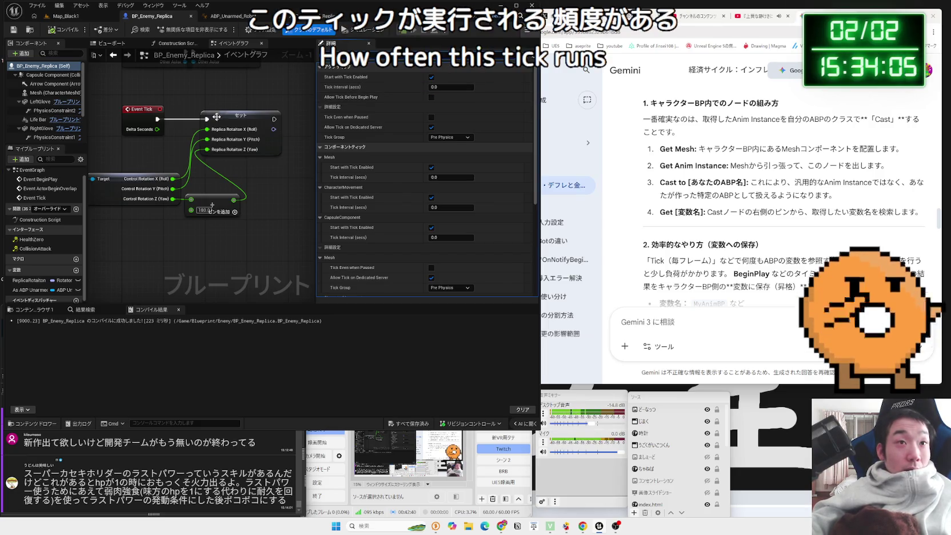
pyautogui.scroll(-2, 220, 116)
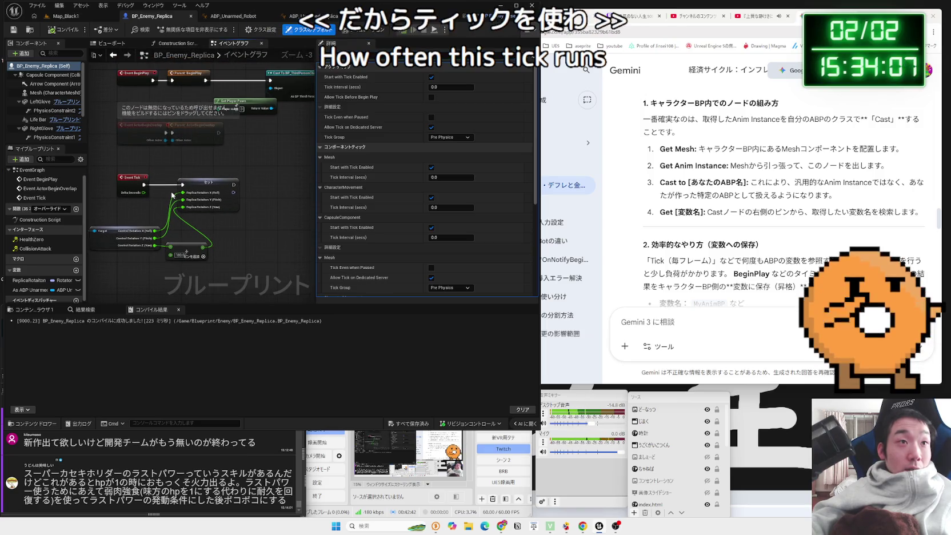
pyautogui.scroll(-2, 254, 237)
pyautogui.moveTo(254, 238)
pyautogui.mouseDown()
pyautogui.moveTo(137, 207)
pyautogui.moveTo(137, 185)
pyautogui.mouseUp()
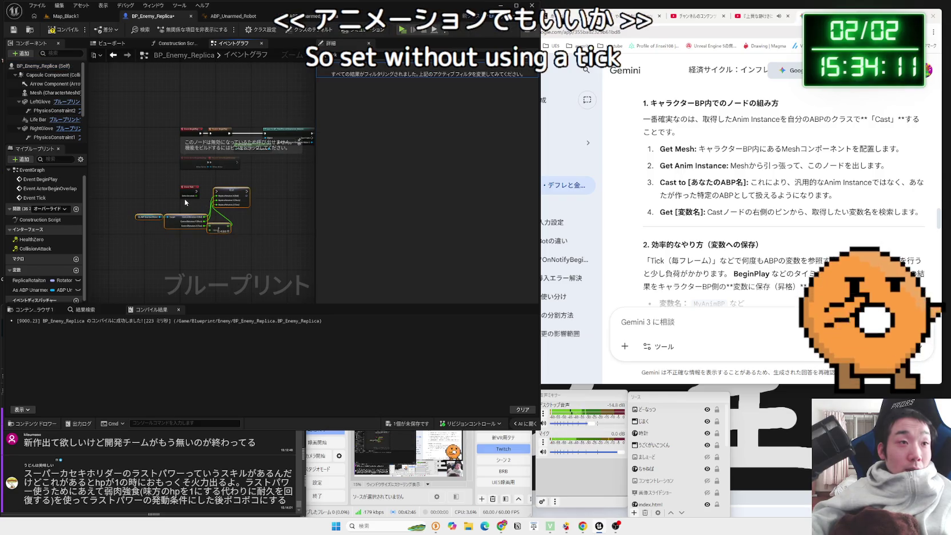
pyautogui.scroll(2, 182, 208)
# - Delete the Event Tick node from BP_Enemy_Replica's event graph
pyautogui.moveTo(204, 180); pyautogui.dragTo(209, 184)
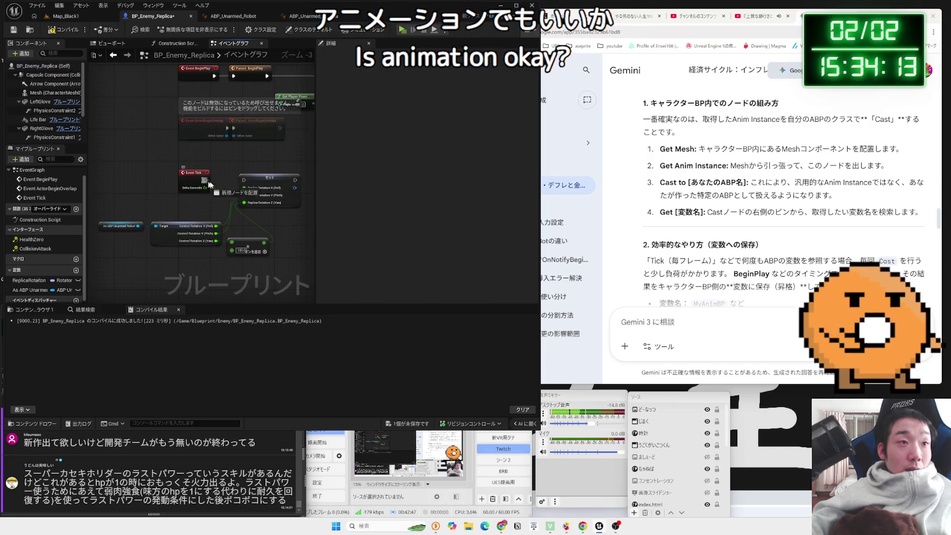
pyautogui.click(260, 177)
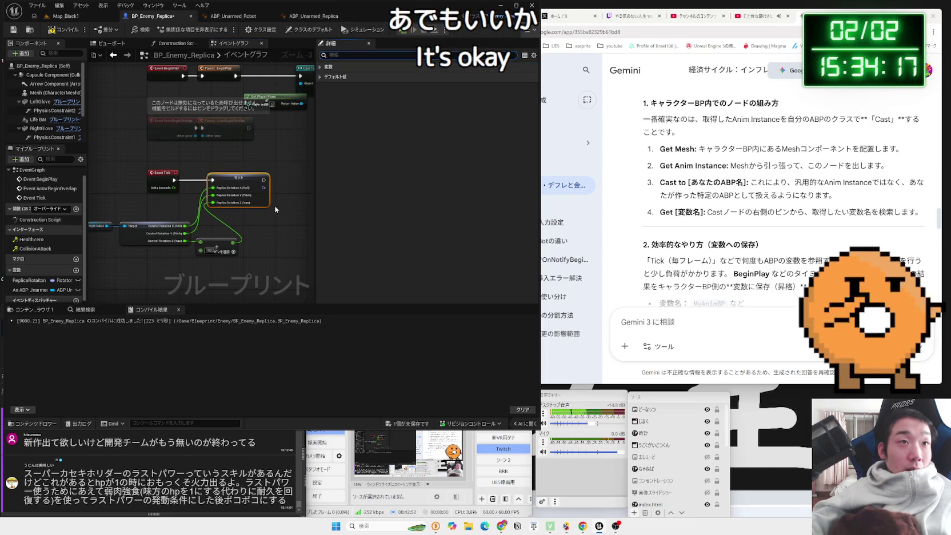
pyautogui.scroll(-1, 276, 208)
pyautogui.click(197, 183)
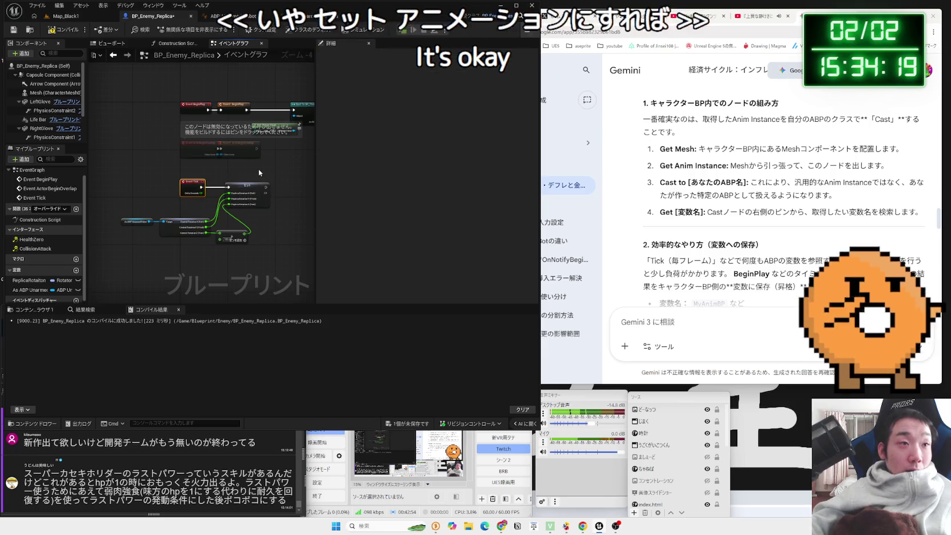
pyautogui.press('Delete')
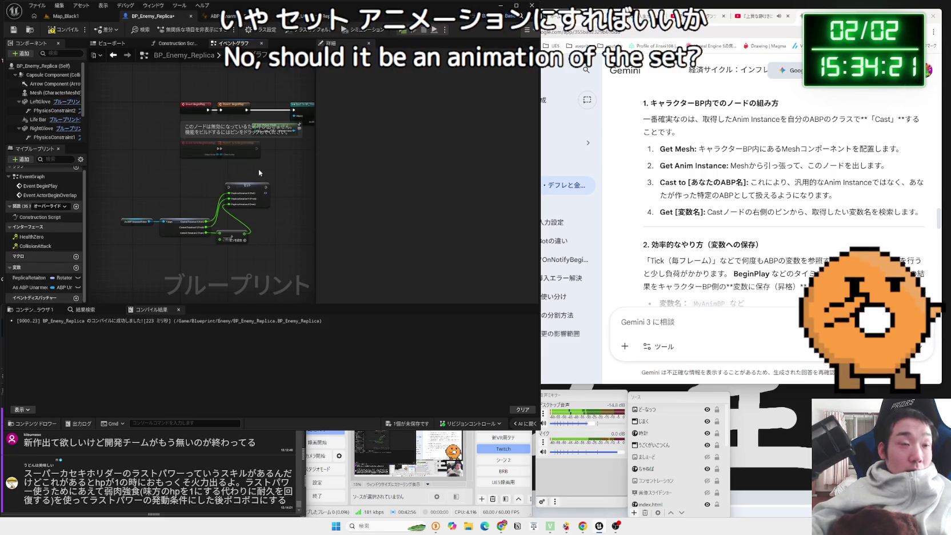
pyautogui.moveTo(259, 173); pyautogui.dragTo(208, 148)
# - Check the Class Defaults tick settings, compile the Blueprint, and tidy the node group
pyautogui.click(46, 66)
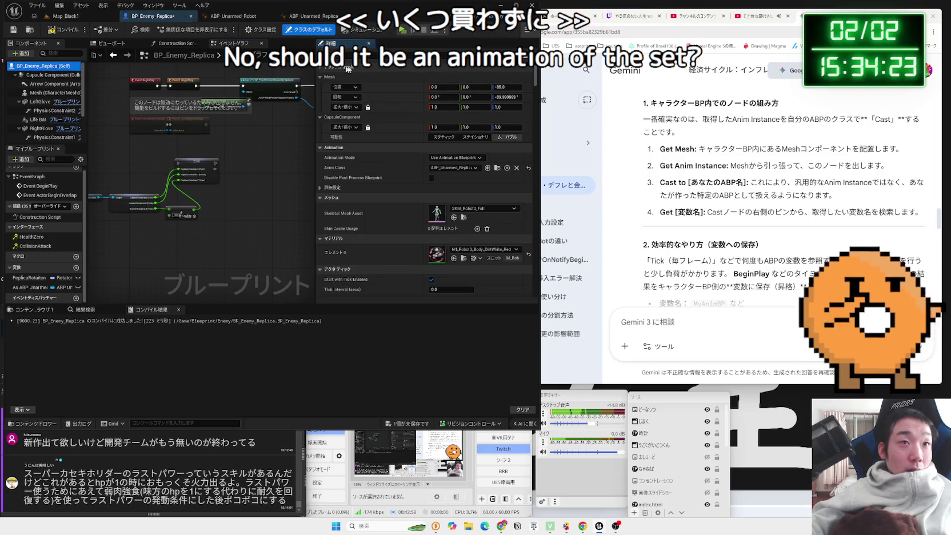
pyautogui.scroll(-5, 426, 183)
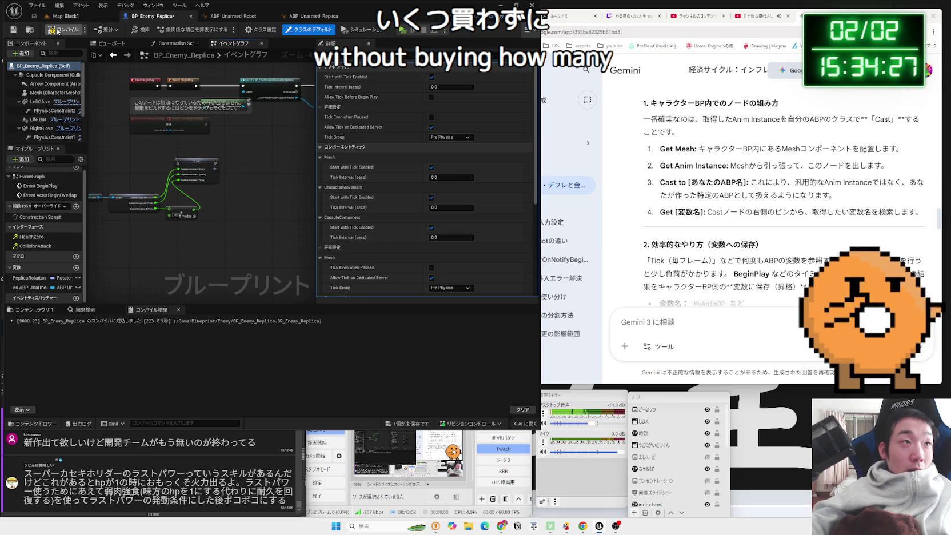
pyautogui.press('F7')
pyautogui.scroll(-1, 216, 198)
pyautogui.moveTo(137, 180); pyautogui.dragTo(138, 181)
pyautogui.moveTo(221, 175)
pyautogui.mouseDown()
pyautogui.moveTo(250, 160)
pyautogui.moveTo(245, 135)
pyautogui.mouseUp()
pyautogui.scroll(3, 203, 147)
# - Add a Set Timer by Event node after Set, bound to a new Custom Event
pyautogui.write('set tim')
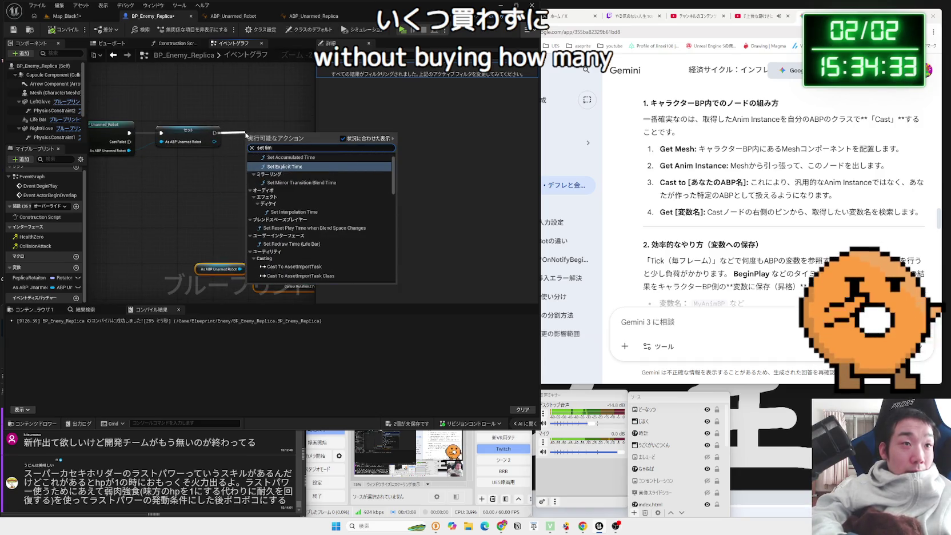
pyautogui.write('be')
pyautogui.press('BackSpace')
pyautogui.press('BackSpace')
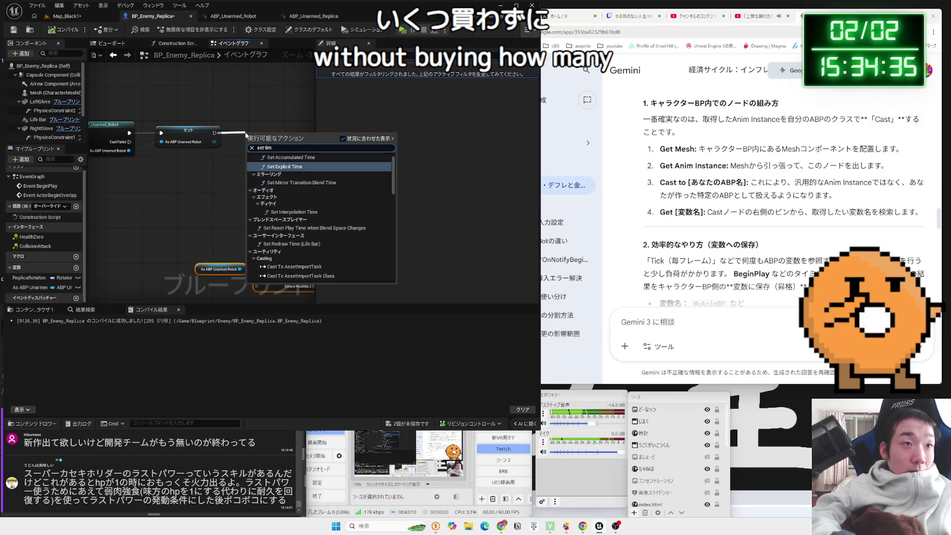
pyautogui.write('er')
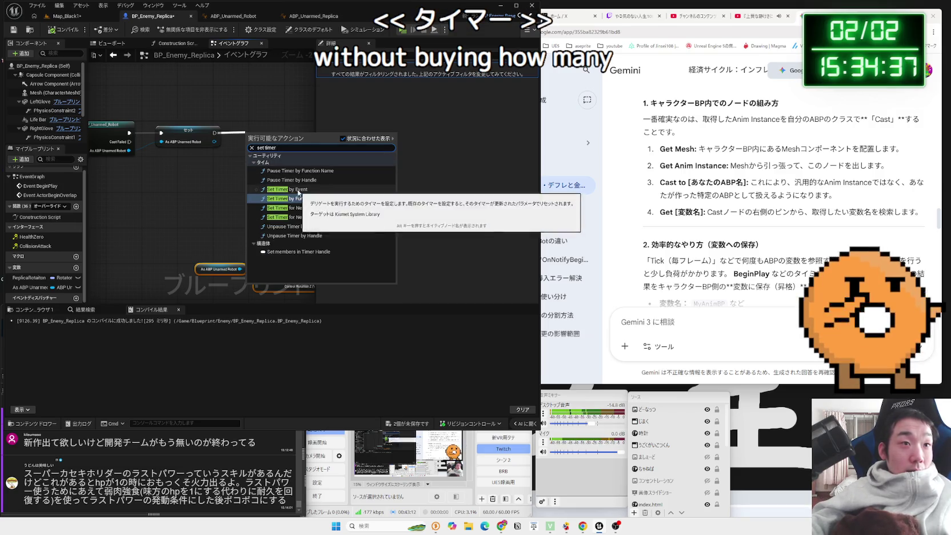
pyautogui.click(286, 190)
pyautogui.scroll(-1, 268, 246)
pyautogui.moveTo(183, 88)
pyautogui.mouseDown()
pyautogui.moveTo(189, 106)
pyautogui.moveTo(144, 122)
pyautogui.mouseUp()
pyautogui.write('t')
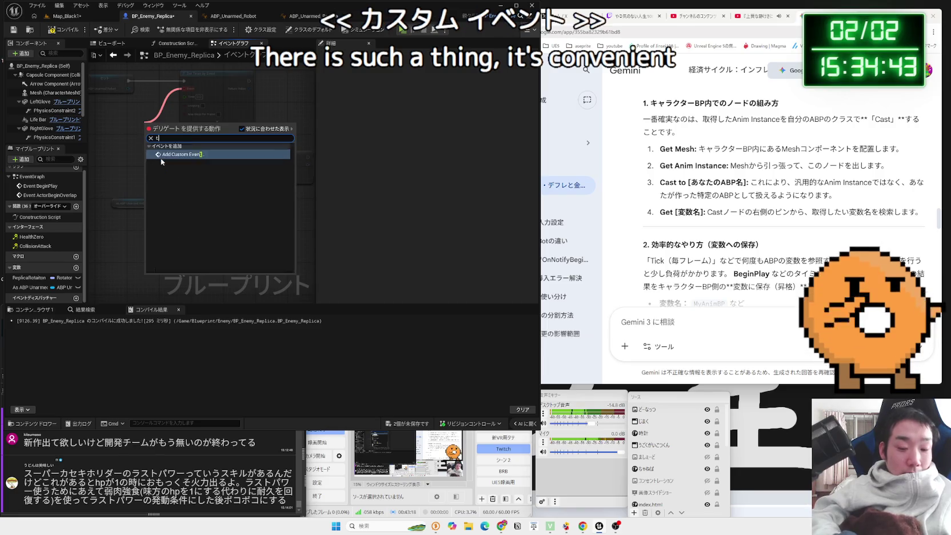
pyautogui.press('Return')
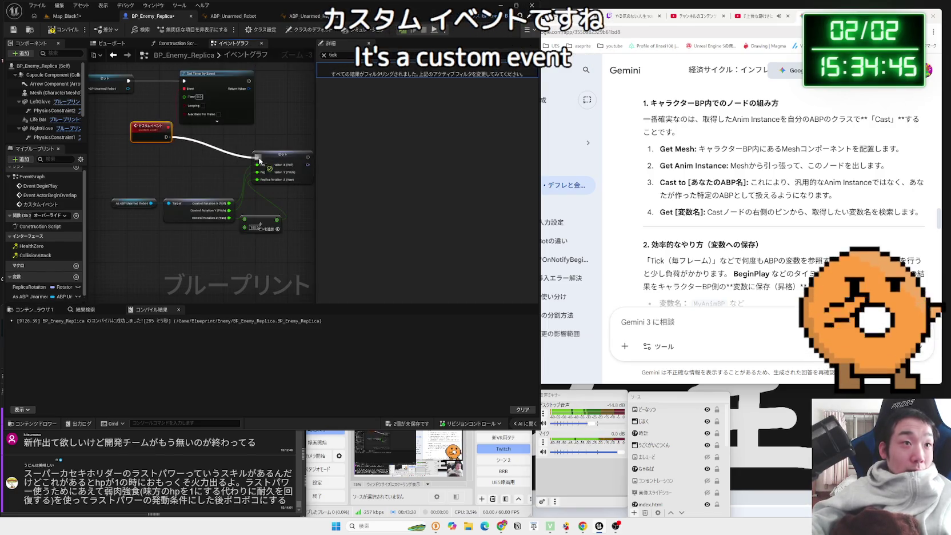
# - Make the 0.1-second timer loop, promote its Return Value to TimerHandle, and compile
pyautogui.scroll(4, 203, 87)
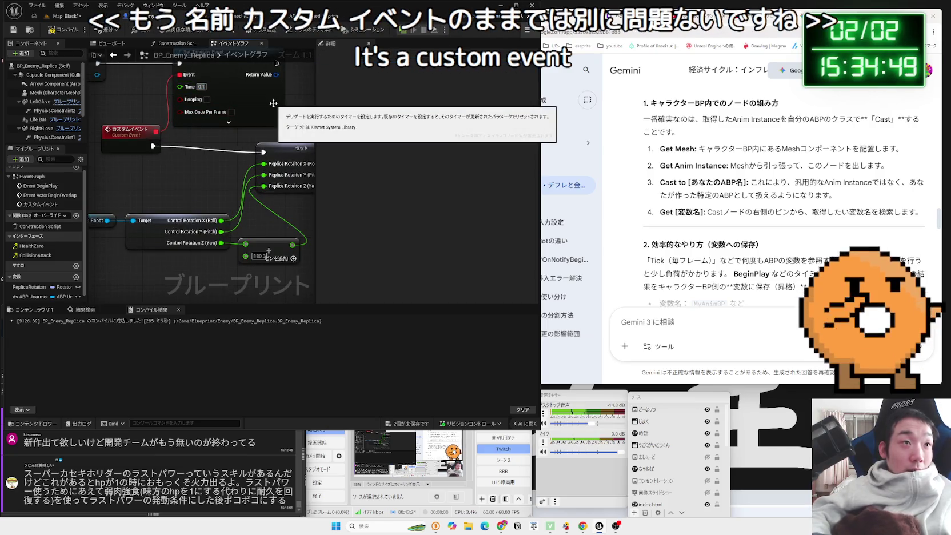
pyautogui.click(207, 99)
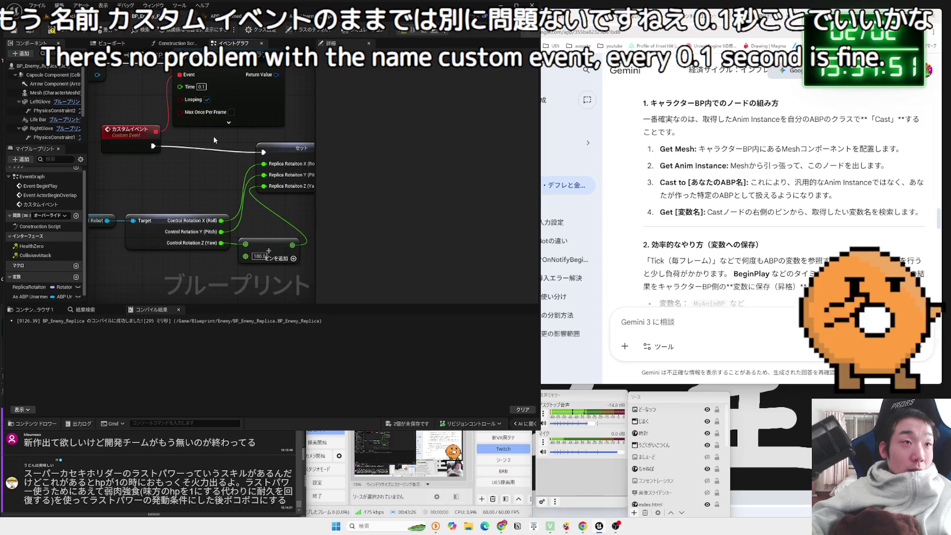
pyautogui.moveTo(214, 140); pyautogui.dragTo(204, 191)
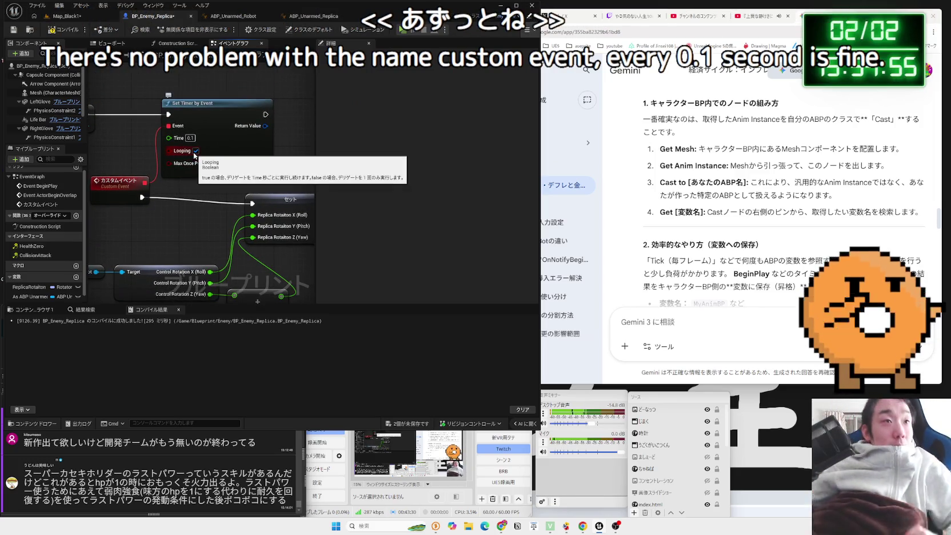
pyautogui.moveTo(266, 131)
pyautogui.mouseDown()
pyautogui.moveTo(190, 135)
pyautogui.moveTo(234, 122)
pyautogui.mouseUp()
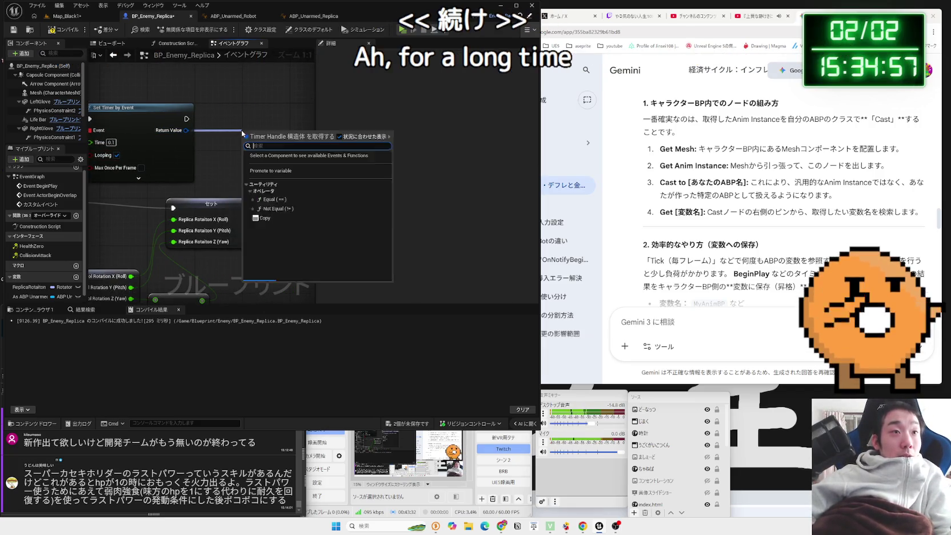
pyautogui.click(232, 144)
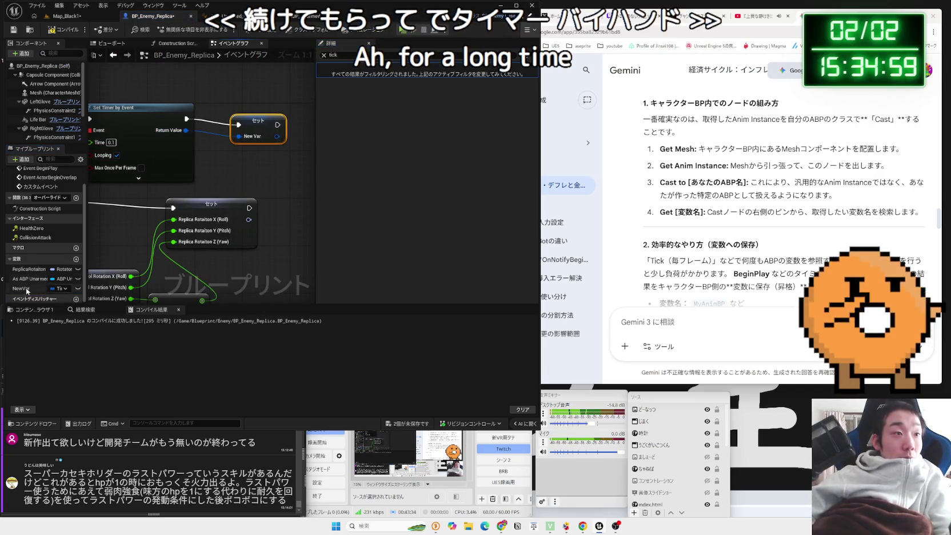
pyautogui.click(63, 288)
pyautogui.write('TimerHandle')
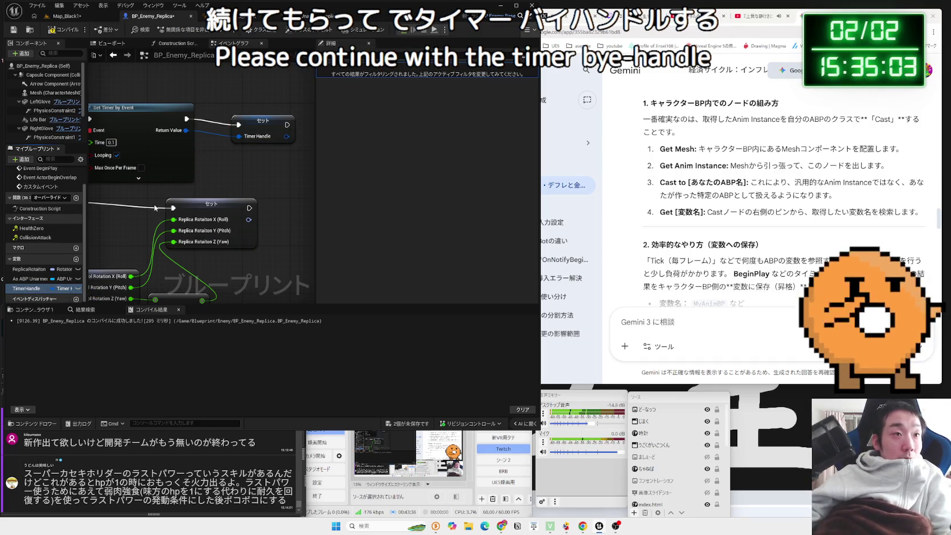
pyautogui.moveTo(260, 121); pyautogui.dragTo(241, 116)
pyautogui.click(64, 29)
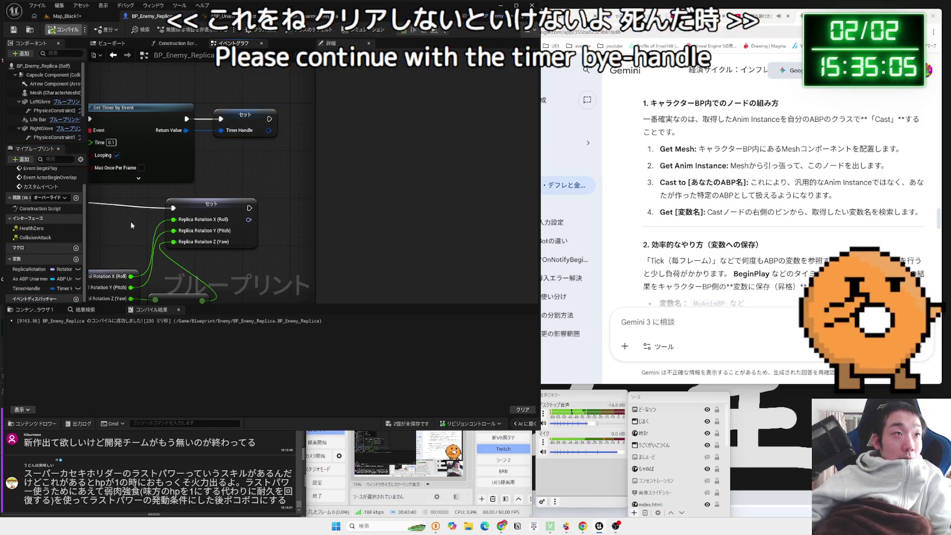
pyautogui.doubleClick(32, 229)
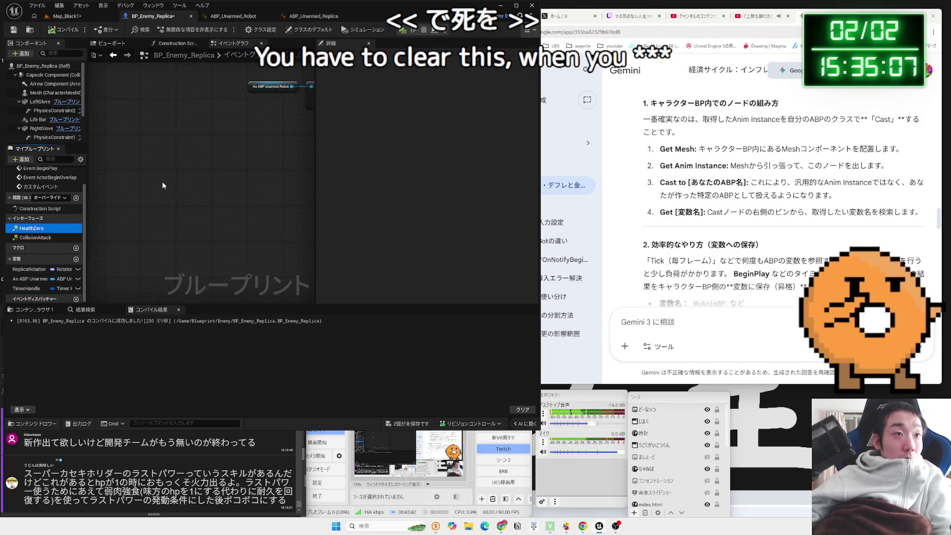
# - Add the Event HealthZero node with a call to its parent handler
pyautogui.doubleClick(44, 229)
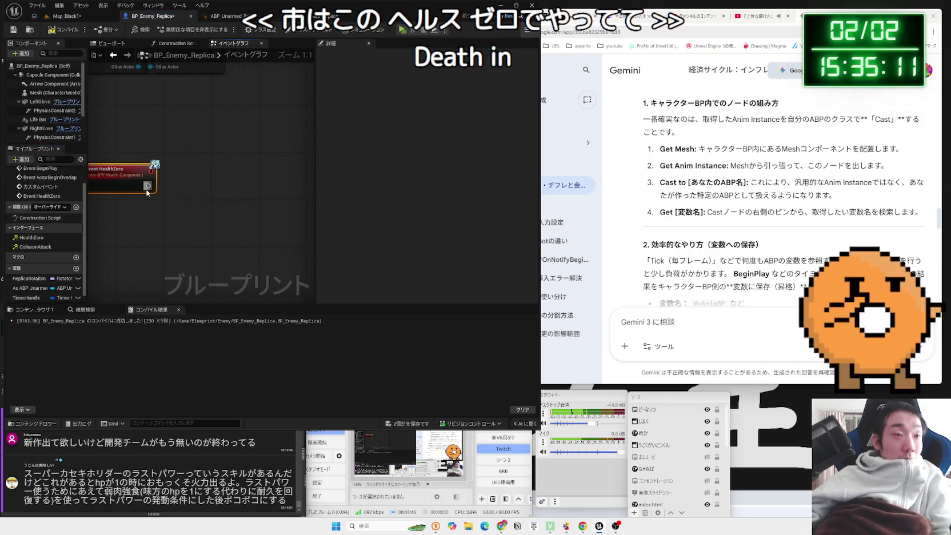
pyautogui.rightClick(159, 182)
pyautogui.rightClick(130, 173)
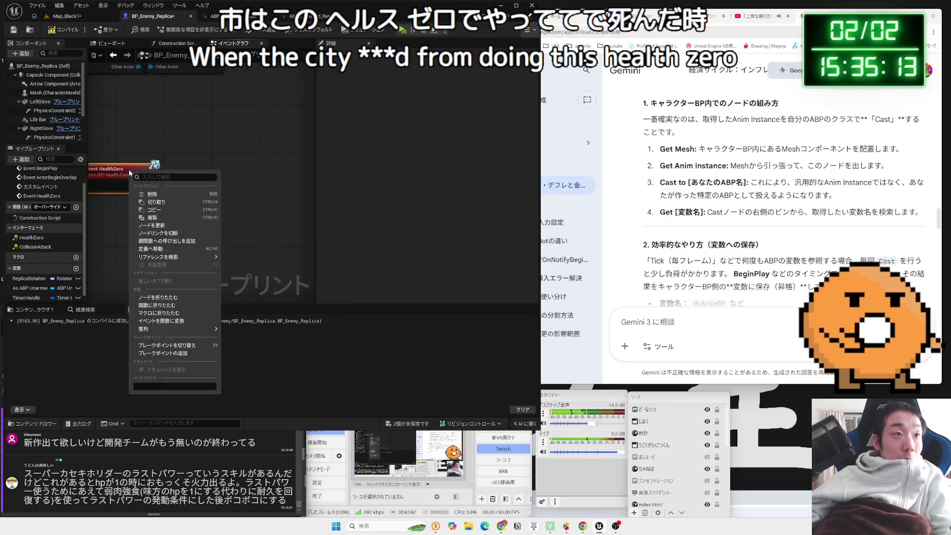
pyautogui.click(166, 241)
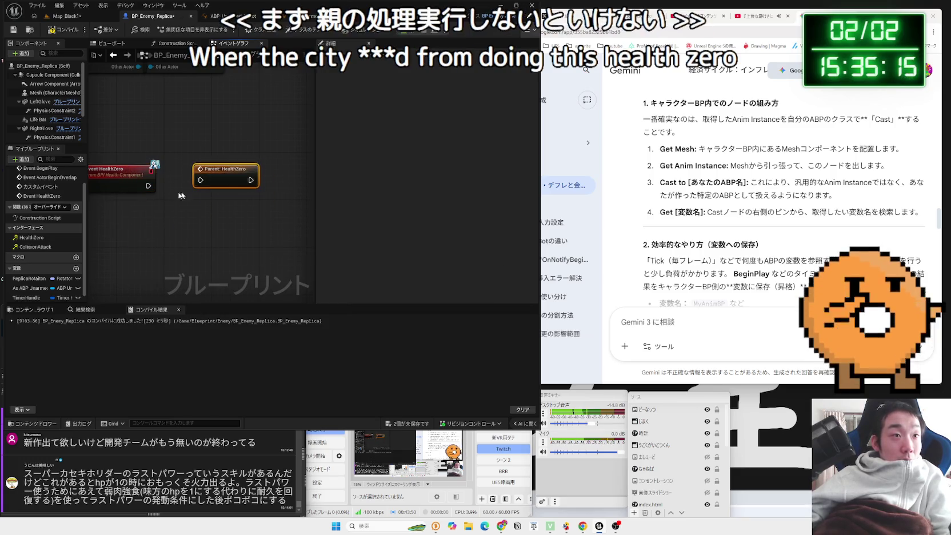
pyautogui.rightClick(199, 180)
pyautogui.press('Escape')
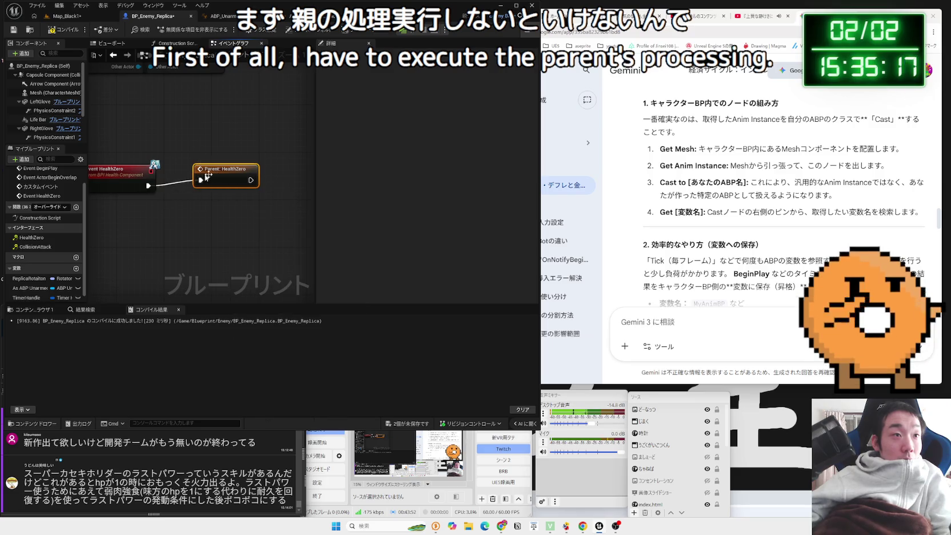
# - Follow the parent call with Clear and Invalidate Timer by Handle using TimerHandle
pyautogui.moveTo(177, 189); pyautogui.dragTo(215, 189)
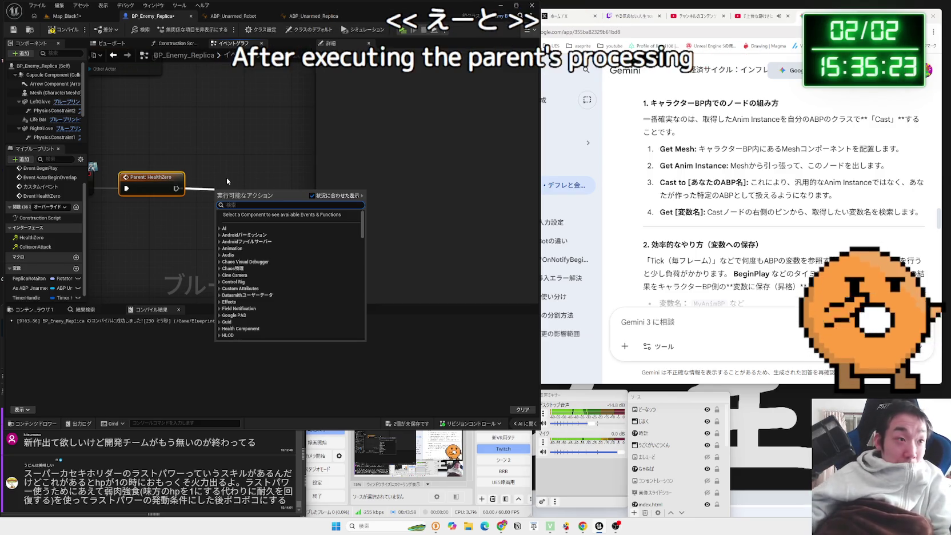
pyautogui.moveTo(28, 298); pyautogui.dragTo(185, 229)
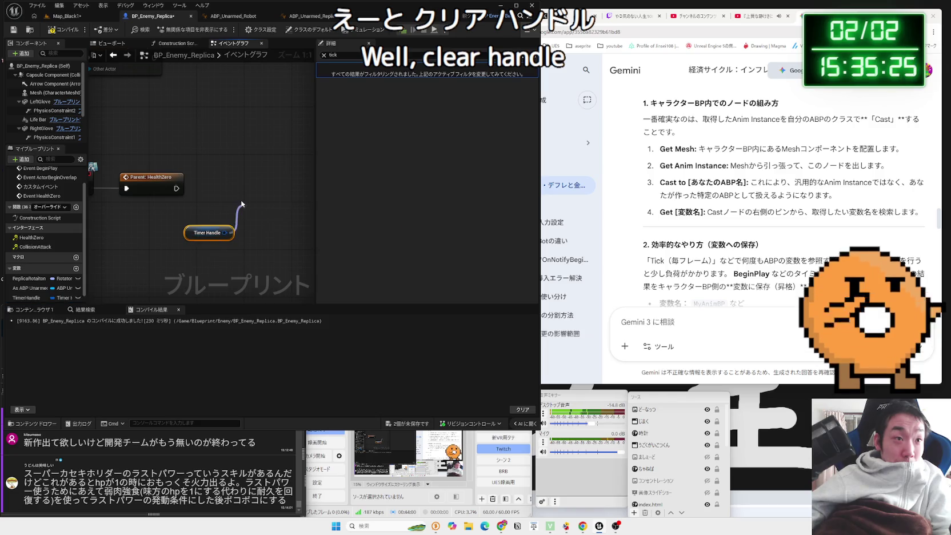
pyautogui.moveTo(241, 202); pyautogui.dragTo(242, 203)
pyautogui.write('clear')
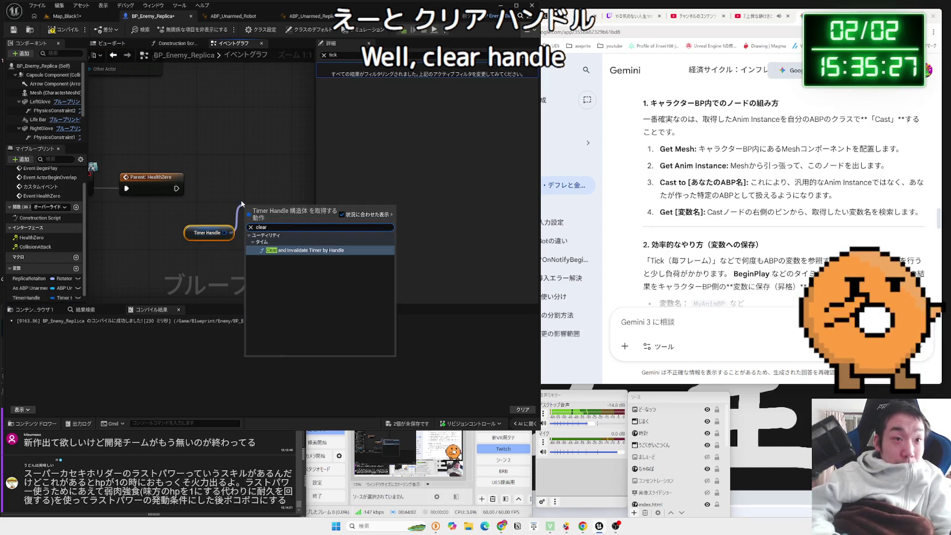
pyautogui.click(291, 250)
pyautogui.moveTo(287, 221); pyautogui.dragTo(255, 184)
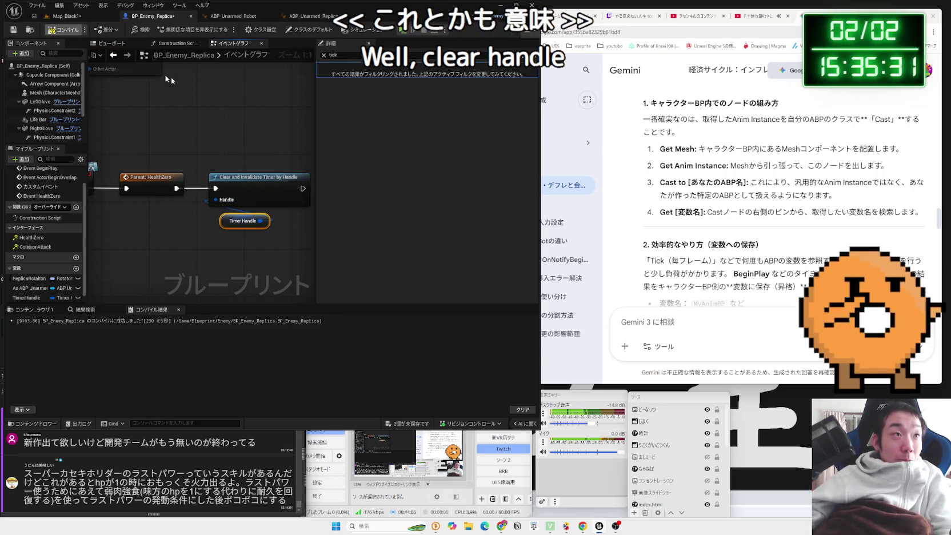
pyautogui.click(65, 16)
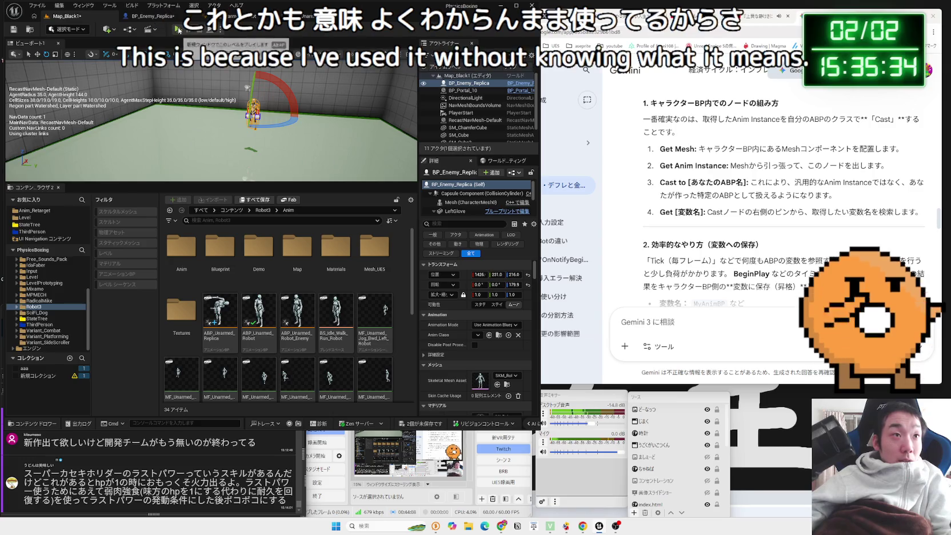
# - Play Map_Black1, fight the replica robot until it lies defeated, then stop the session
pyautogui.click(174, 32)
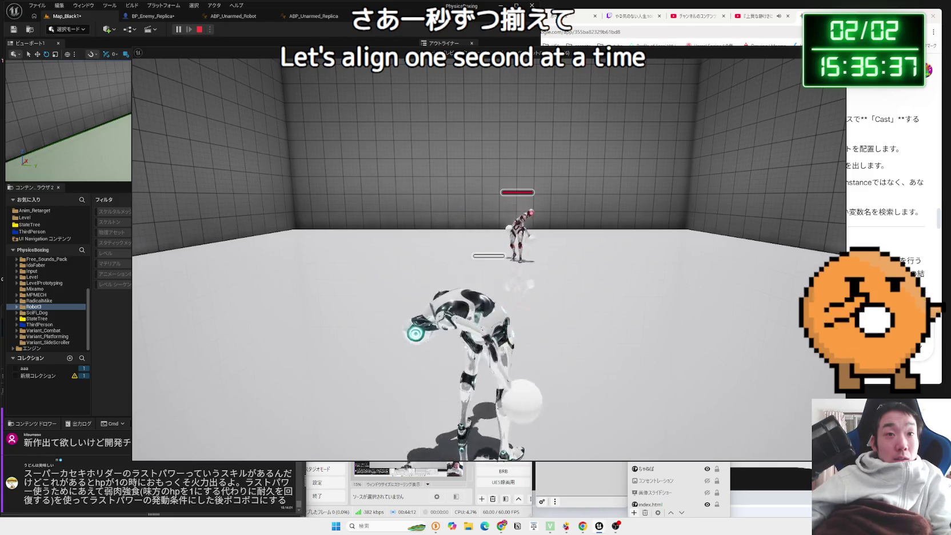
pyautogui.press('w')
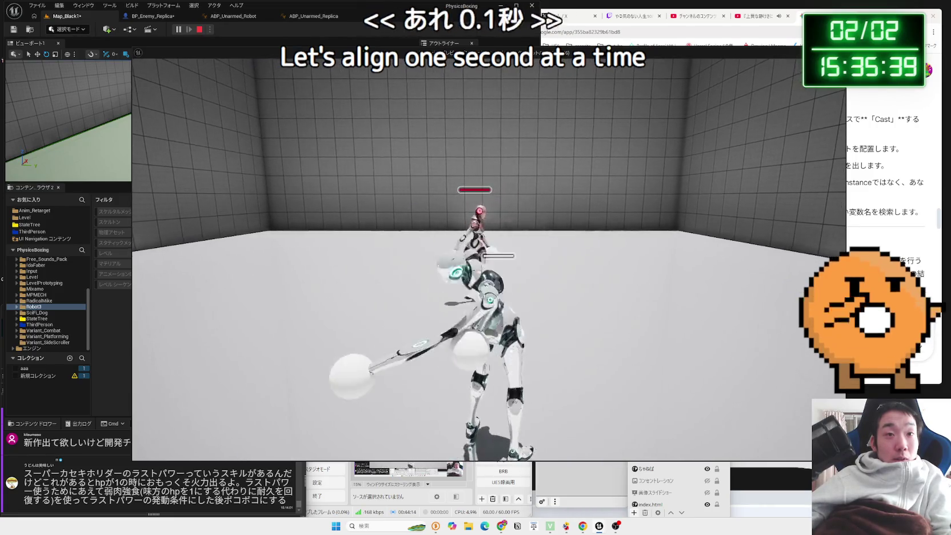
pyautogui.press('w')
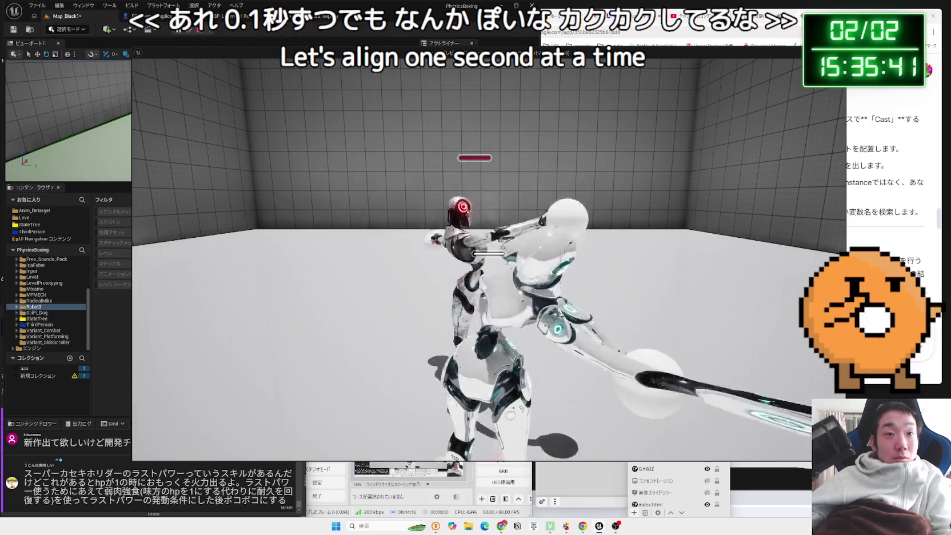
pyautogui.press('w')
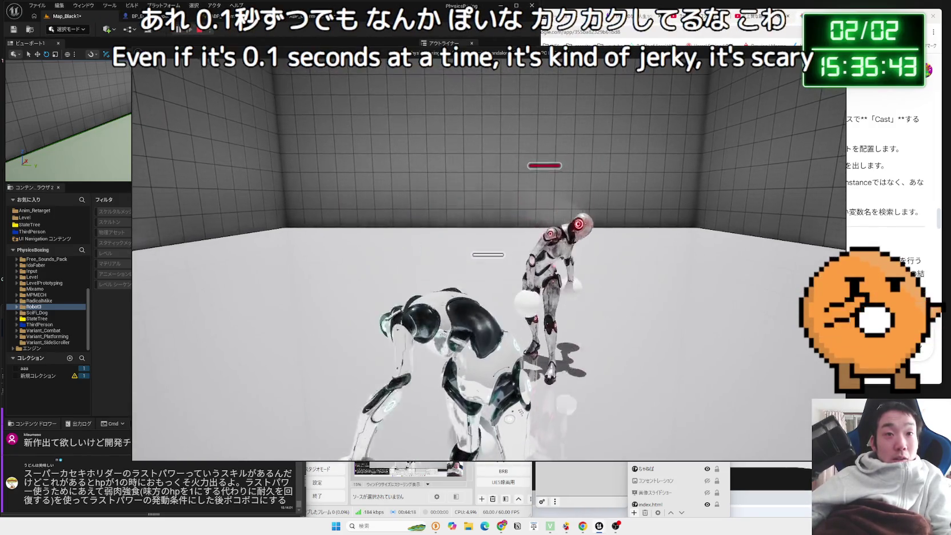
pyautogui.press('w')
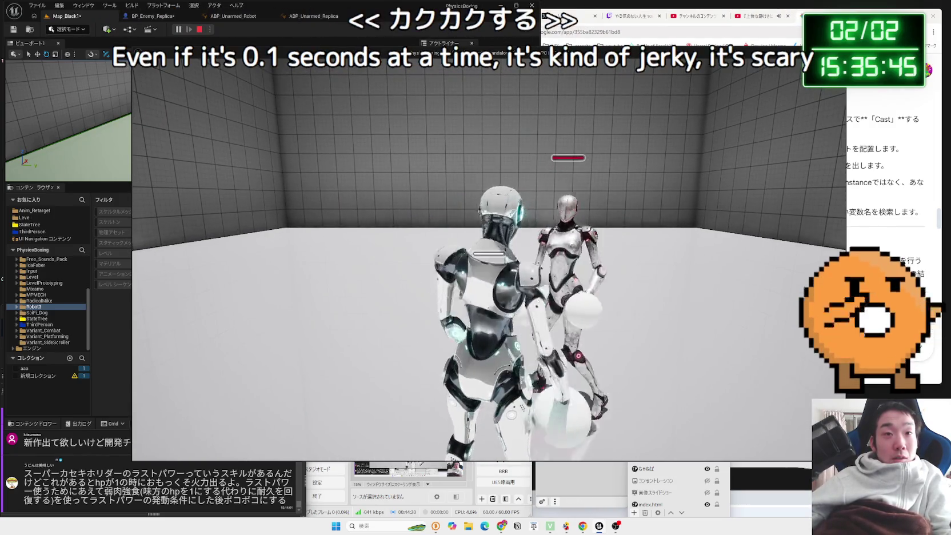
pyautogui.press('w')
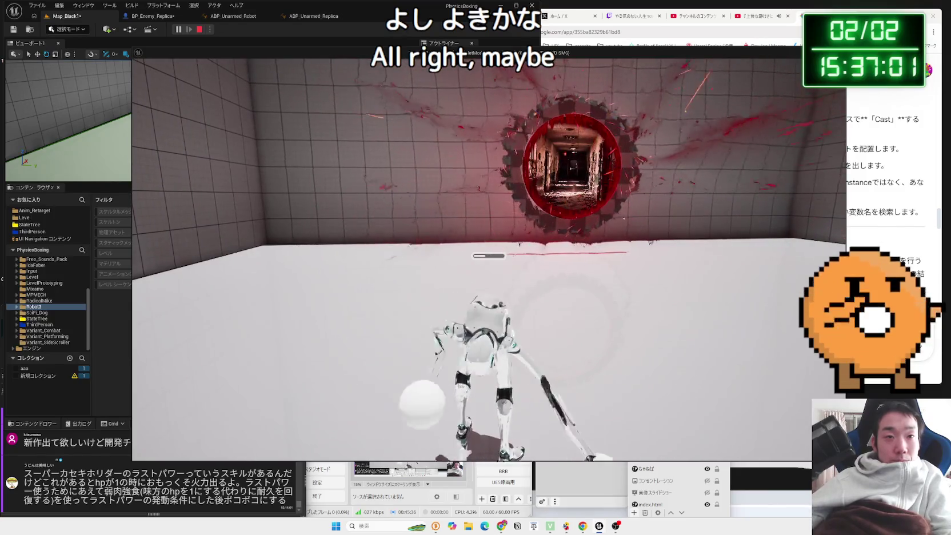
pyautogui.press('Escape')
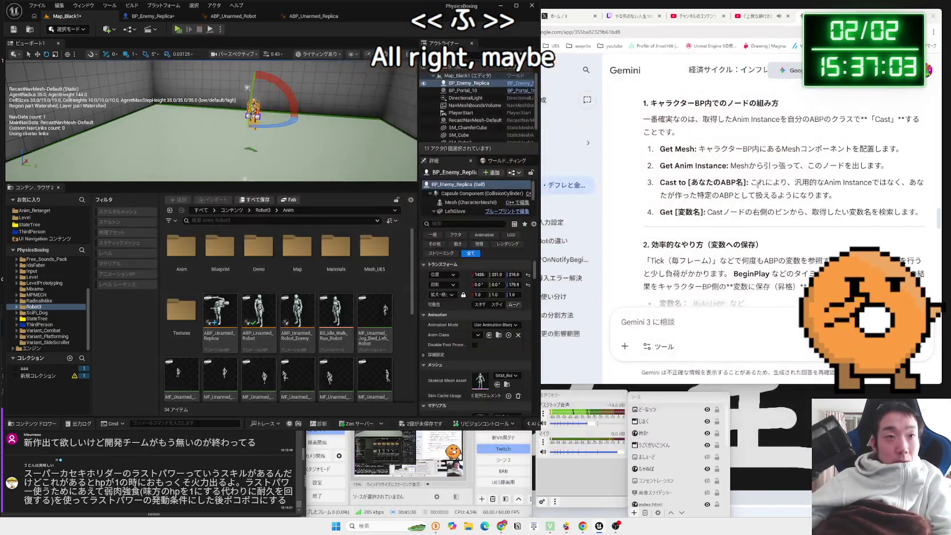
# - Bring up BP_Enemy_Replica's graph, skip saving, and filter Details for 'tick' before clearing it
pyautogui.click(152, 16)
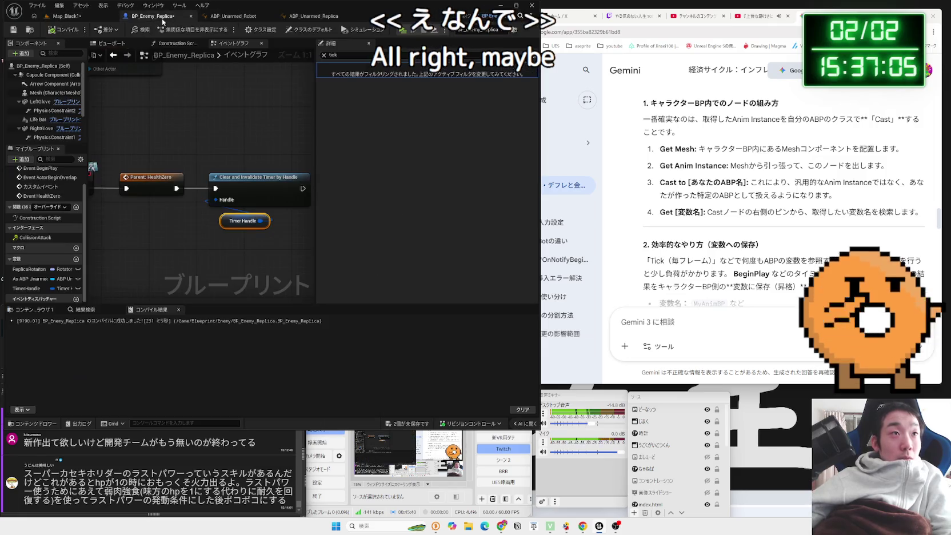
pyautogui.scroll(-4, 214, 149)
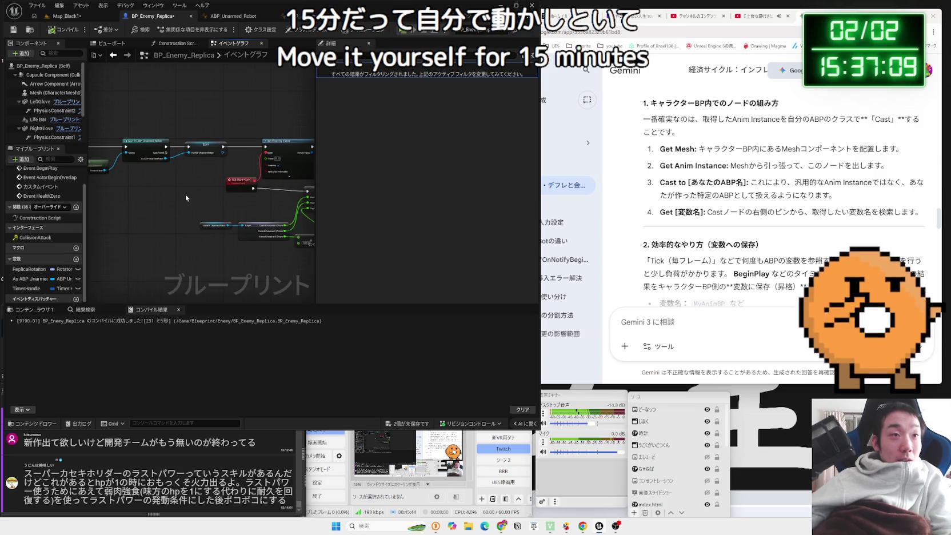
pyautogui.scroll(-2, 195, 231)
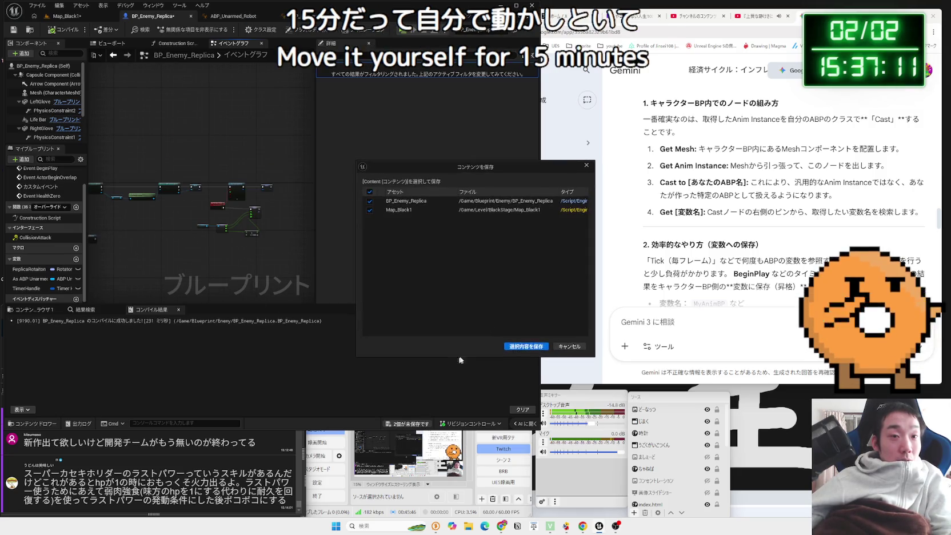
pyautogui.click(625, 384)
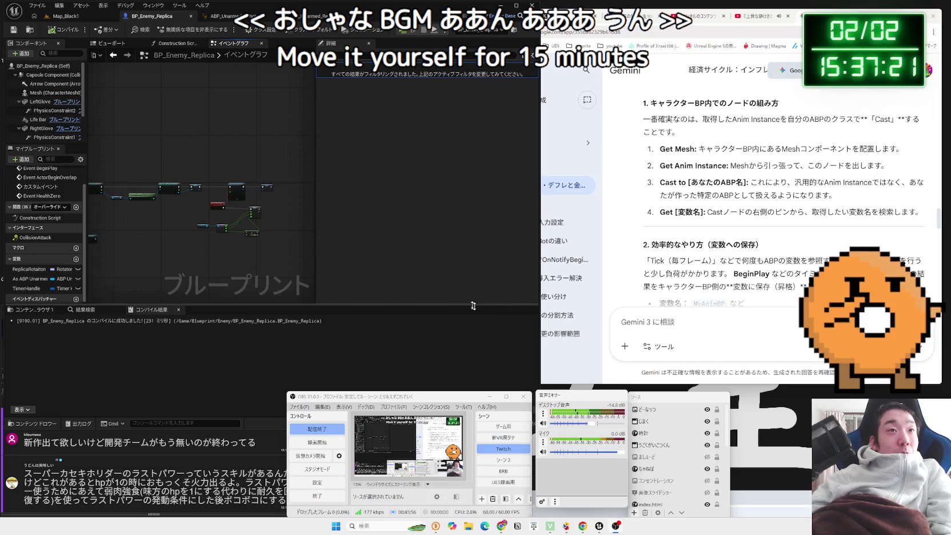
pyautogui.click(354, 55)
pyautogui.write('tick')
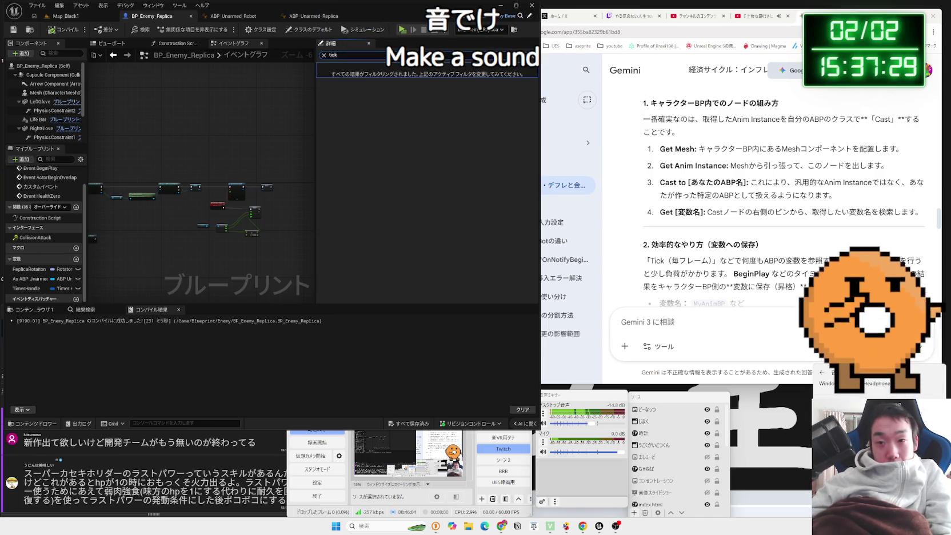
pyautogui.press('Zenkaku_Hankaku')
pyautogui.press('Zenkaku_Hankaku')
pyautogui.click(164, 231)
pyautogui.scroll(3, 189, 217)
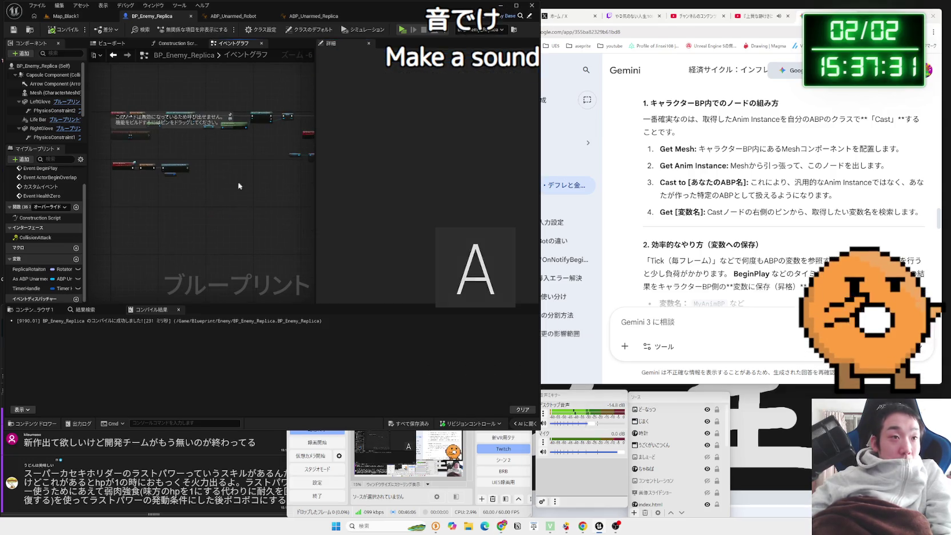
# - Select the replica's Mesh component and frame it in the viewport
pyautogui.click(55, 93)
pyautogui.click(324, 55)
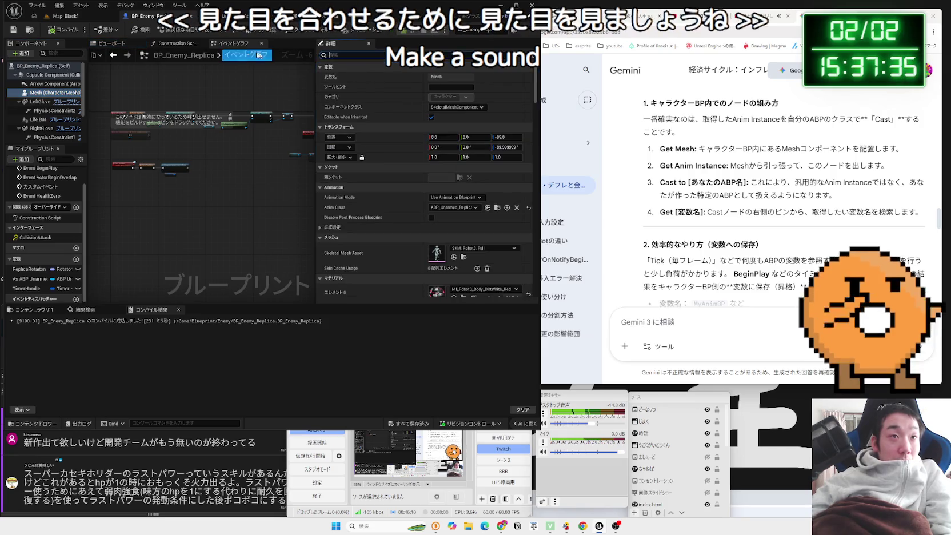
pyautogui.click(109, 43)
pyautogui.press('f')
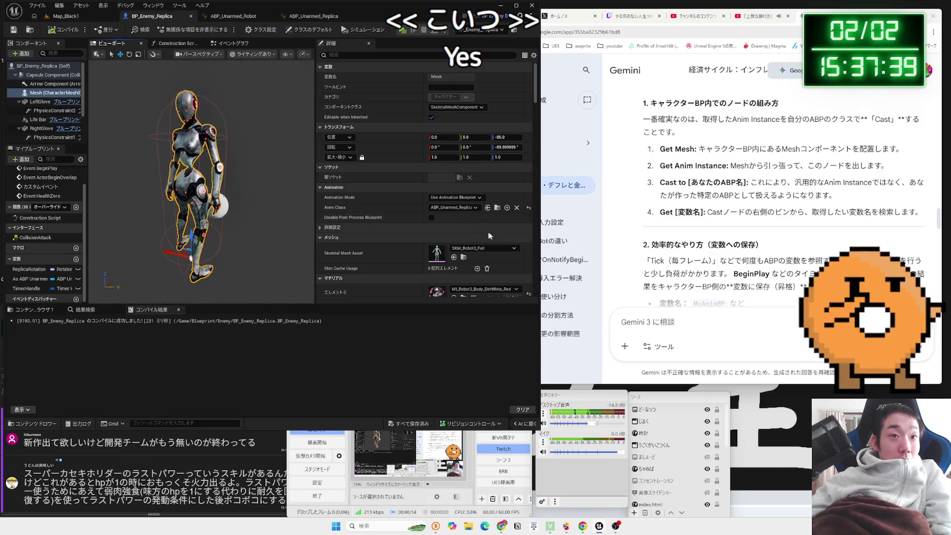
pyautogui.scroll(-2, 505, 243)
# - Set Materials Element 0 to MI_Robot3_Body and compile the Blueprint
pyautogui.click(505, 243)
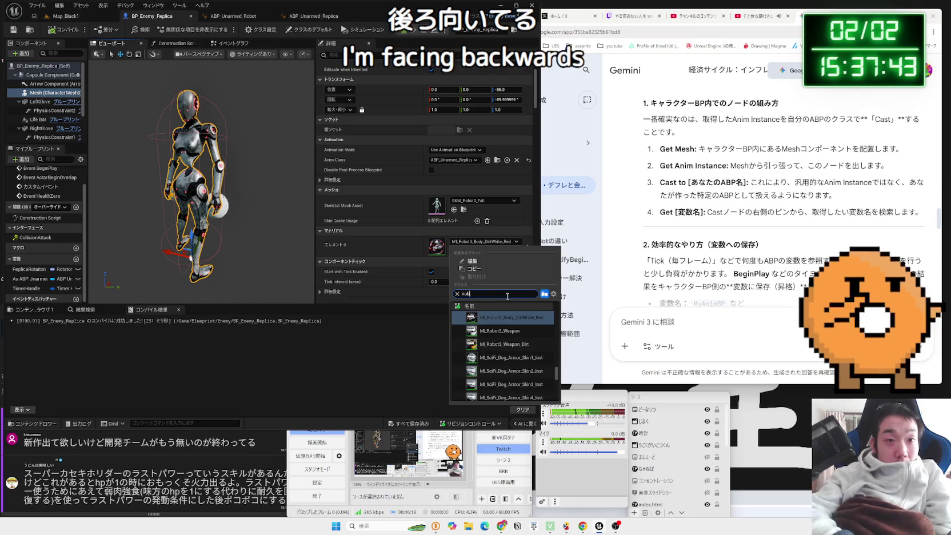
pyautogui.write('ot')
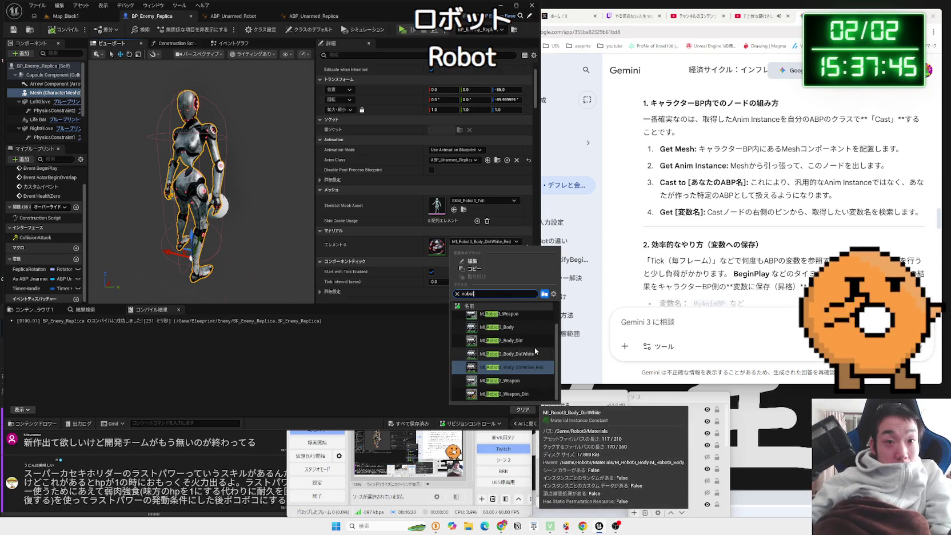
pyautogui.scroll(1, 525, 347)
pyautogui.click(524, 343)
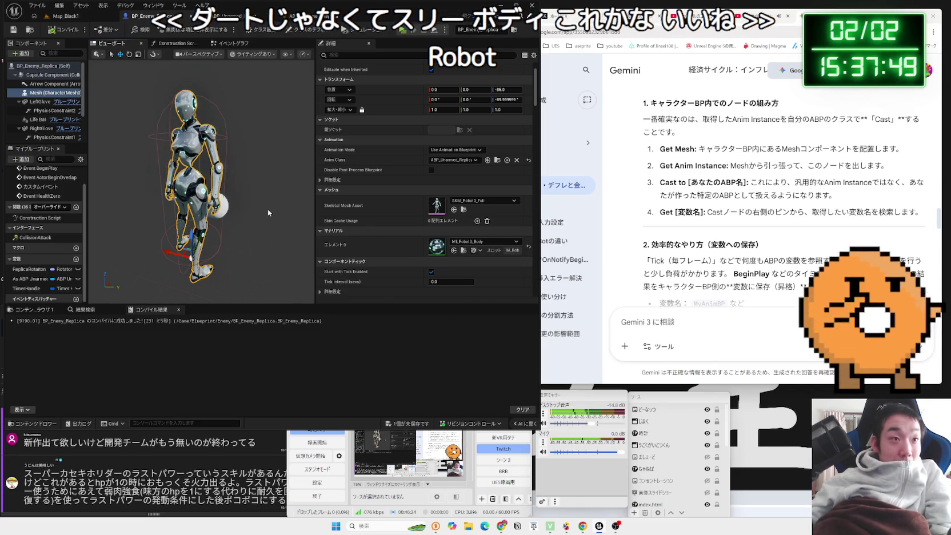
pyautogui.scroll(5, 267, 209)
pyautogui.scroll(-3, 200, 181)
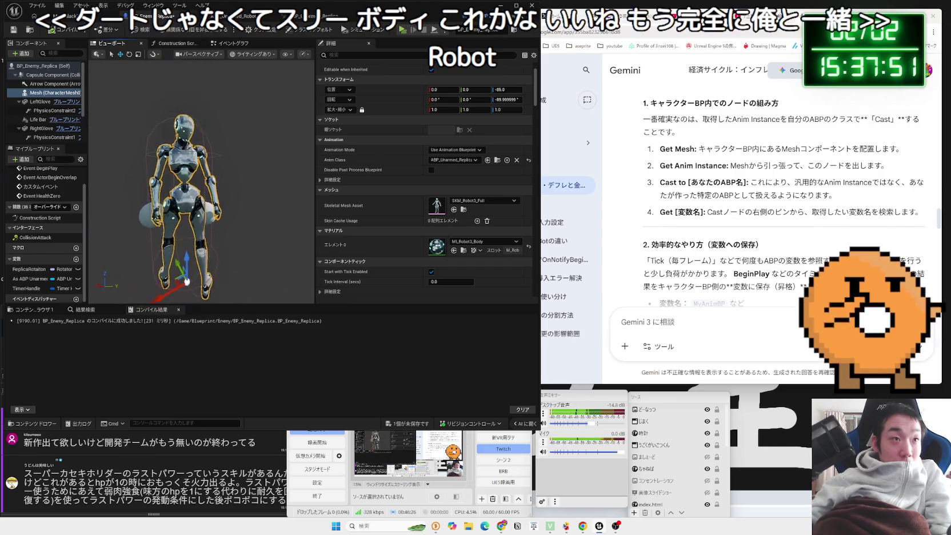
pyautogui.scroll(4, 200, 181)
pyautogui.scroll(-3, 200, 183)
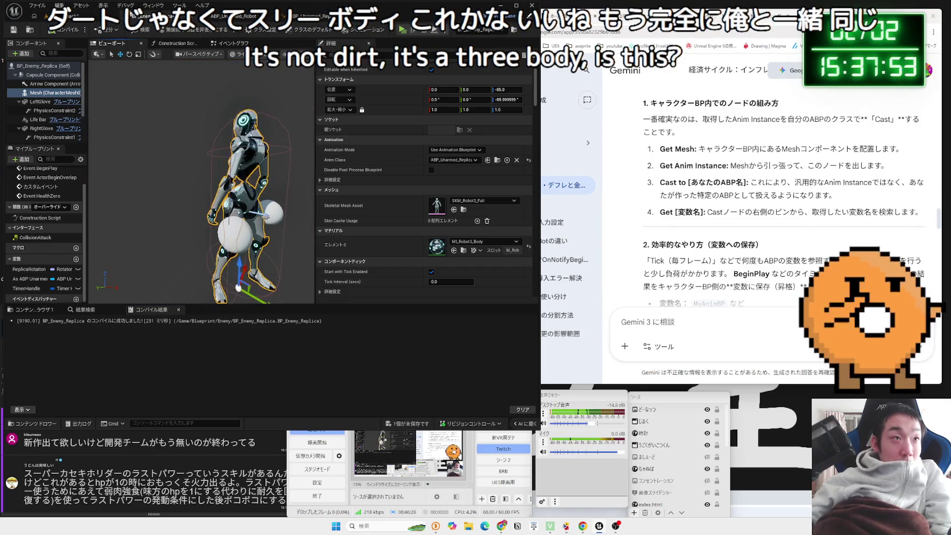
pyautogui.click(64, 30)
pyautogui.click(68, 17)
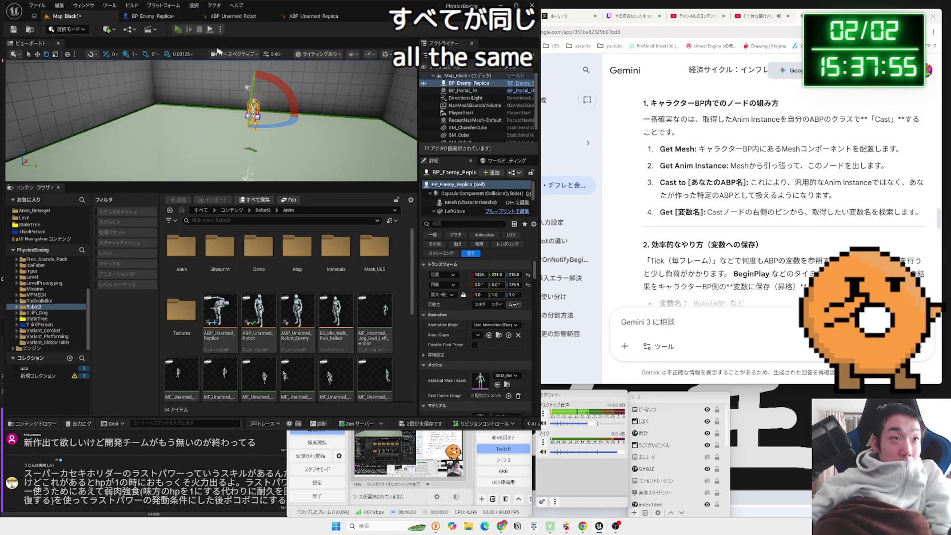
pyautogui.click(178, 29)
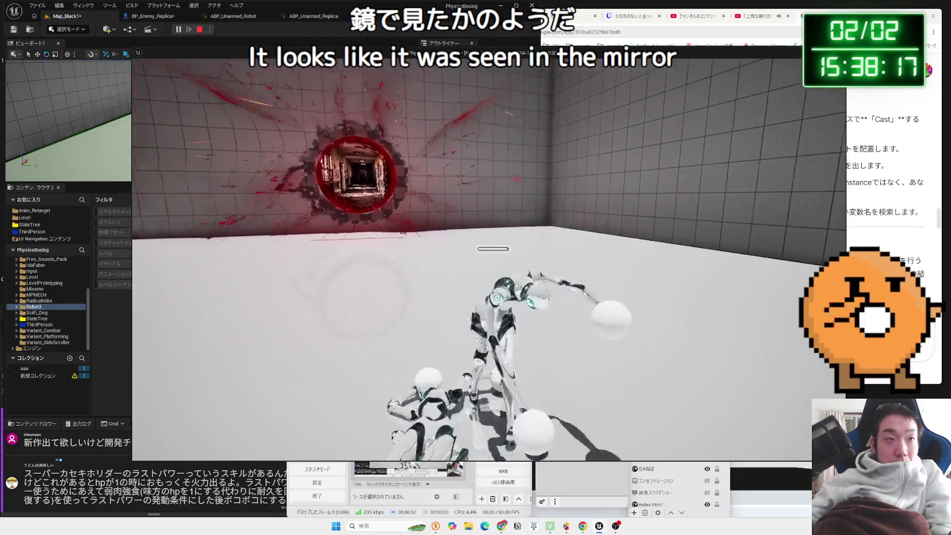
pyautogui.press('Escape')
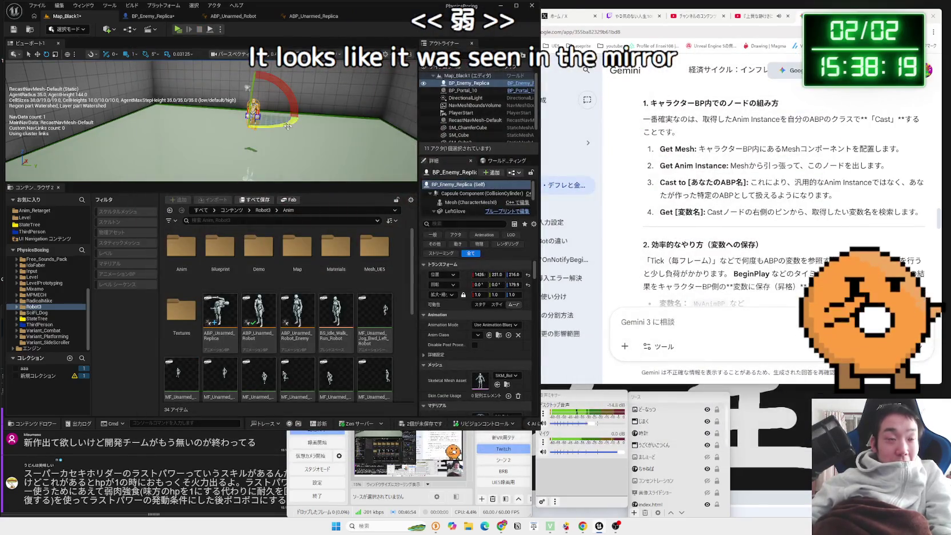
# - Alt-drag the replica robot twice to create BP_Enemy_Replica2 and BP_Enemy_Replica3
pyautogui.click(267, 116)
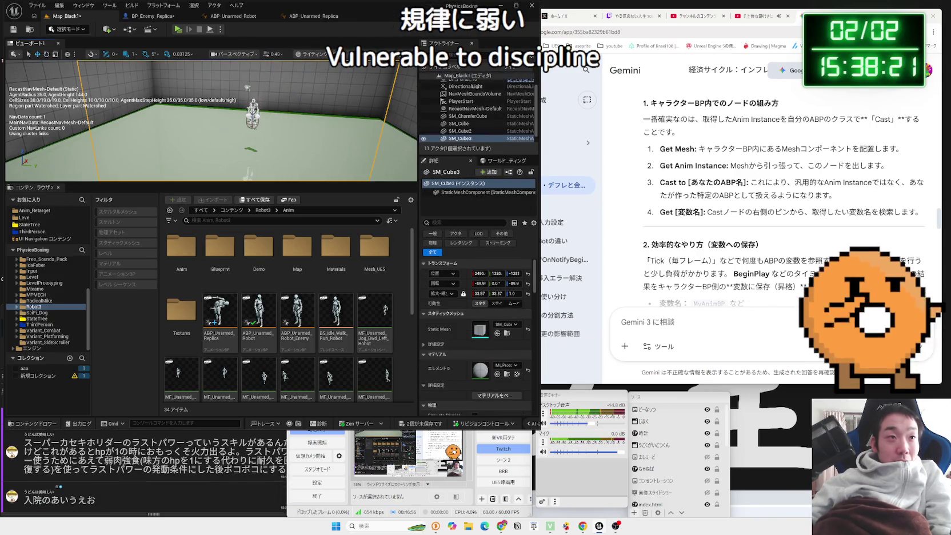
pyautogui.click(253, 112)
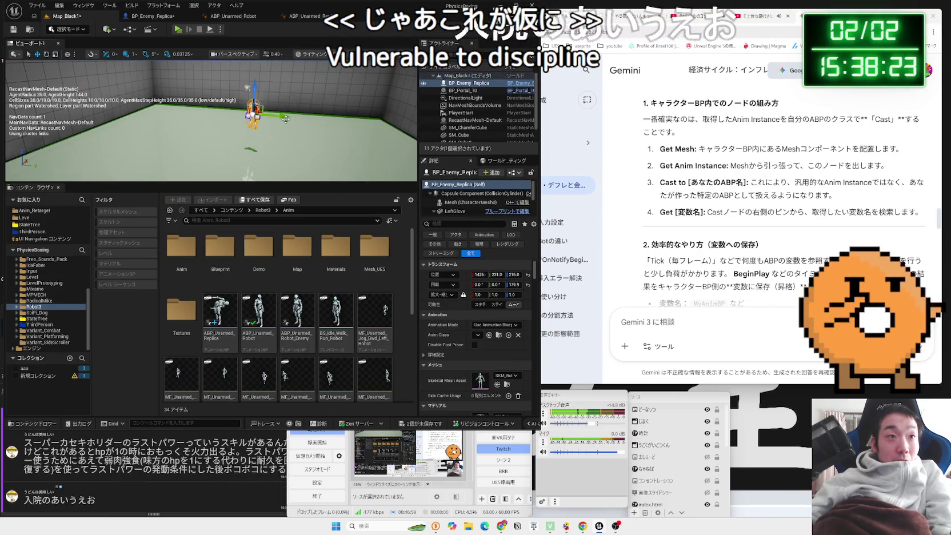
pyautogui.moveTo(281, 117); pyautogui.dragTo(371, 119)
pyautogui.moveTo(371, 118); pyautogui.dragTo(171, 117)
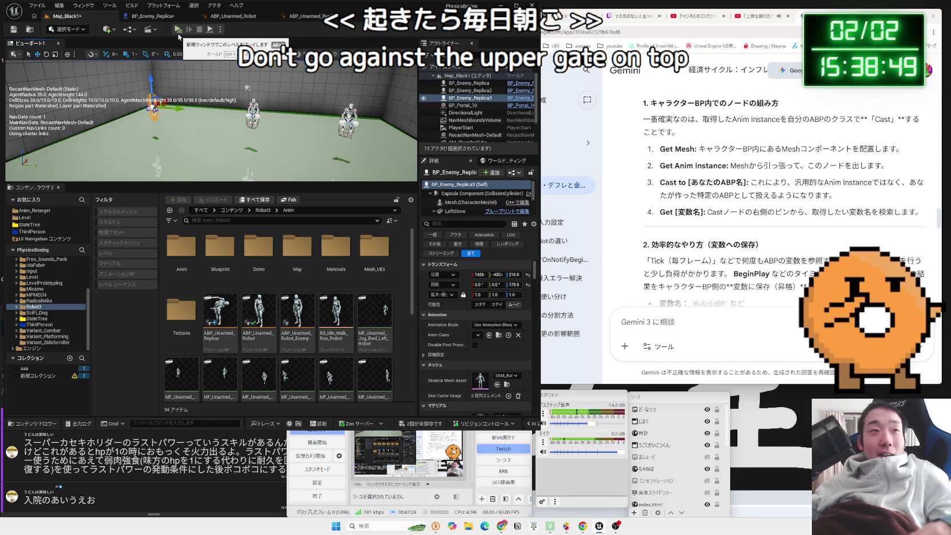
# - Playtest Map_Black1 in Play-in-Editor with the three BP_Enemy_Replica robots
pyautogui.click(179, 36)
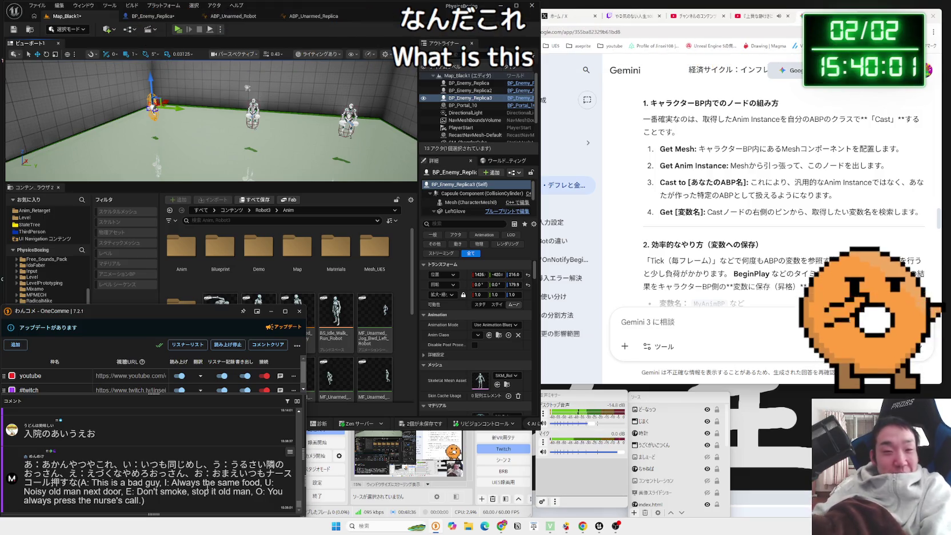
# - Bring the Gemini answer forward and scroll down through it
pyautogui.click(773, 233)
pyautogui.scroll(-3, 773, 233)
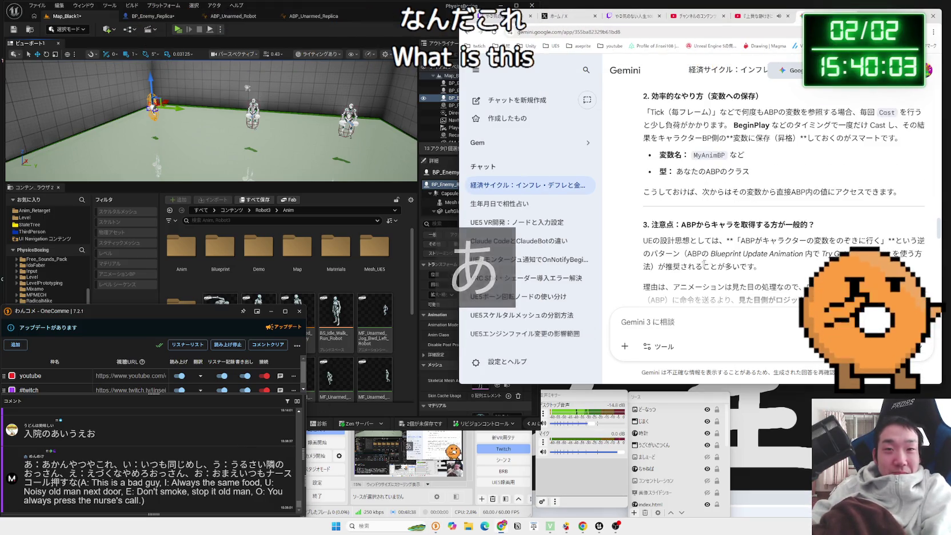
pyautogui.scroll(-4, 774, 233)
pyautogui.scroll(-10, 774, 230)
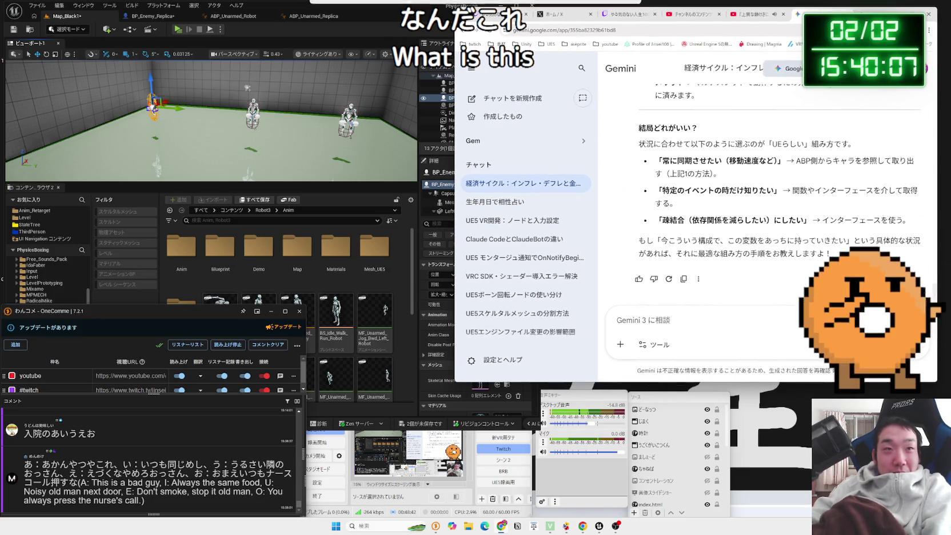
# - Back in the editor, save the unsaved BP_Enemy_Replica Blueprint and Map_Black1 level
pyautogui.click(367, 7)
pyautogui.click(307, 19)
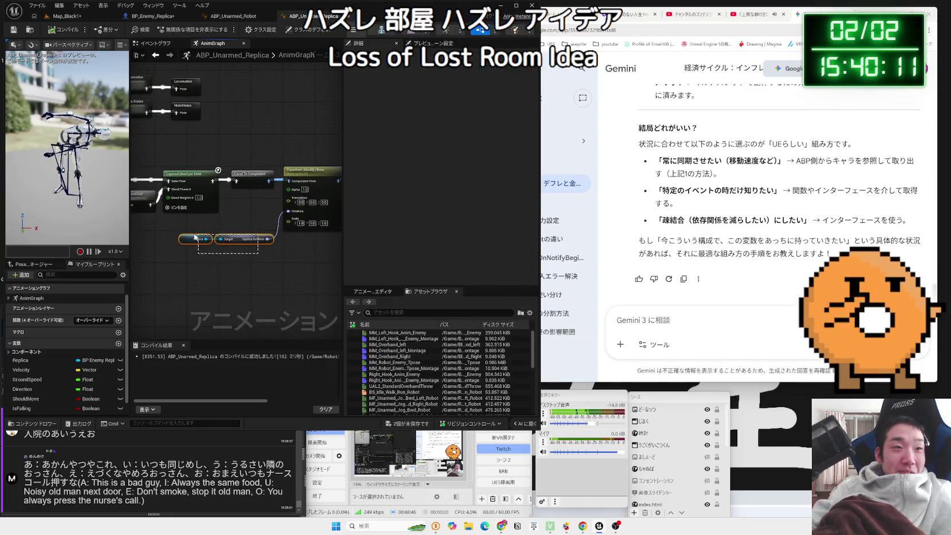
pyautogui.click(66, 16)
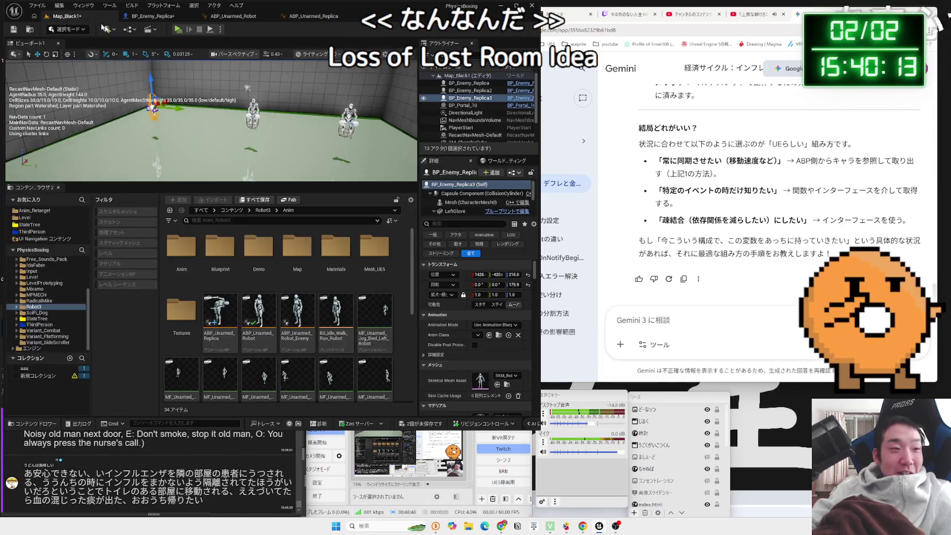
pyautogui.click(420, 424)
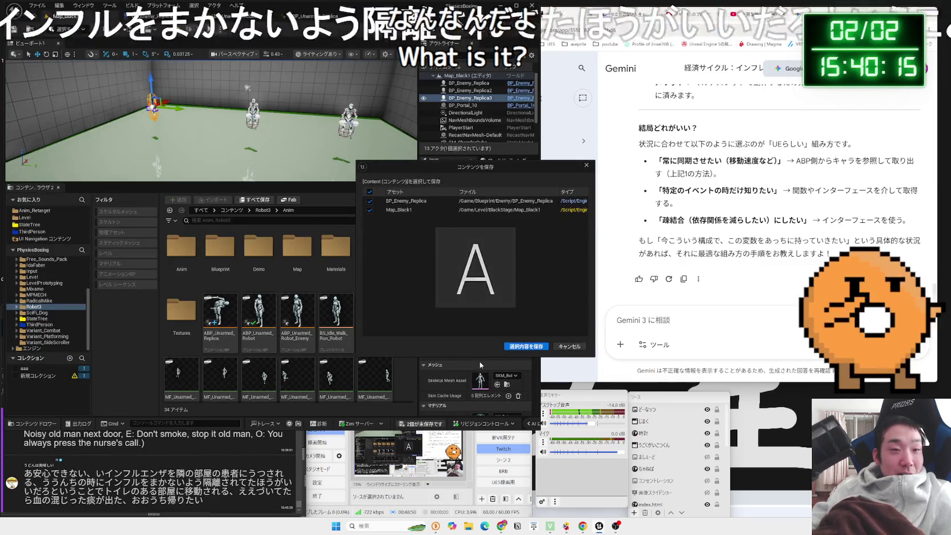
pyautogui.click(515, 346)
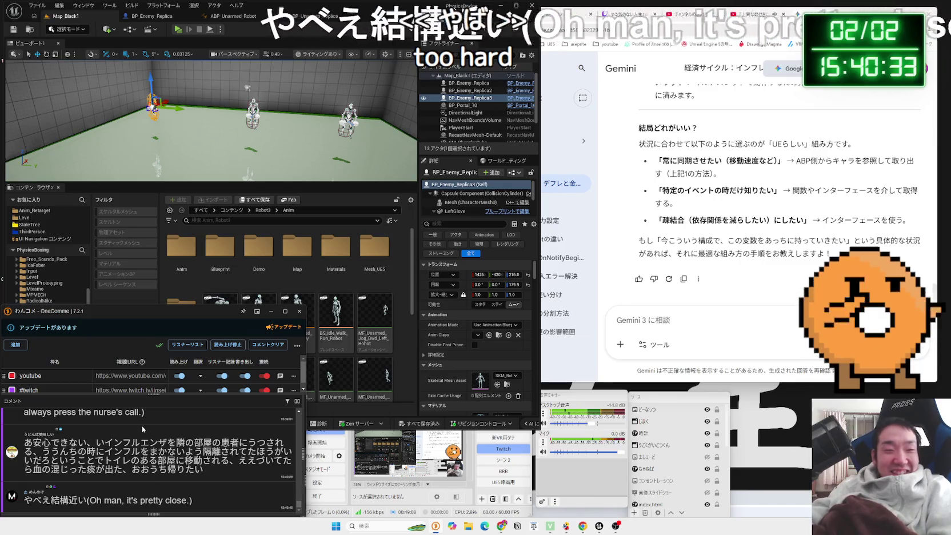
# - Find the OneComme viewer comment インフルb型 and search the web for it
pyautogui.moveTo(202, 470)
pyautogui.mouseDown()
pyautogui.moveTo(34, 449)
pyautogui.moveTo(114, 460)
pyautogui.moveTo(84, 458)
pyautogui.mouseUp()
pyautogui.click(84, 458)
pyautogui.scroll(2, 131, 461)
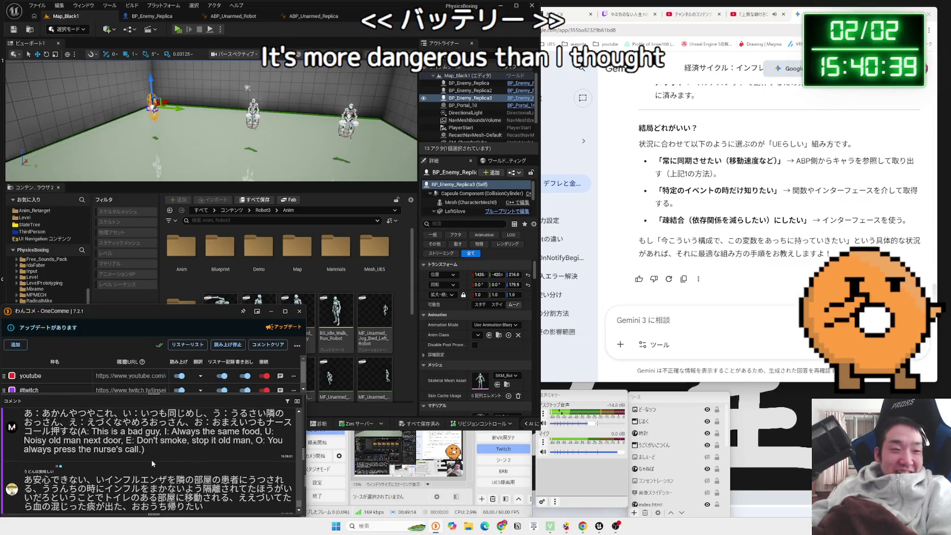
pyautogui.scroll(-2, 152, 459)
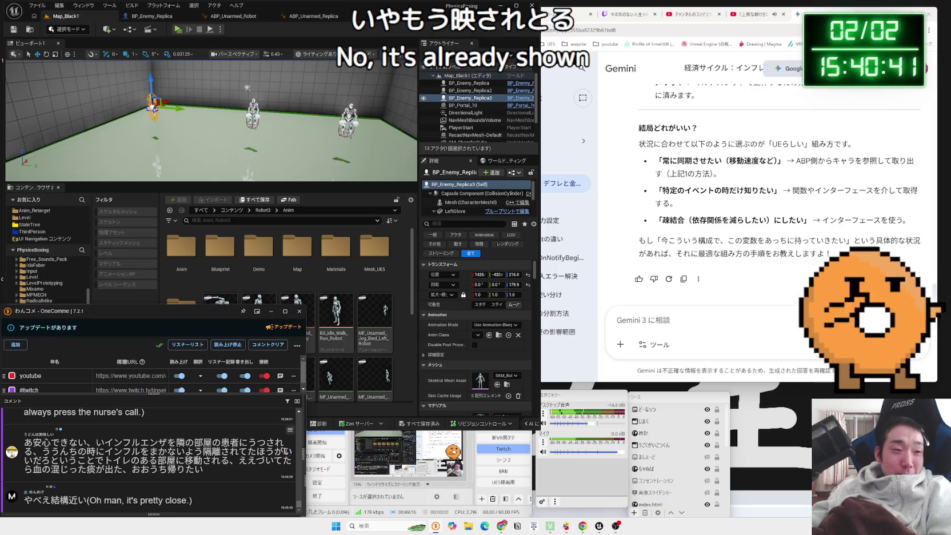
pyautogui.moveTo(292, 452); pyautogui.dragTo(84, 441)
pyautogui.click(47, 448)
pyautogui.scroll(3, 143, 463)
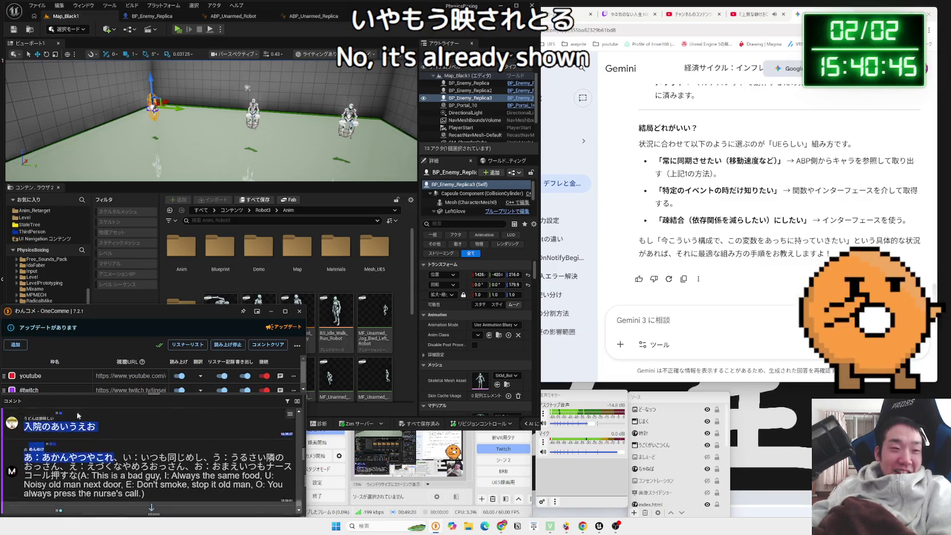
pyautogui.scroll(2, 114, 477)
pyautogui.scroll(-5, 114, 477)
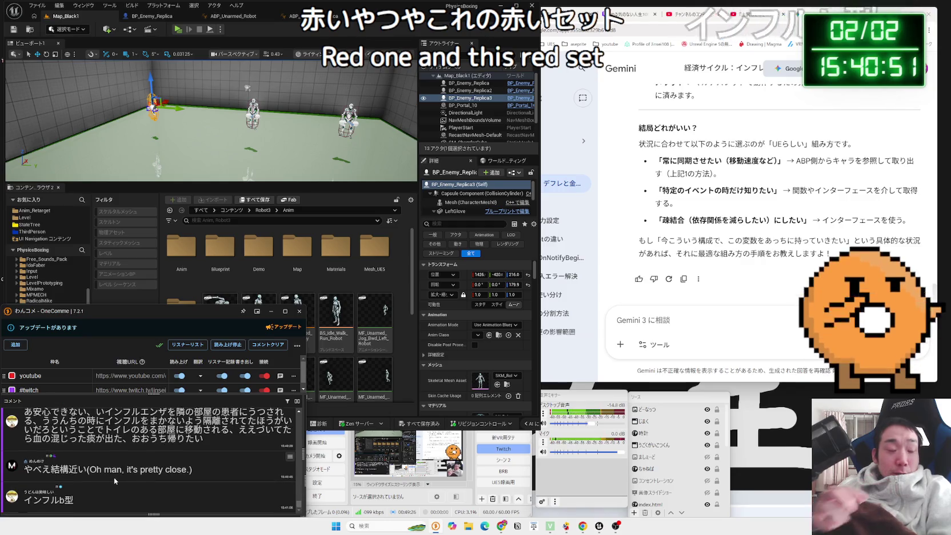
pyautogui.moveTo(73, 500); pyautogui.dragTo(30, 501)
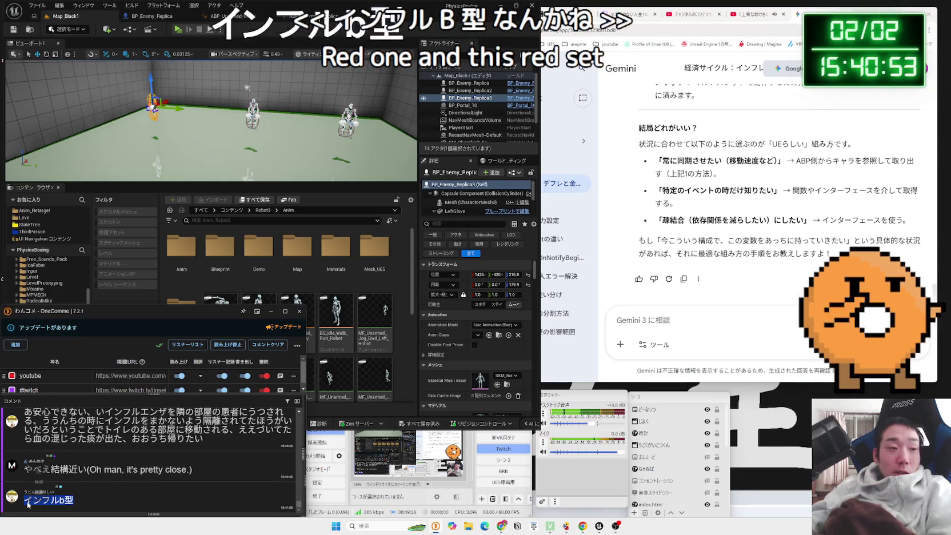
pyautogui.hotkey('ctrl', 'c')
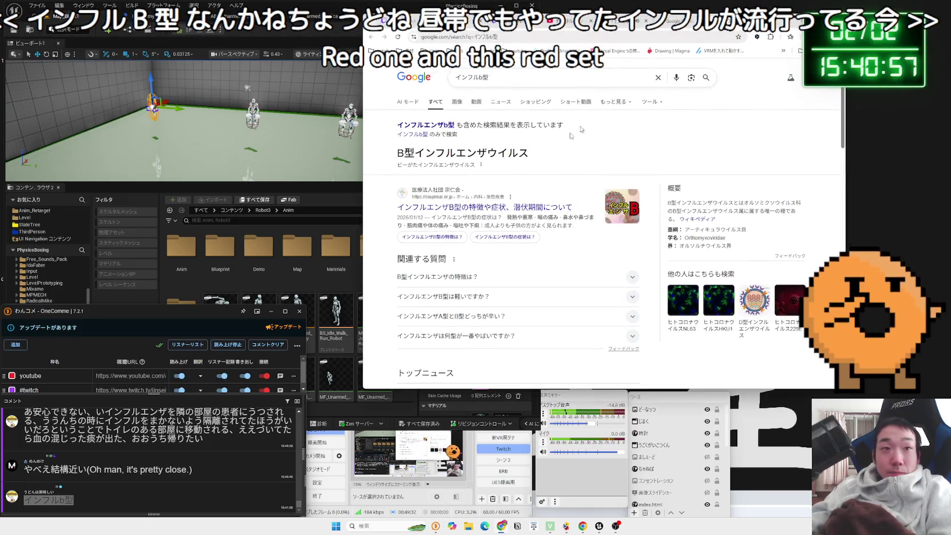
pyautogui.scroll(-3, 490, 182)
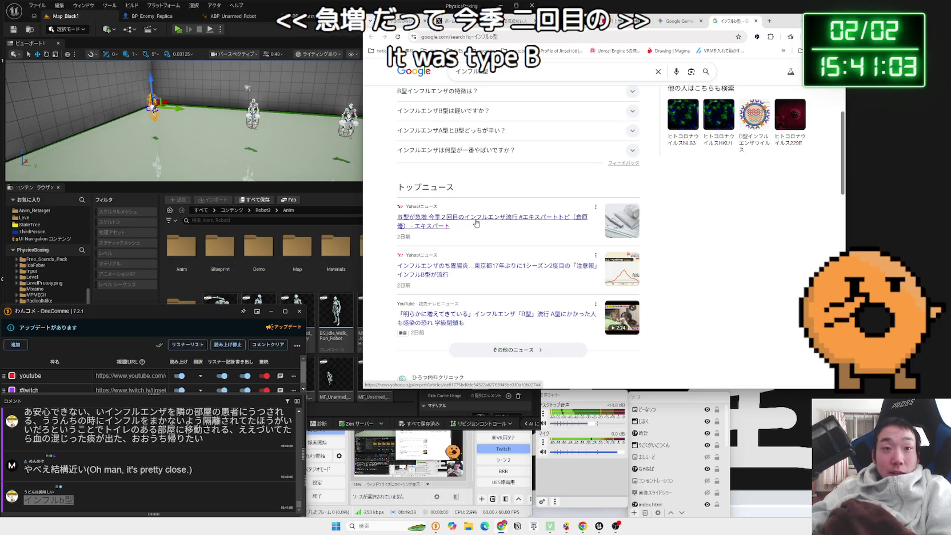
pyautogui.scroll(-2, 476, 223)
pyautogui.scroll(-1, 476, 223)
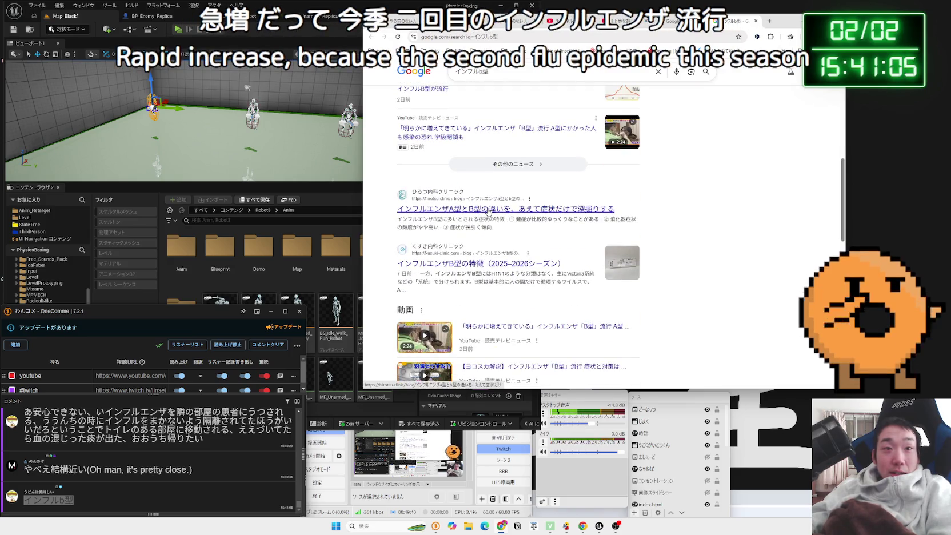
pyautogui.scroll(-1, 488, 213)
pyautogui.moveTo(498, 195)
pyautogui.mouseDown()
pyautogui.moveTo(401, 183)
pyautogui.moveTo(505, 191)
pyautogui.mouseUp()
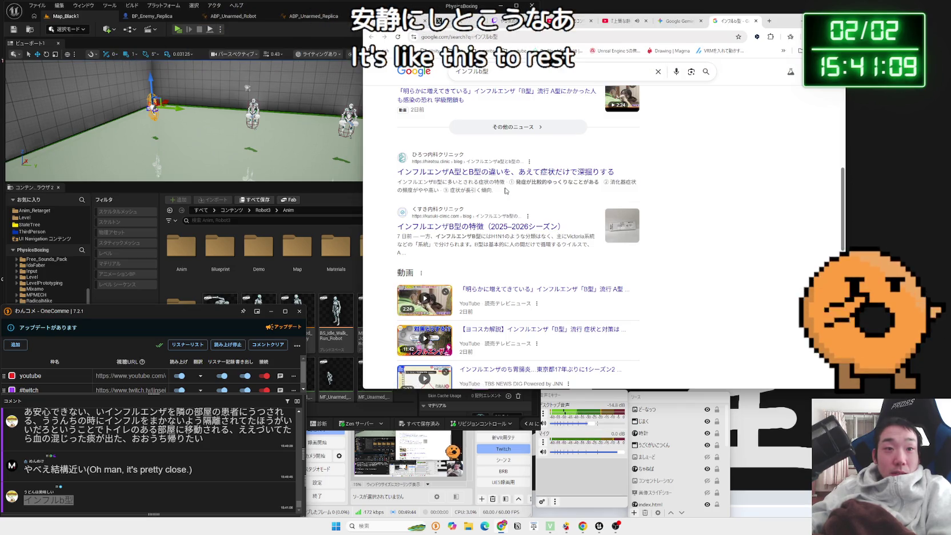
pyautogui.scroll(-5, 506, 191)
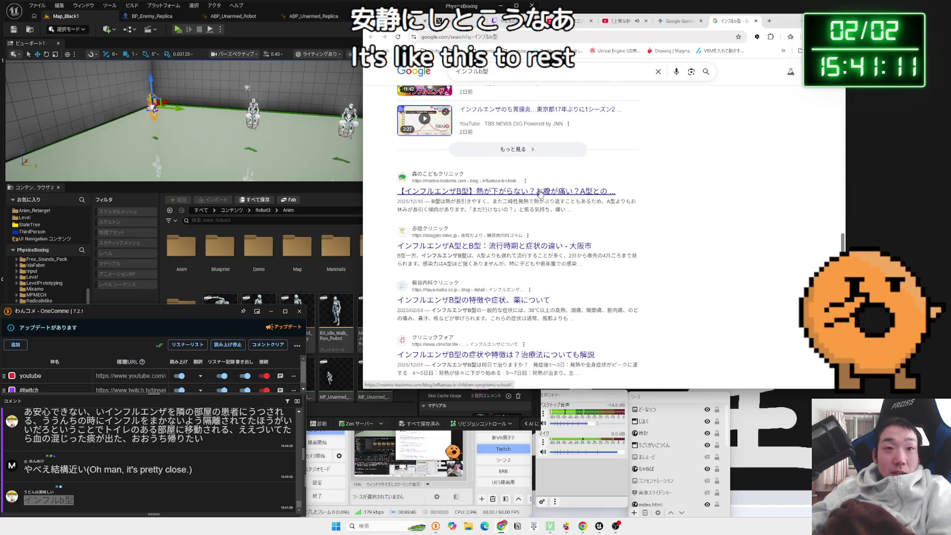
pyautogui.scroll(-5, 539, 194)
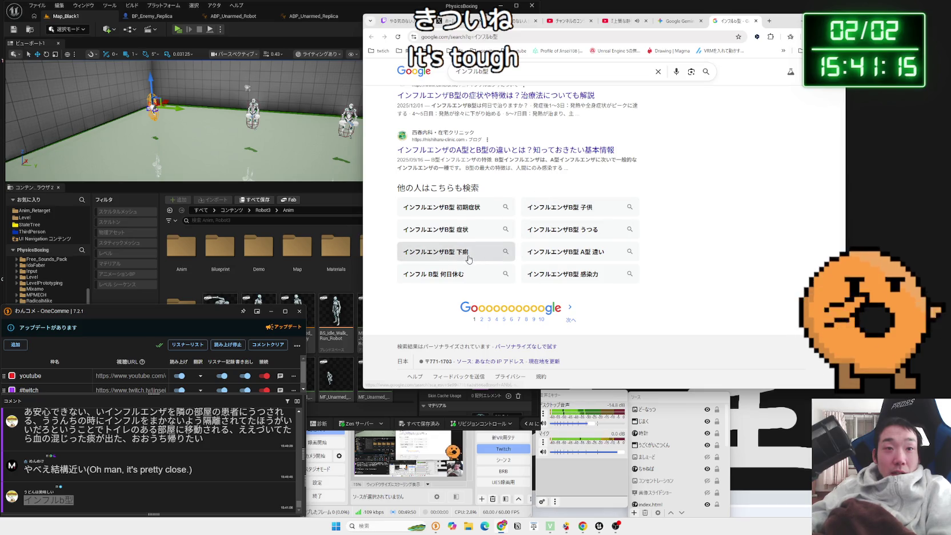
pyautogui.scroll(1, 542, 213)
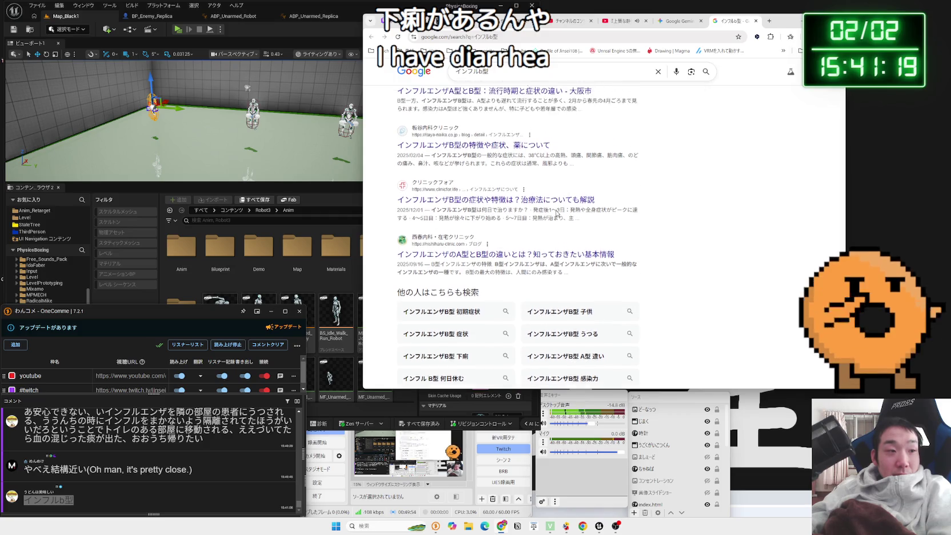
pyautogui.scroll(2, 557, 213)
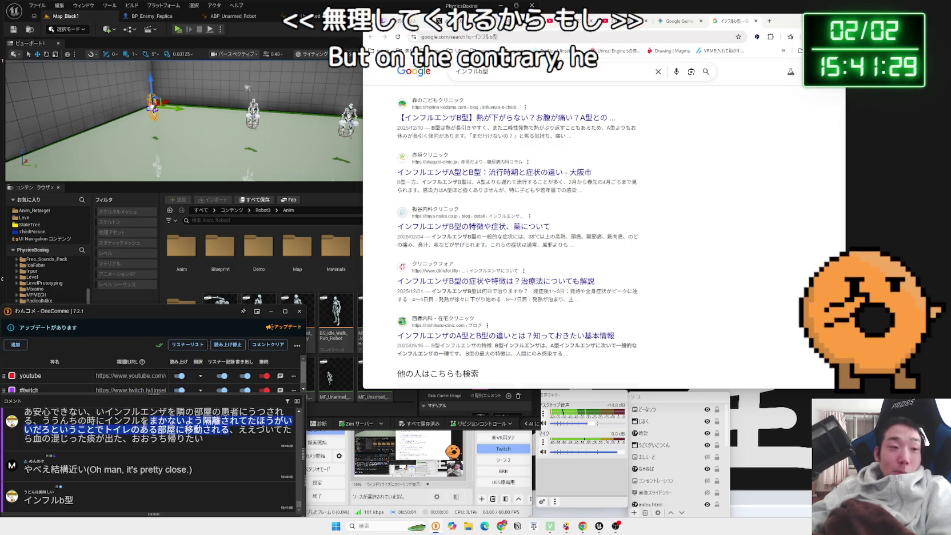
pyautogui.scroll(1, 233, 446)
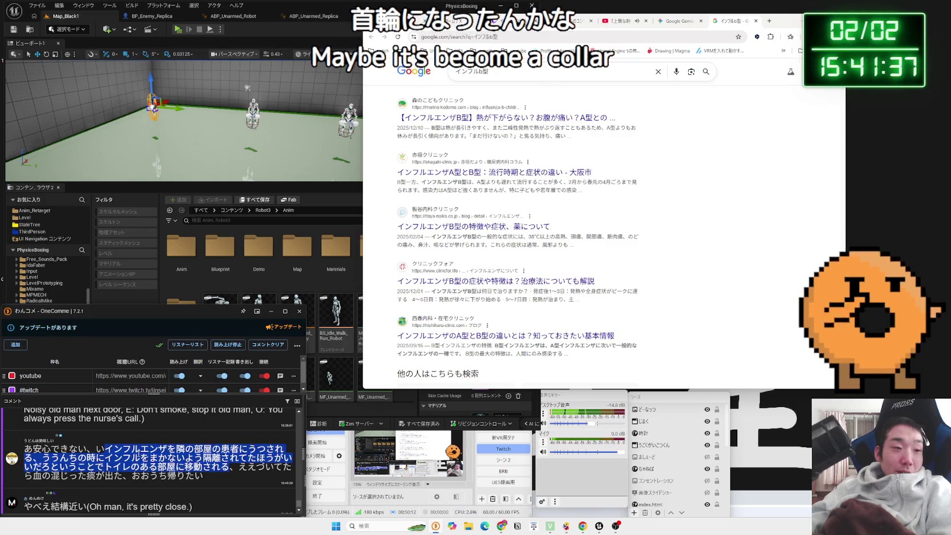
pyautogui.moveTo(150, 449); pyautogui.dragTo(160, 452)
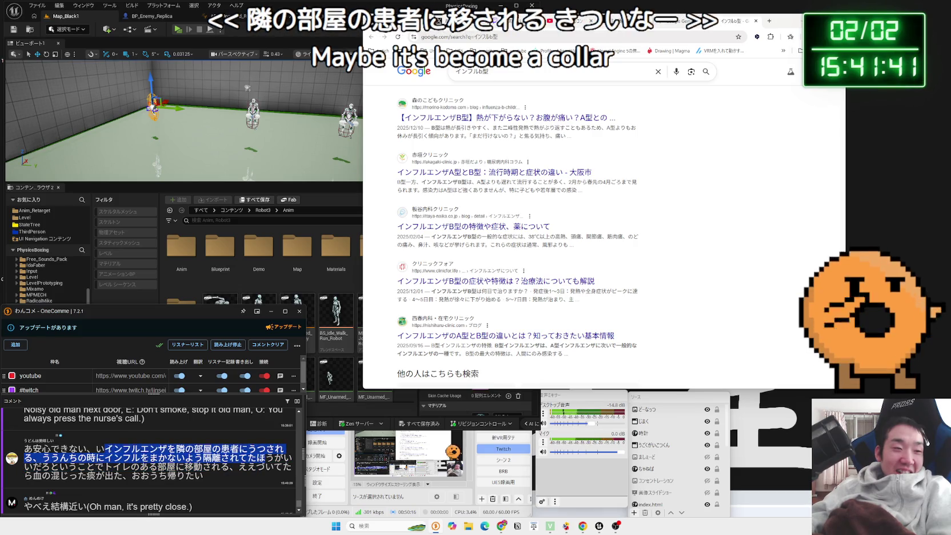
pyautogui.scroll(-2, 189, 452)
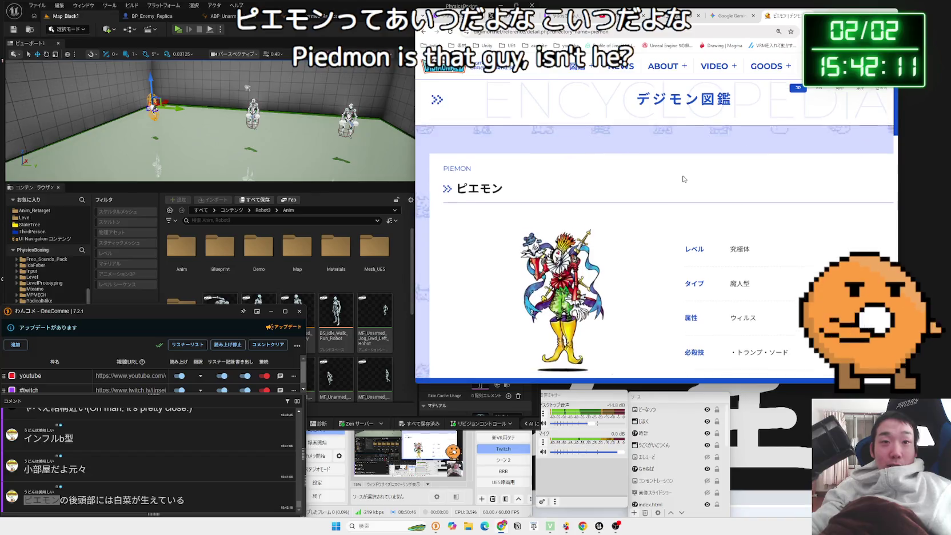
# - Read through the Piemon profile text, then go back to the ピエモン Google results
pyautogui.scroll(-2, 683, 179)
pyautogui.scroll(1, 654, 228)
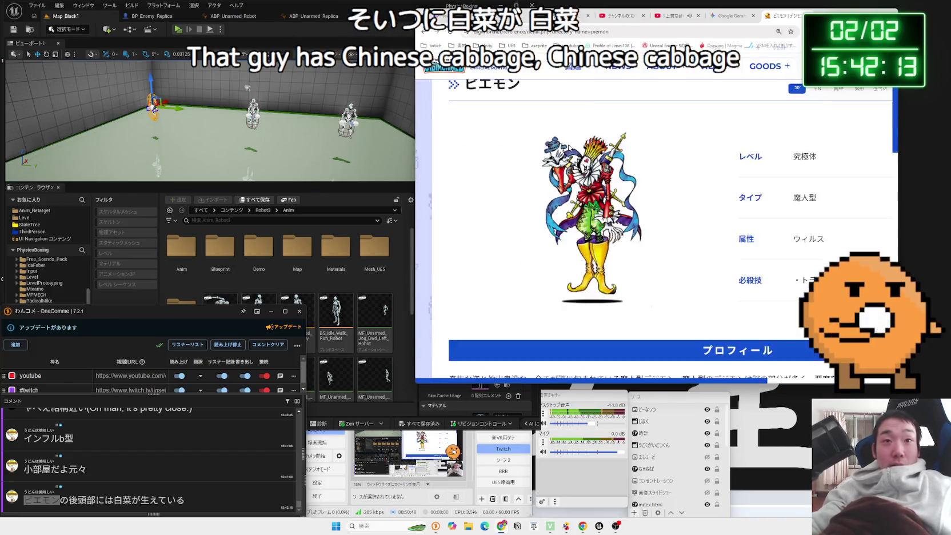
pyautogui.keyDown('ctrl'); pyautogui.scroll(1, 654, 228); pyautogui.keyUp('ctrl')
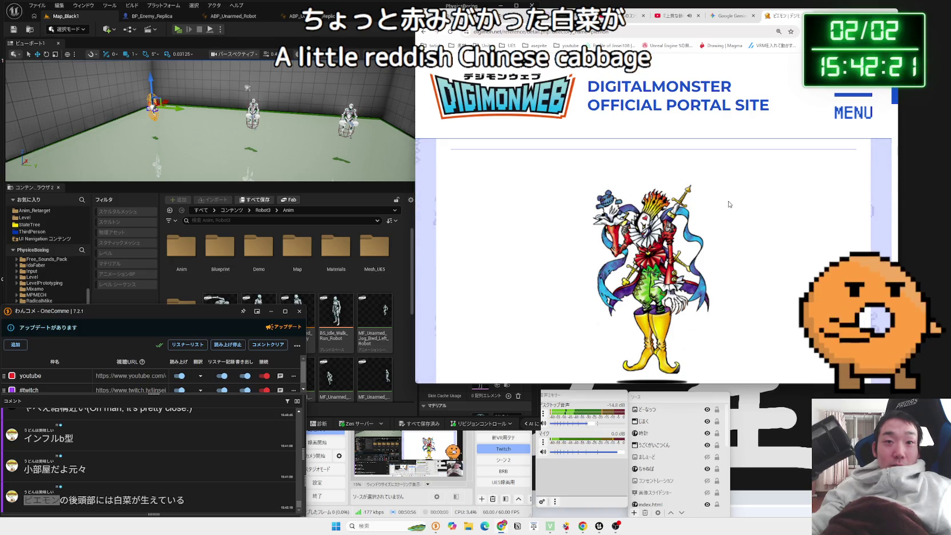
pyautogui.scroll(-3, 728, 204)
pyautogui.scroll(-5, 724, 204)
pyautogui.moveTo(679, 170); pyautogui.dragTo(857, 247)
pyautogui.click(701, 243)
pyautogui.hotkey('alt', 'Left')
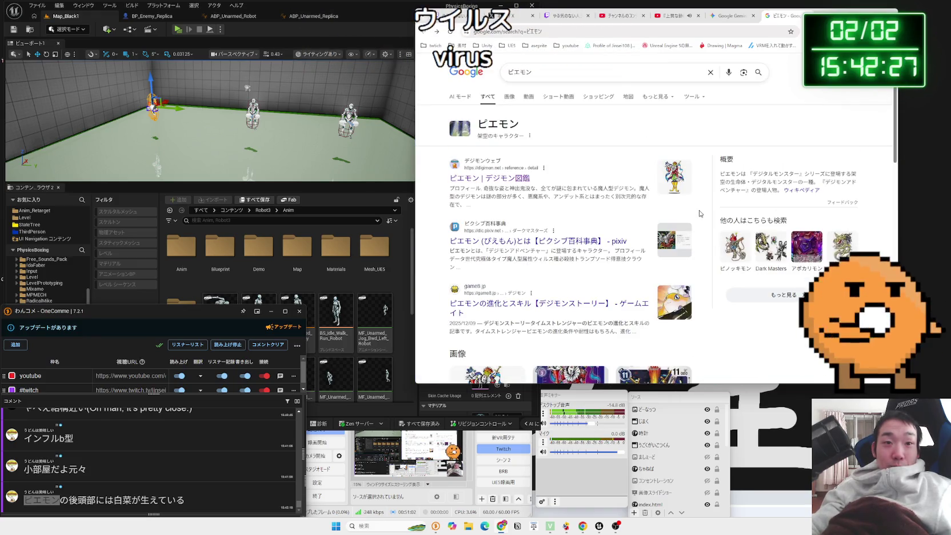
# - Preview the third and then the first Piemon image results
pyautogui.scroll(-3, 699, 215)
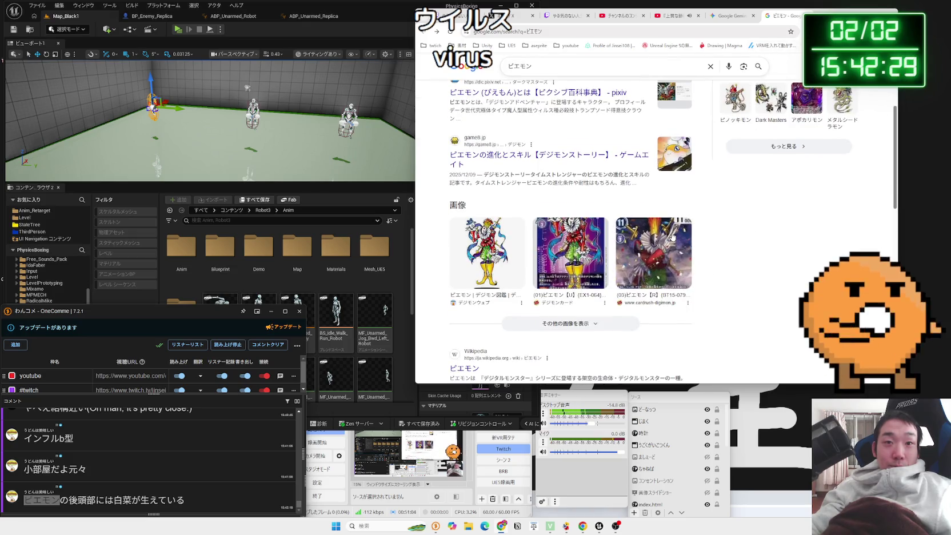
pyautogui.click(672, 237)
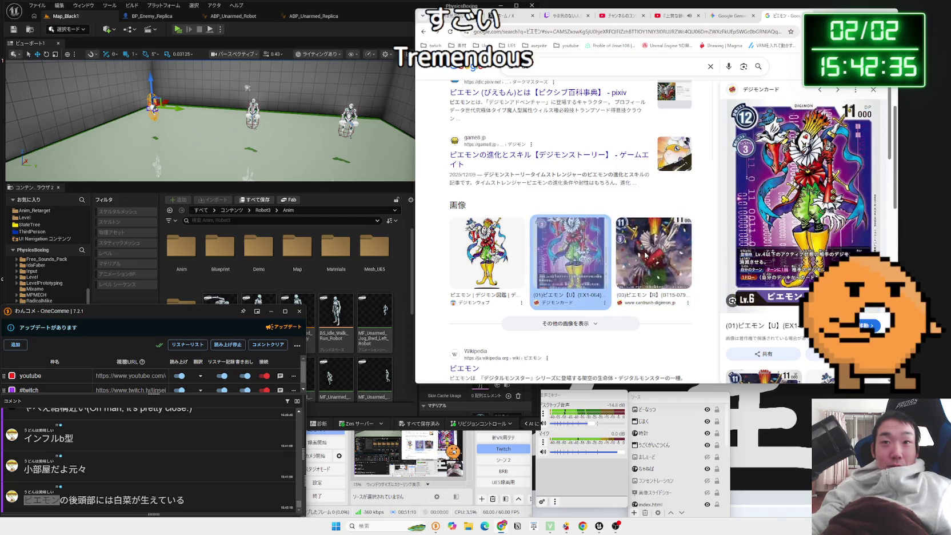
pyautogui.click(489, 255)
pyautogui.scroll(3, 571, 228)
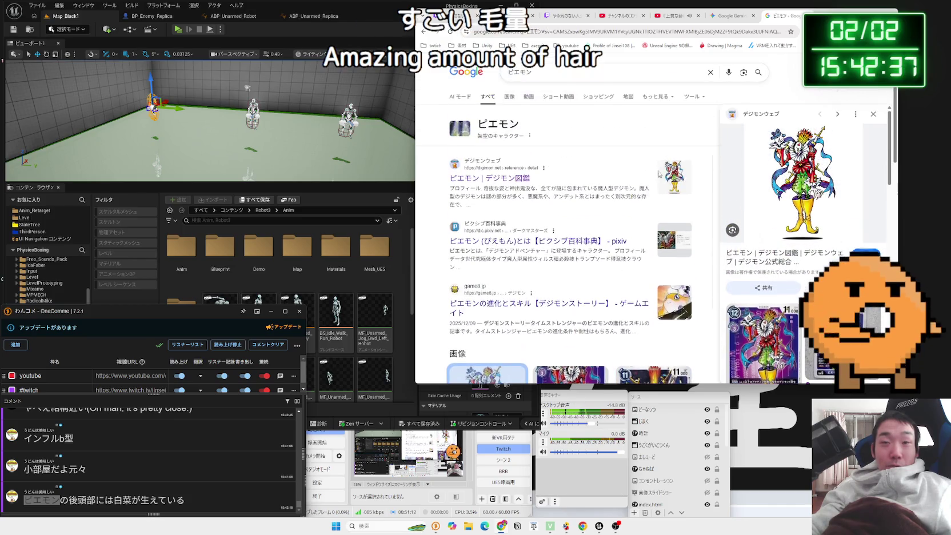
# - Close the ピエモン results tab and move to the X home timeline
pyautogui.hotkey('ctrl', 'w')
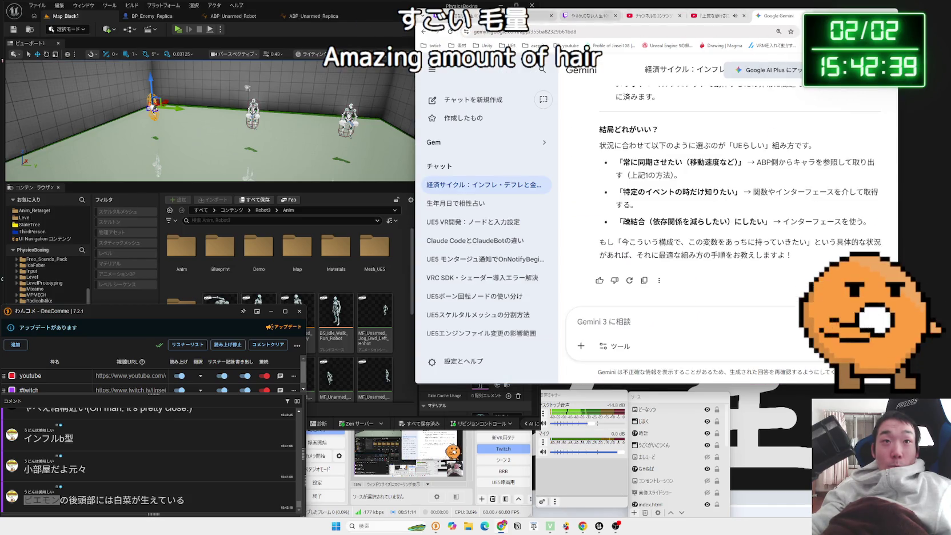
pyautogui.hotkey('ctrl', 'Tab')
pyautogui.scroll(-2, 742, 184)
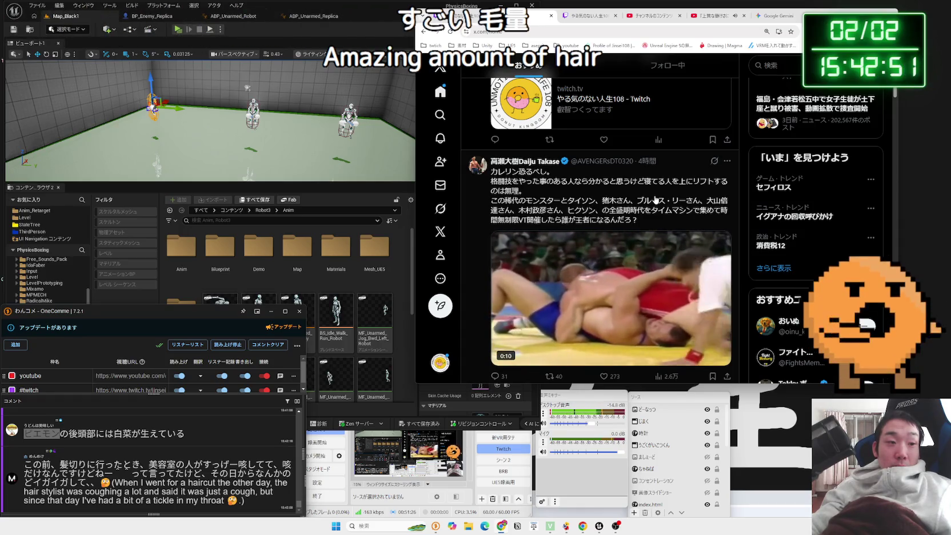
pyautogui.scroll(-1, 648, 209)
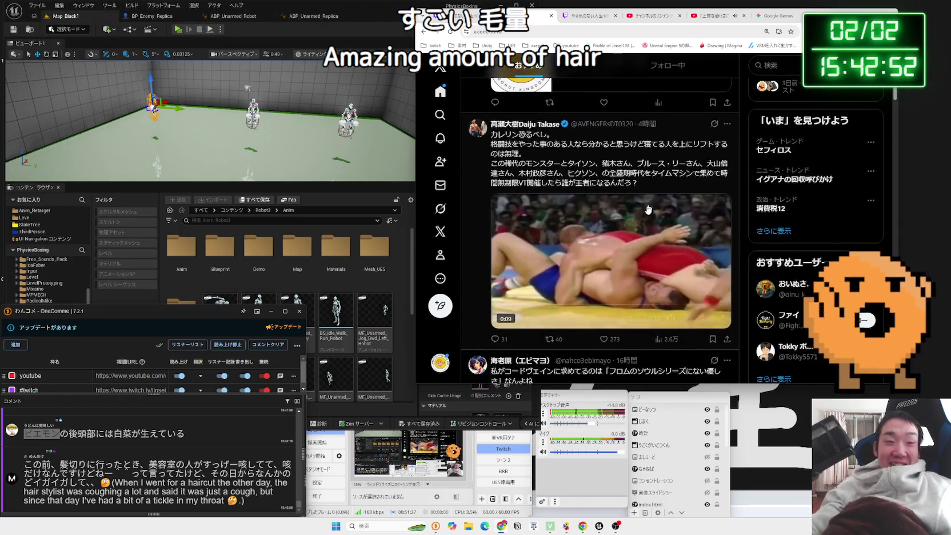
pyautogui.click(602, 271)
pyautogui.moveTo(666, 322)
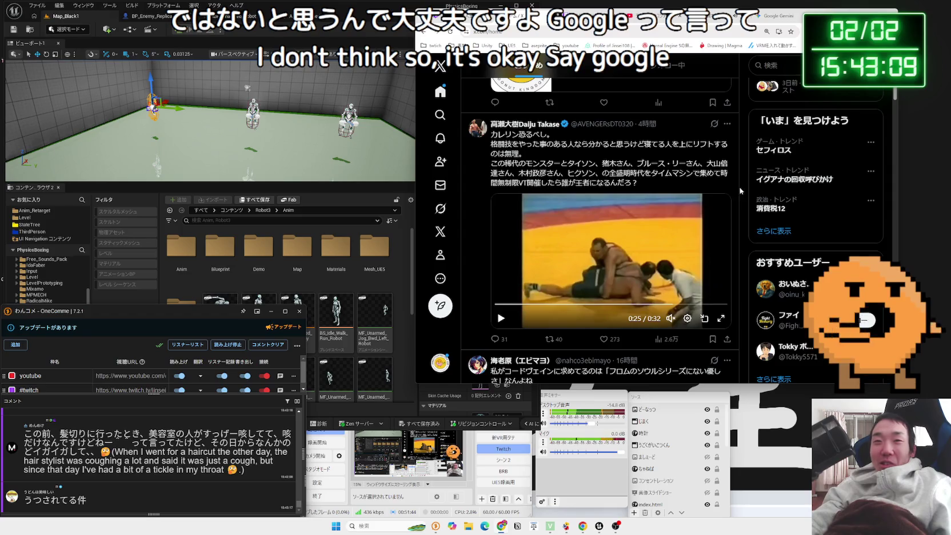
pyautogui.scroll(-3, 741, 188)
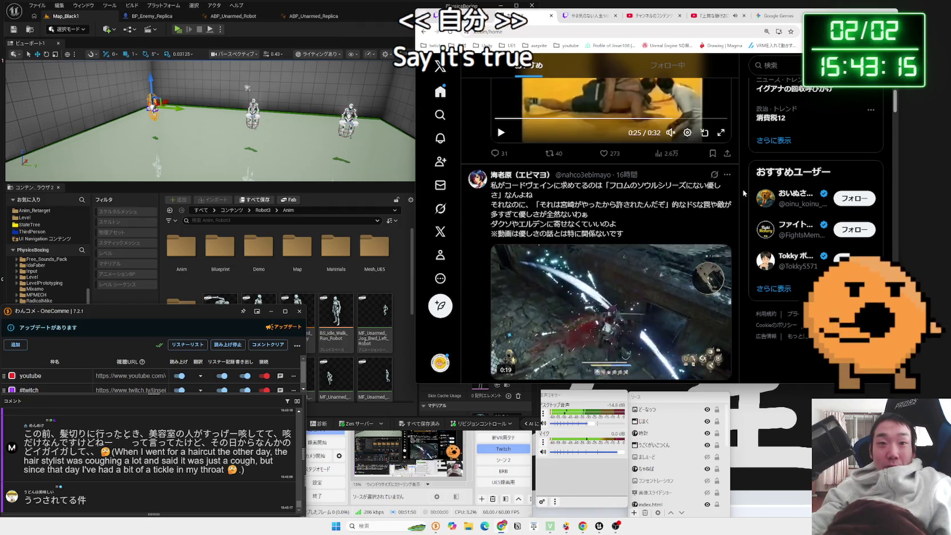
pyautogui.scroll(-1, 743, 193)
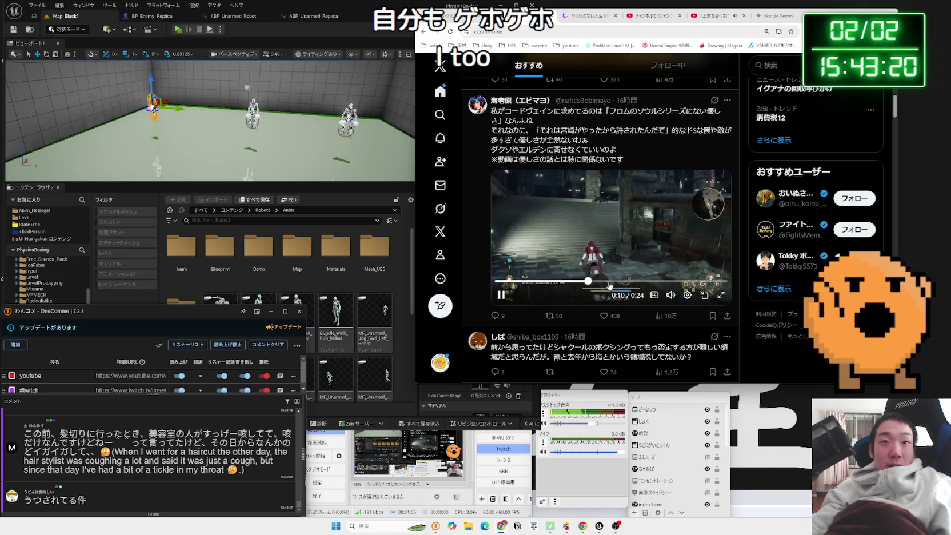
pyautogui.click(664, 281)
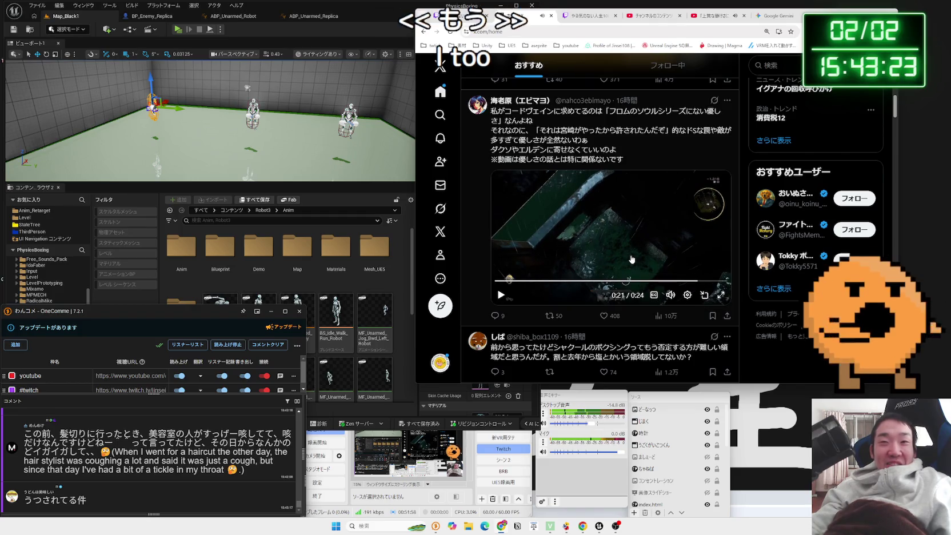
pyautogui.scroll(-3, 631, 259)
pyautogui.scroll(1, 632, 258)
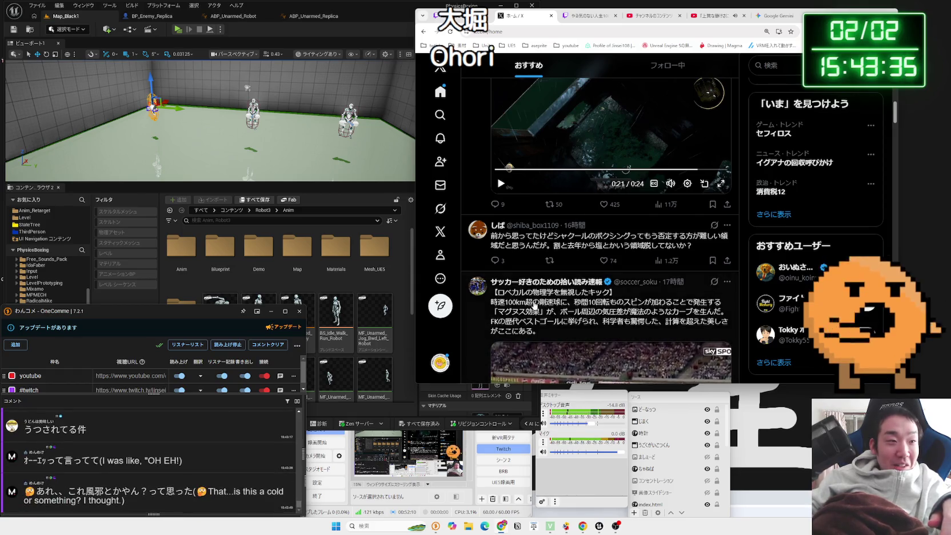
pyautogui.scroll(-4, 529, 303)
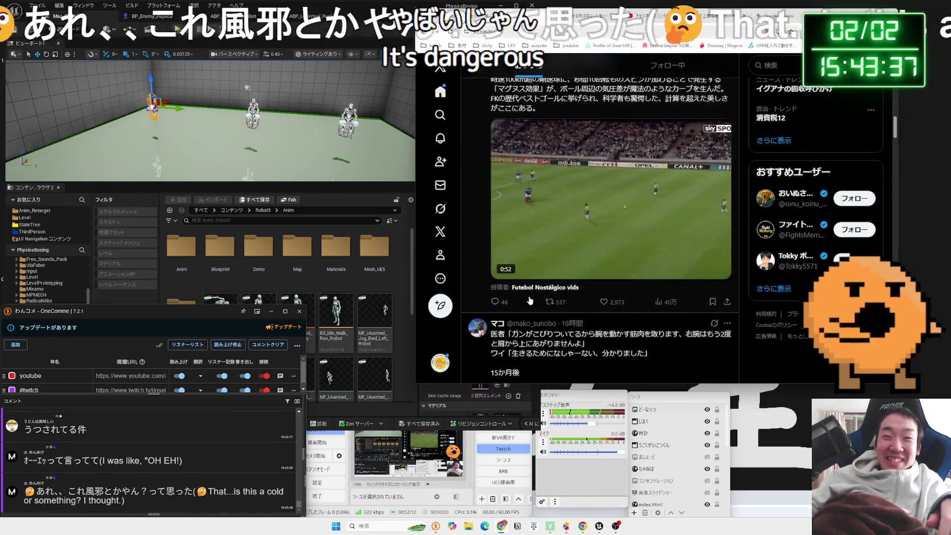
pyautogui.scroll(-1, 529, 299)
pyautogui.scroll(-3, 520, 302)
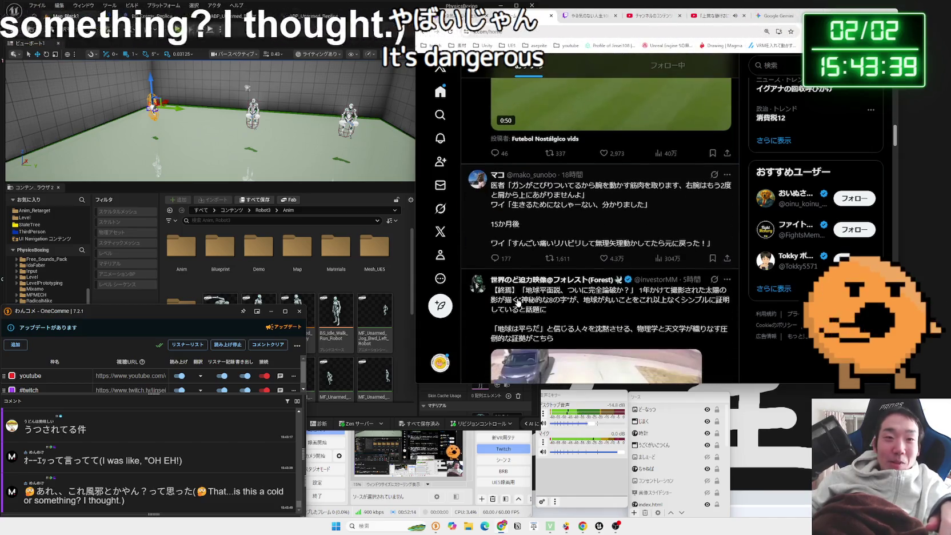
pyautogui.scroll(3, 517, 303)
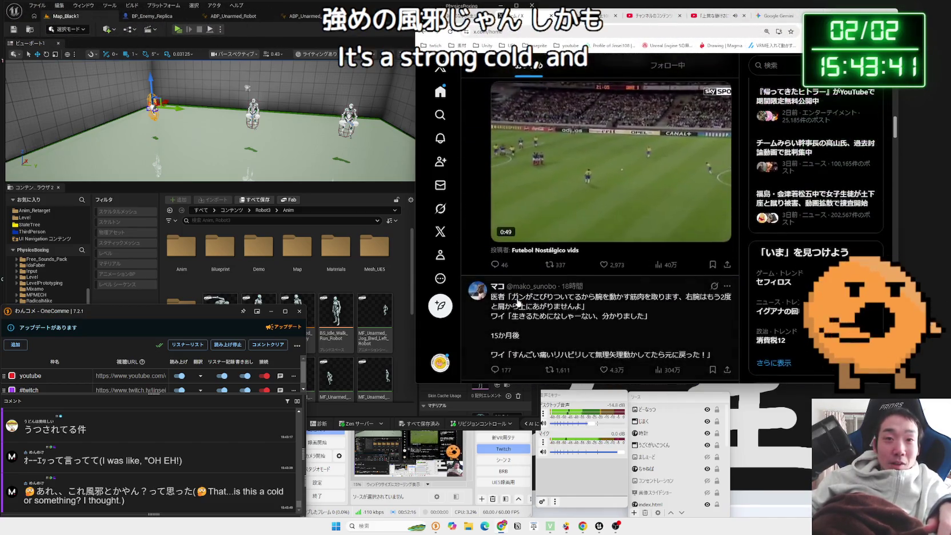
pyautogui.scroll(4, 518, 302)
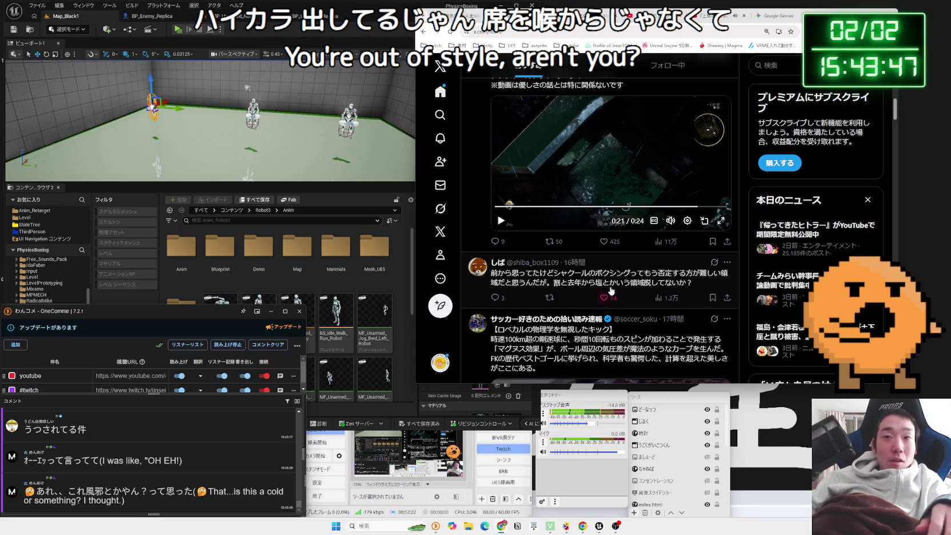
pyautogui.scroll(2, 617, 288)
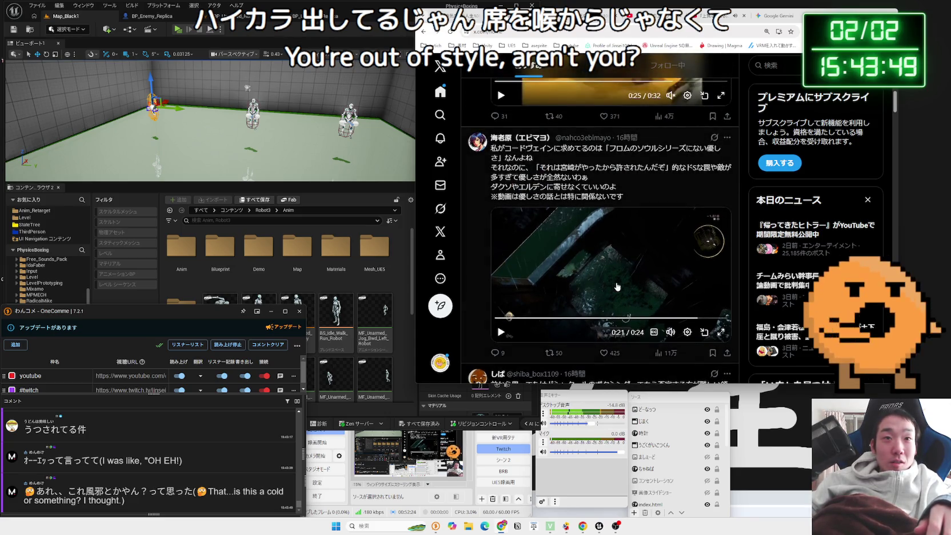
pyautogui.click(787, 65)
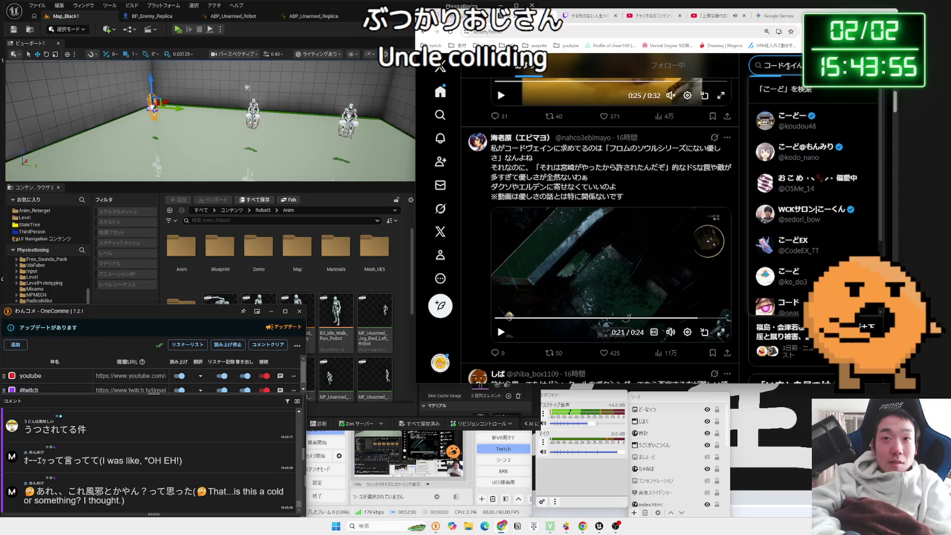
# - Search X for コードヴェイン2, then Google the comment word シタチチモン
pyautogui.write('こ')
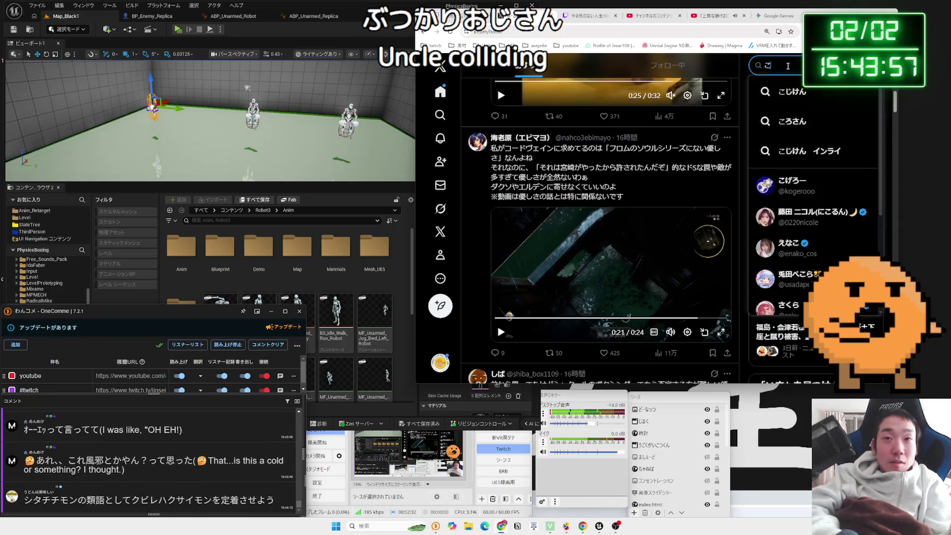
pyautogui.write('ーどヴぇいん2')
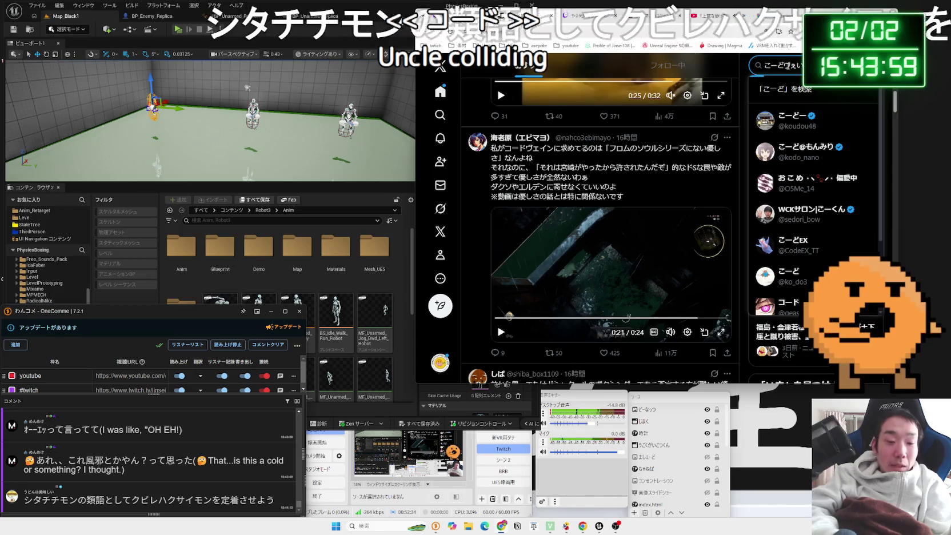
pyautogui.press('Return')
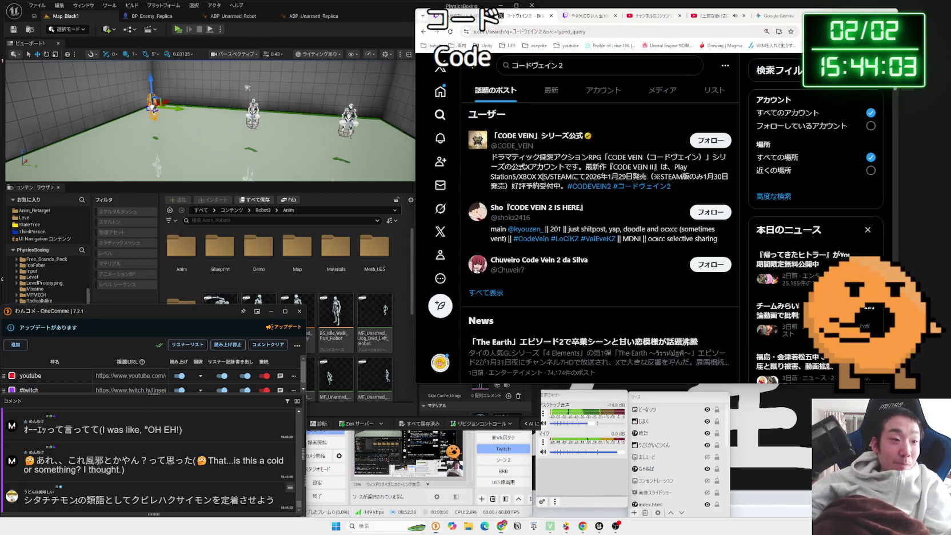
pyautogui.doubleClick(45, 500)
pyautogui.moveTo(49, 500); pyautogui.dragTo(800, 16)
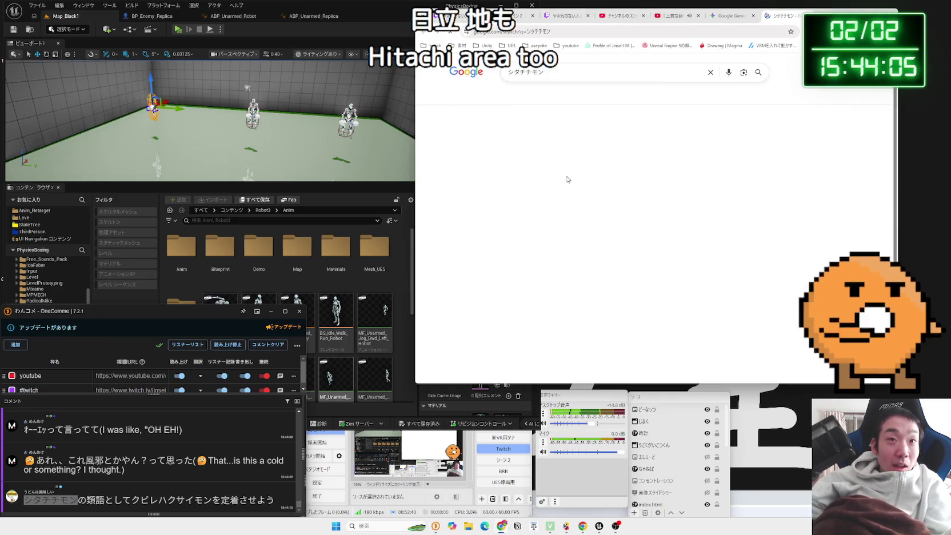
# - Open and read the pixiv encyclopedia article on シタチチモン
pyautogui.click(553, 137)
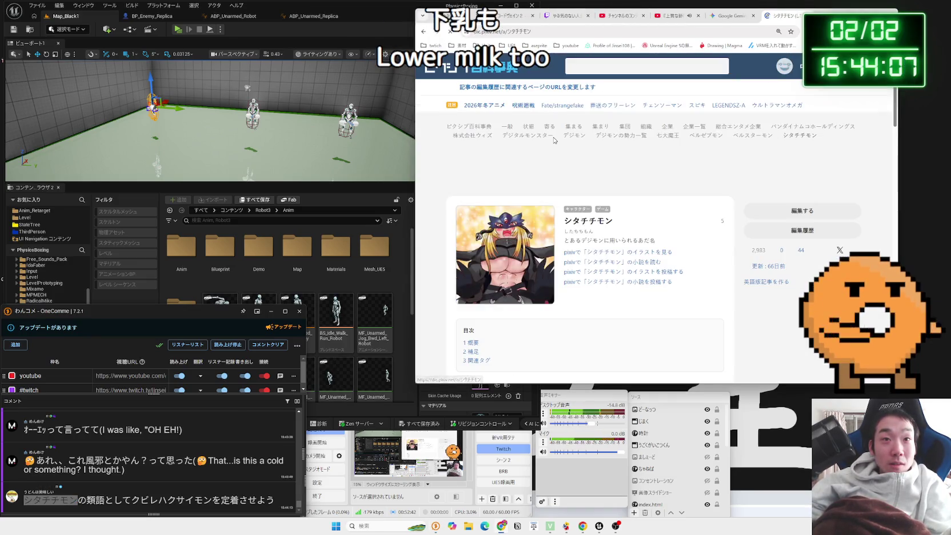
pyautogui.scroll(-5, 551, 219)
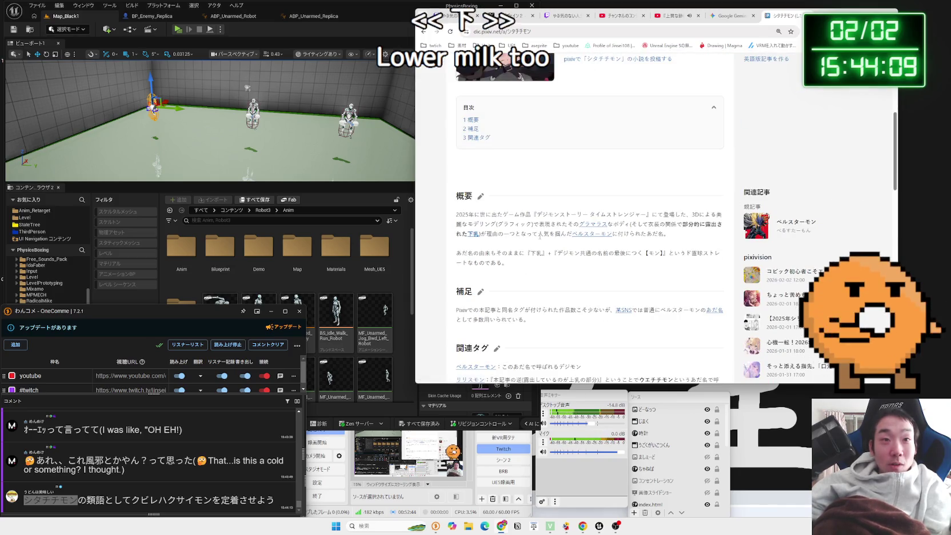
pyautogui.scroll(-3, 584, 199)
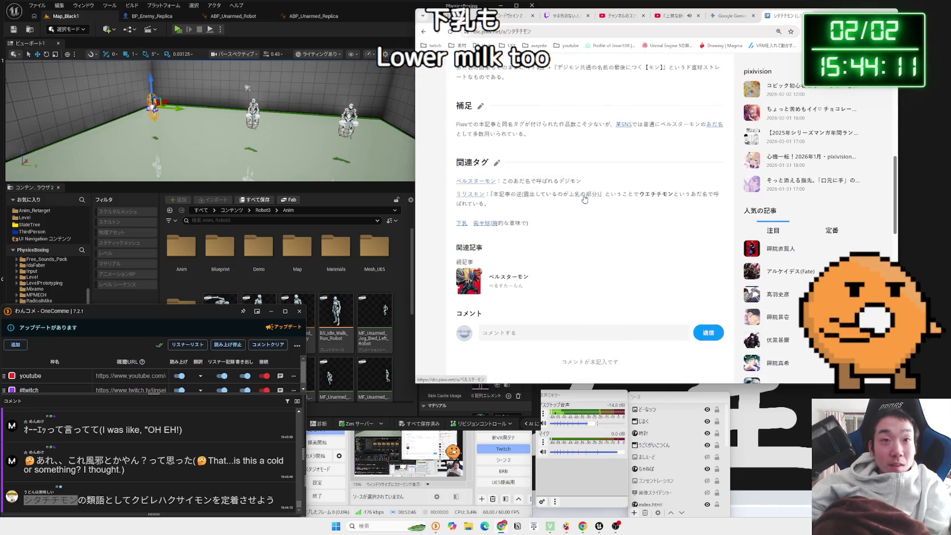
# - Follow its ベルスターモン link and Google-search the ベルスターモン name
pyautogui.click(483, 182)
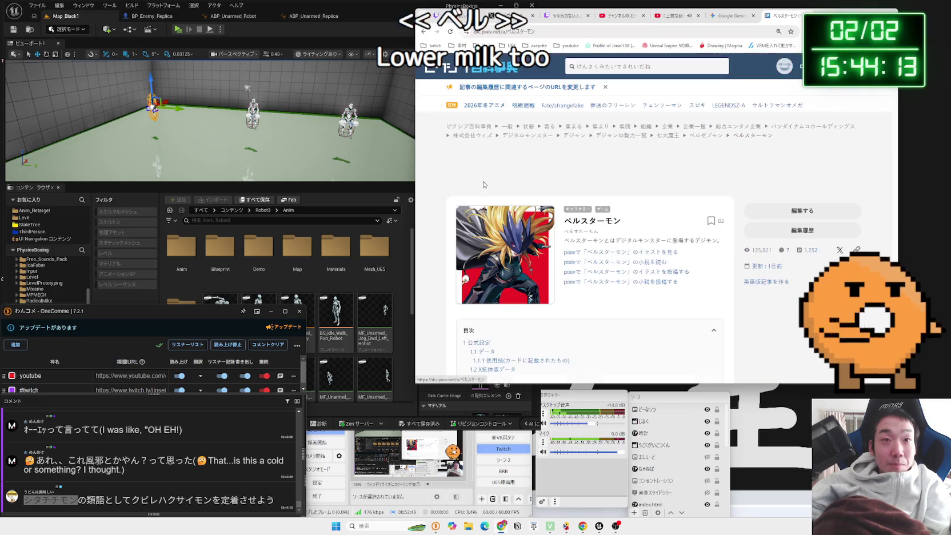
pyautogui.moveTo(591, 221); pyautogui.dragTo(565, 220)
pyautogui.rightClick(565, 221)
pyautogui.click(600, 251)
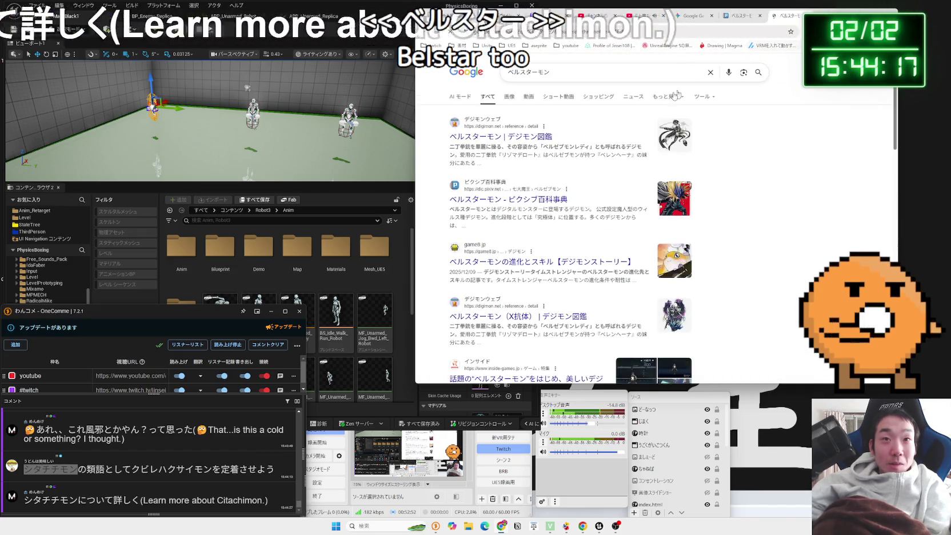
# - Examine the ベルスターモン Digimon Web artwork, then show ベルスターモン タイムストレンジャー image results
pyautogui.click(520, 142)
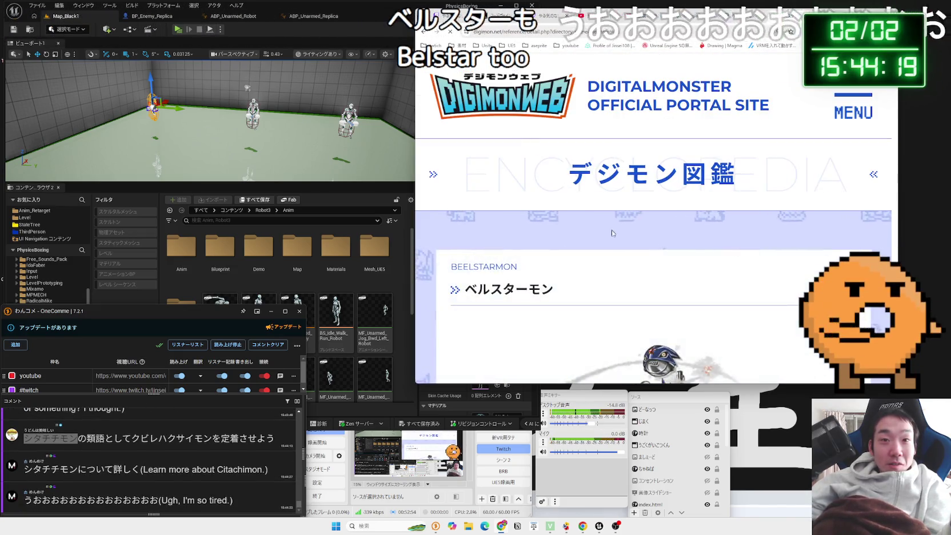
pyautogui.scroll(-5, 611, 228)
pyautogui.keyDown('ctrl'); pyautogui.scroll(6, 688, 219); pyautogui.keyUp('ctrl')
pyautogui.keyDown('ctrl'); pyautogui.scroll(-1, 689, 218); pyautogui.keyUp('ctrl')
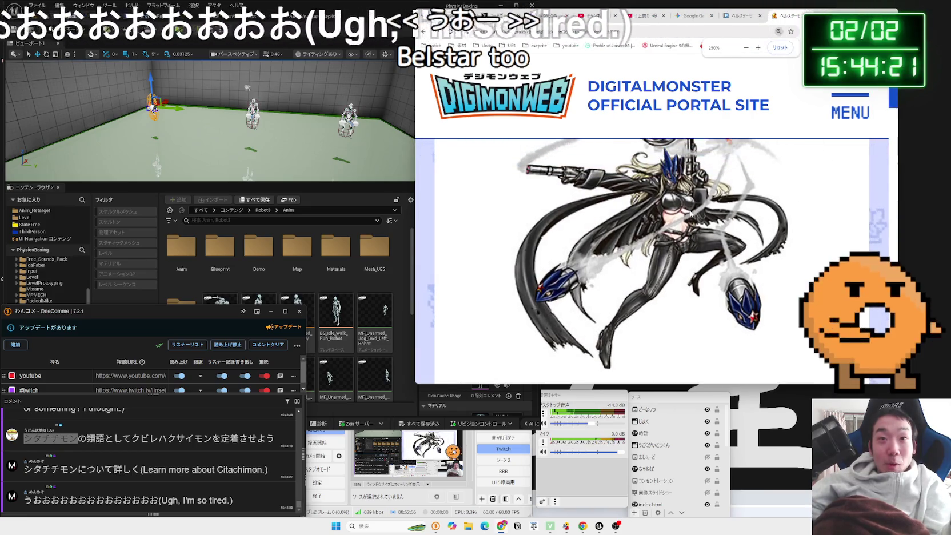
pyautogui.keyDown('ctrl'); pyautogui.scroll(1, 691, 213); pyautogui.keyUp('ctrl')
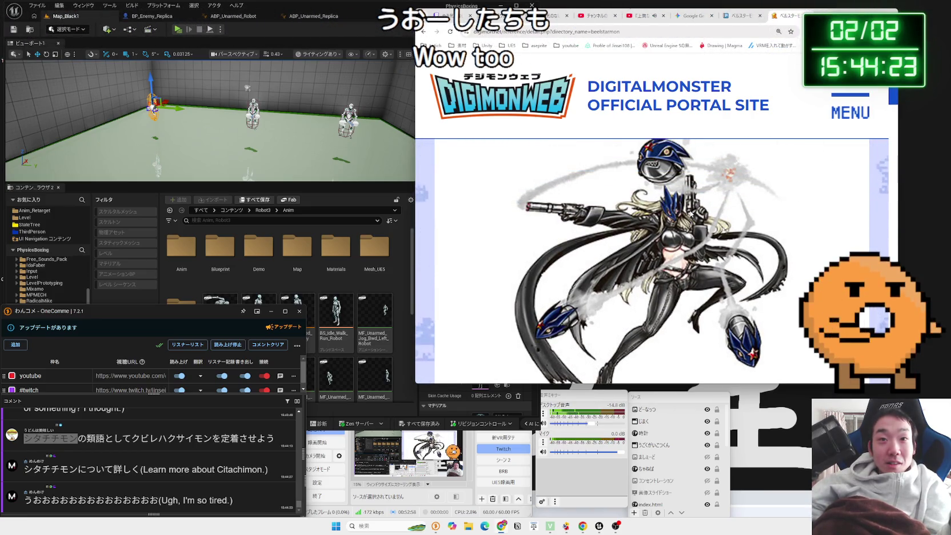
pyautogui.hscroll(-5, 691, 214)
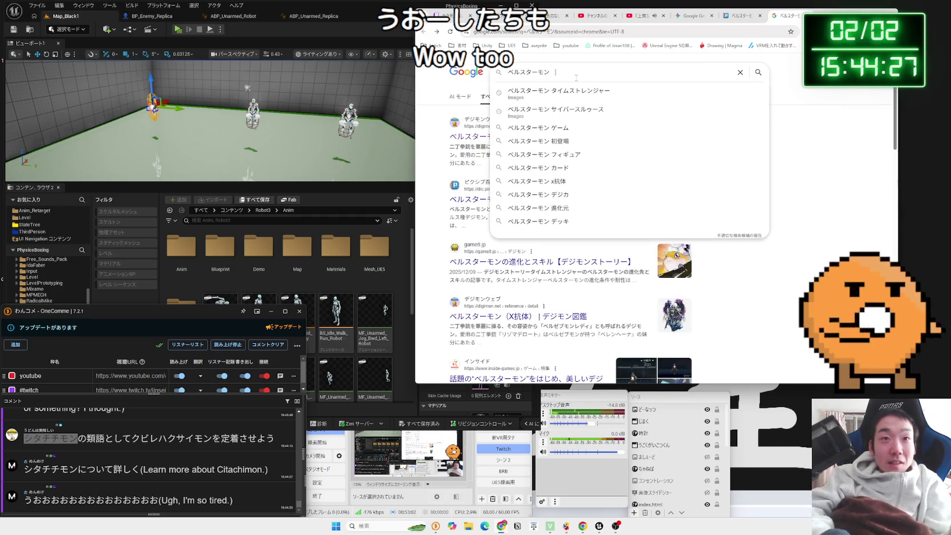
pyautogui.click(589, 92)
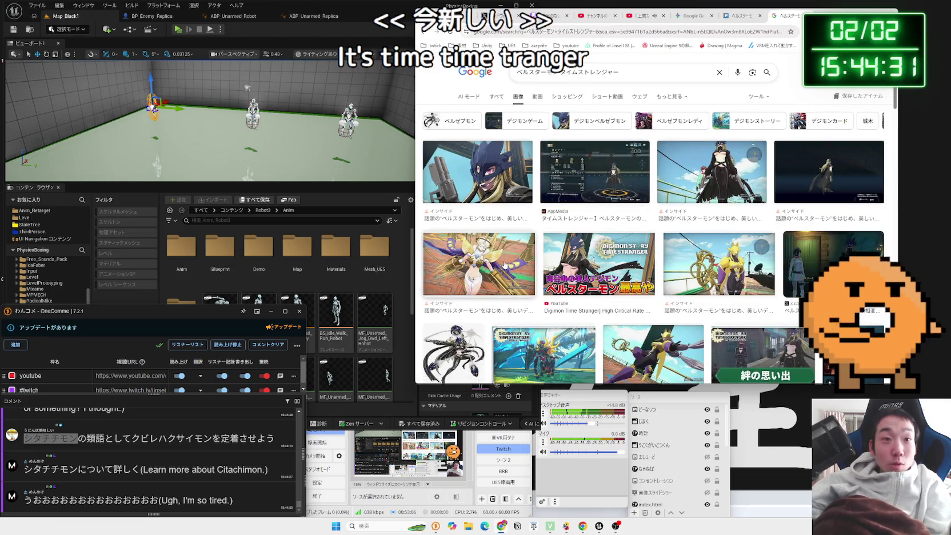
# - Preview several ベルスターモン image results and open the AppMedia 絆の思い出 article's source page
pyautogui.click(504, 264)
pyautogui.click(631, 251)
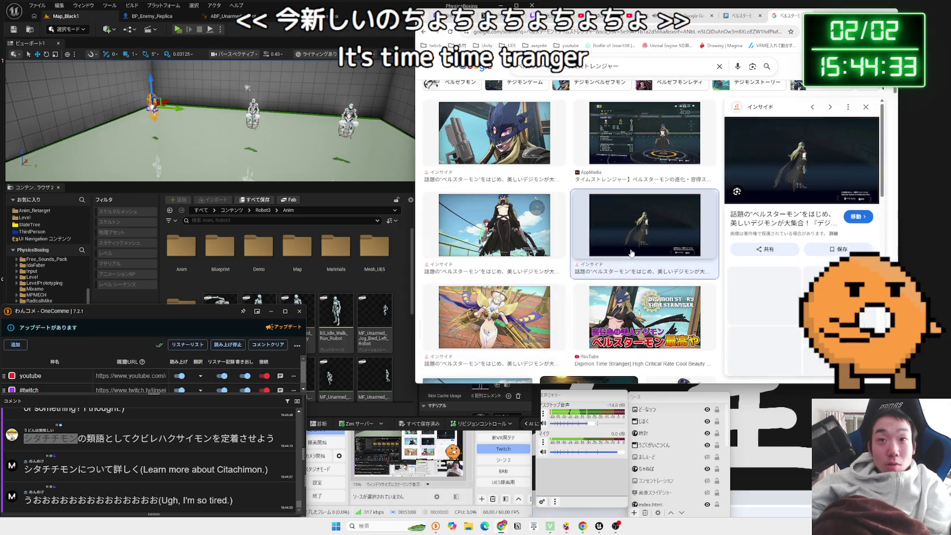
pyautogui.click(607, 311)
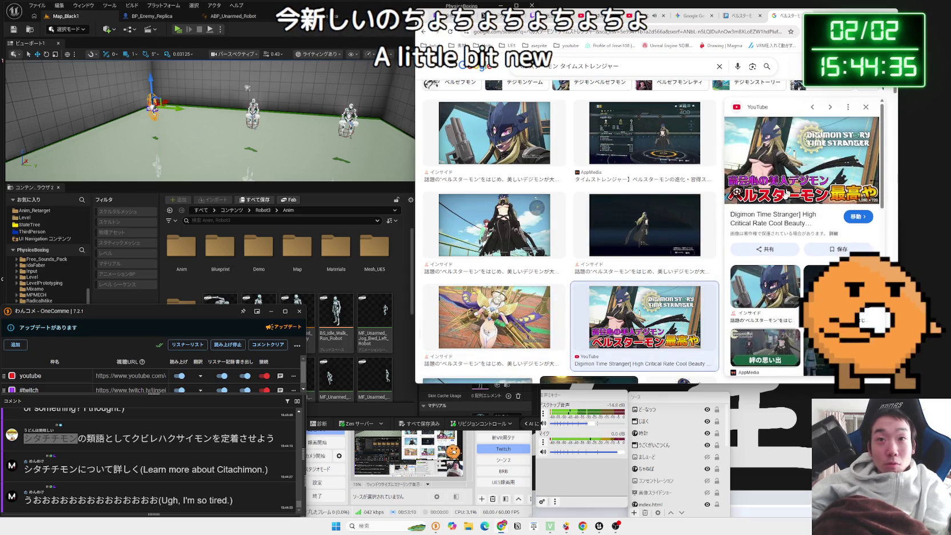
pyautogui.scroll(-3, 633, 239)
pyautogui.scroll(-1, 658, 243)
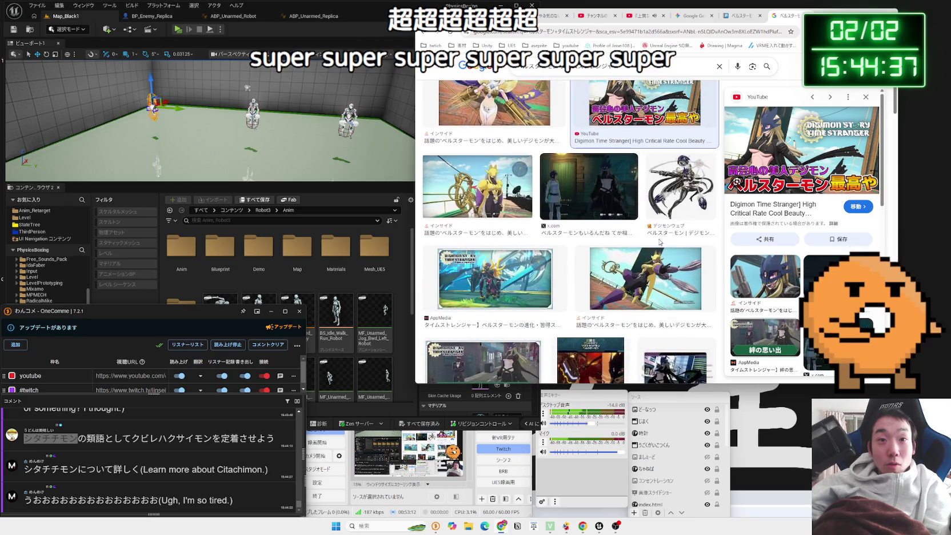
pyautogui.click(510, 202)
pyautogui.click(507, 271)
pyautogui.scroll(-2, 506, 271)
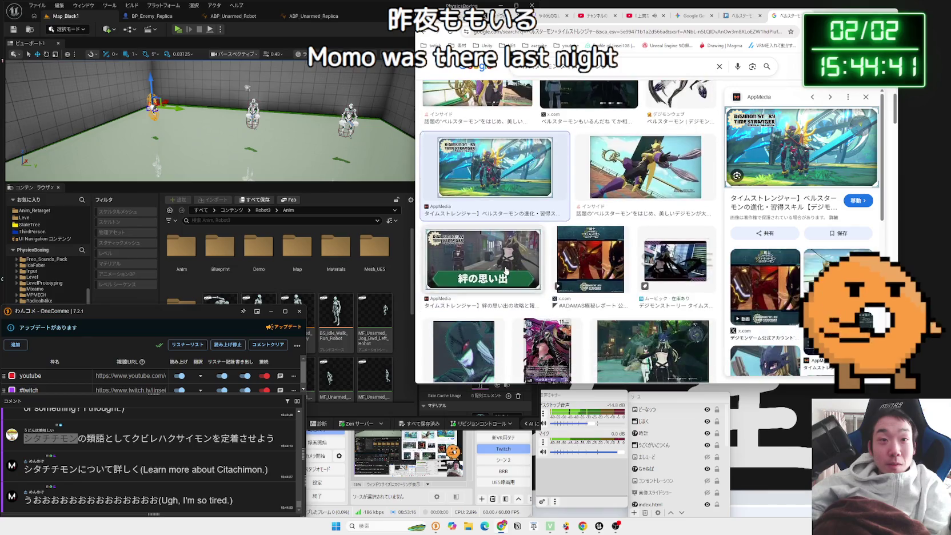
pyautogui.click(507, 271)
pyautogui.click(774, 204)
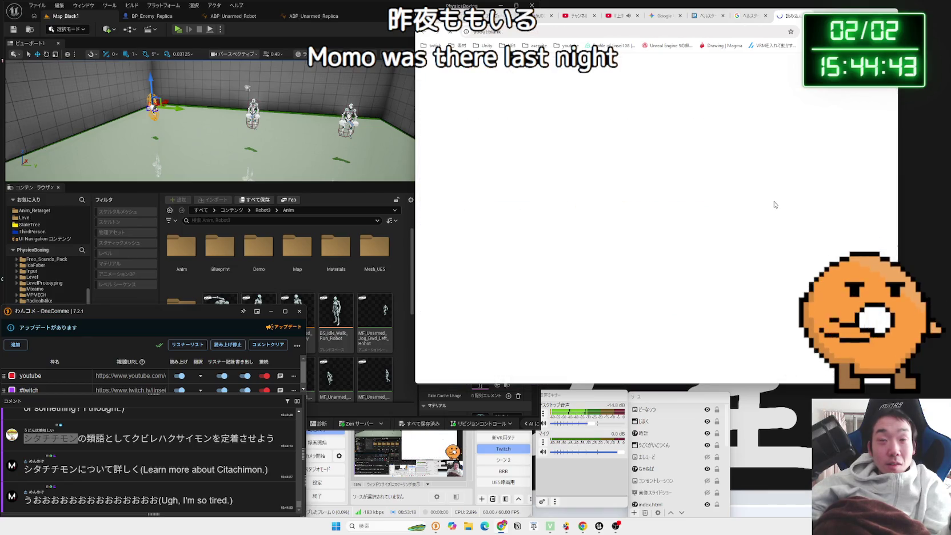
# - Open the 絆の思い出 article image in its own tab and zoom in on the character
pyautogui.rightClick(663, 238)
pyautogui.click(677, 243)
pyautogui.click(786, 17)
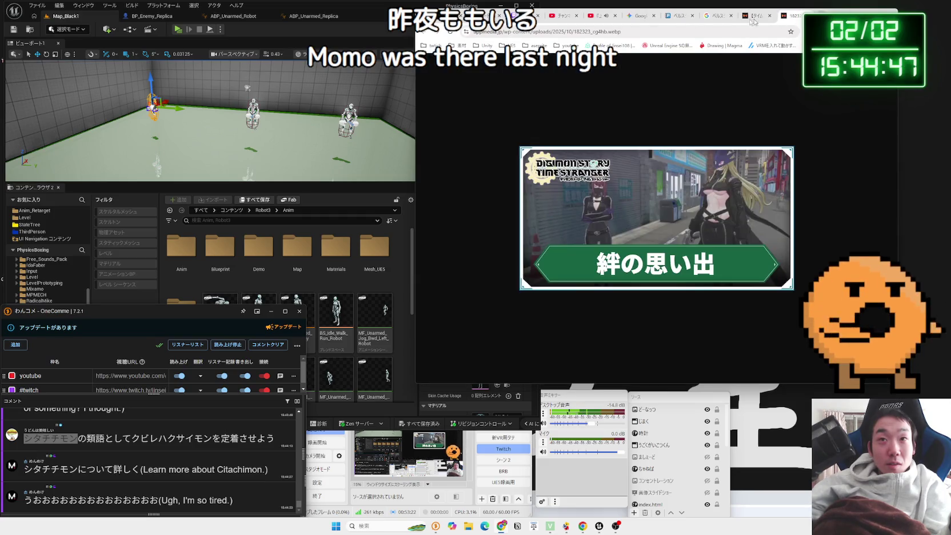
pyautogui.scroll(5, 619, 229)
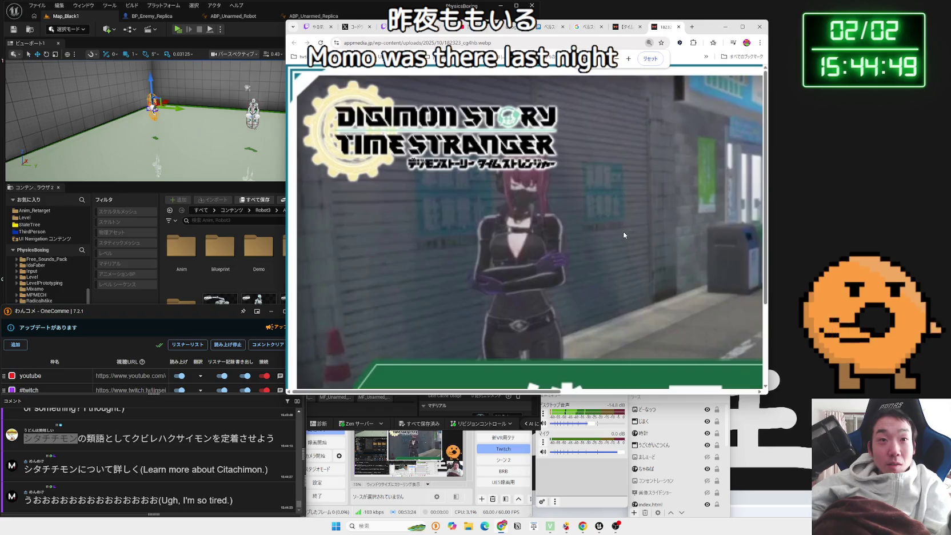
pyautogui.scroll(-1, 567, 339)
pyautogui.moveTo(486, 394); pyautogui.dragTo(738, 389)
pyautogui.scroll(1, 587, 228)
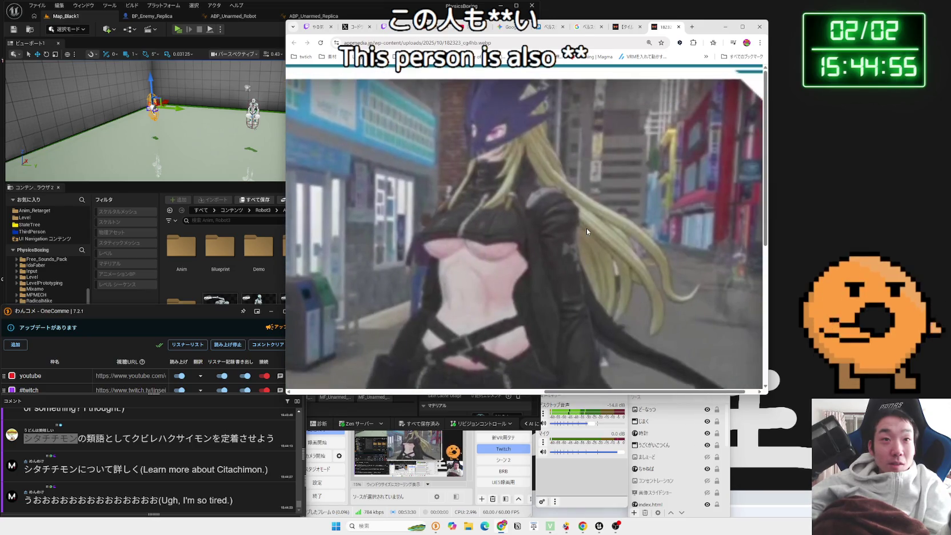
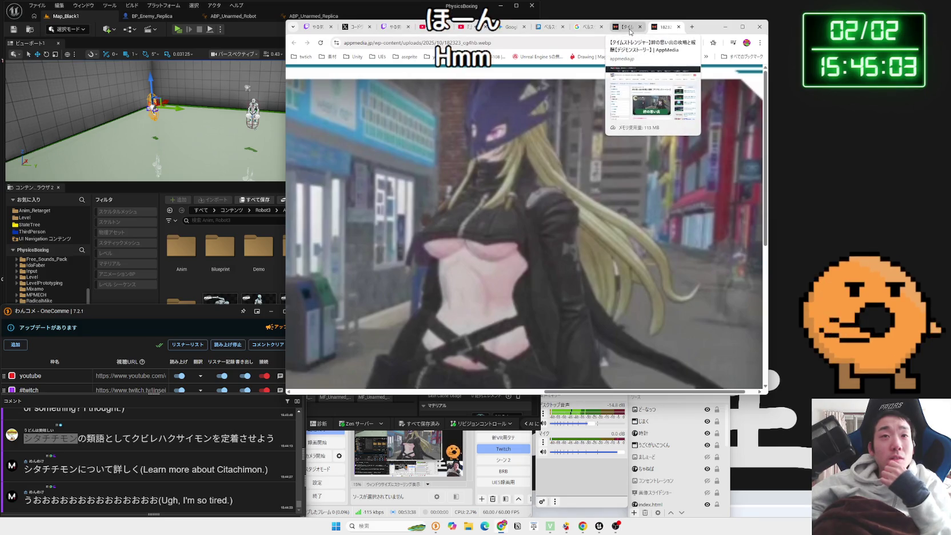
# - From the Google image results, open the purple ベルスターモン card's source page on digimon-cg-guide
pyautogui.click(592, 31)
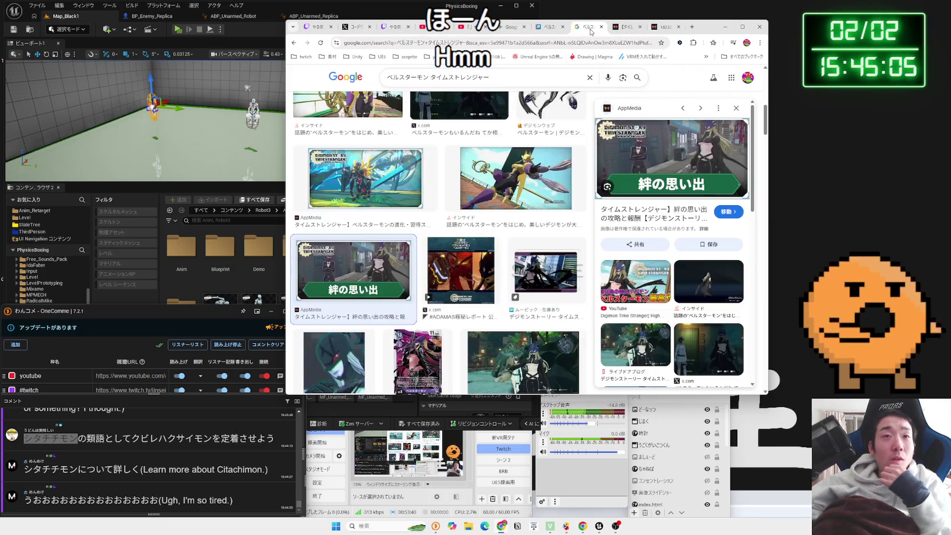
pyautogui.scroll(-4, 507, 212)
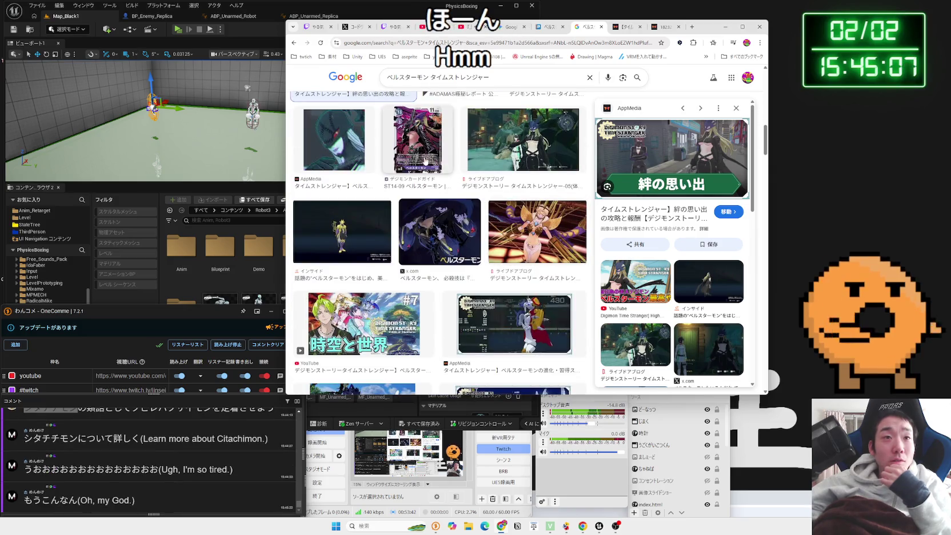
pyautogui.click(418, 140)
pyautogui.click(639, 255)
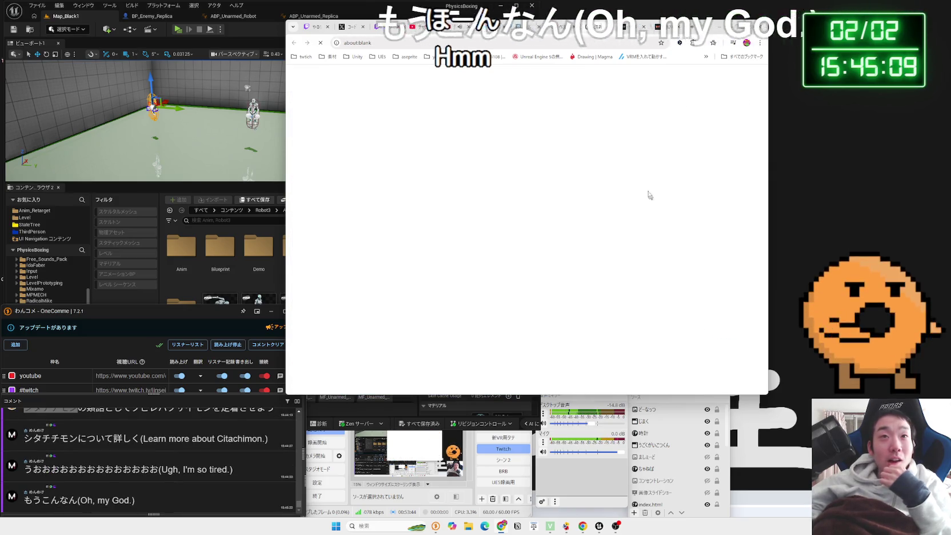
# - Open the ST14-09 card image on its own page and look it over enlarged
pyautogui.scroll(-7, 389, 219)
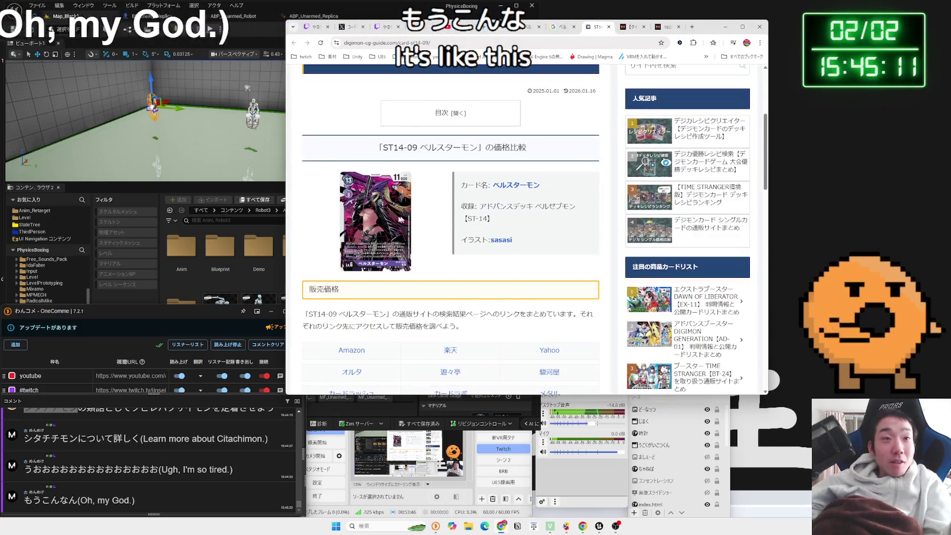
pyautogui.scroll(4, 388, 220)
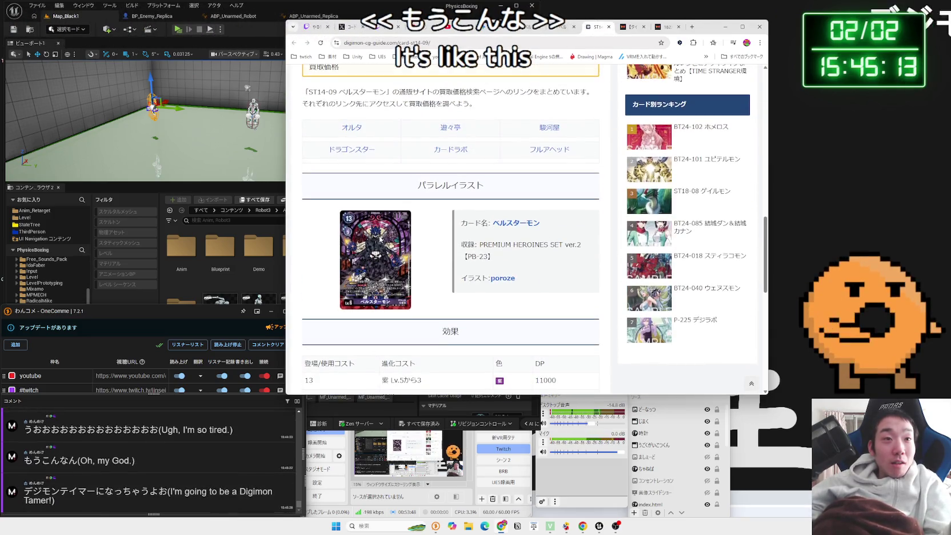
pyautogui.scroll(-4, 380, 200)
pyautogui.scroll(3, 370, 175)
pyautogui.rightClick(370, 174)
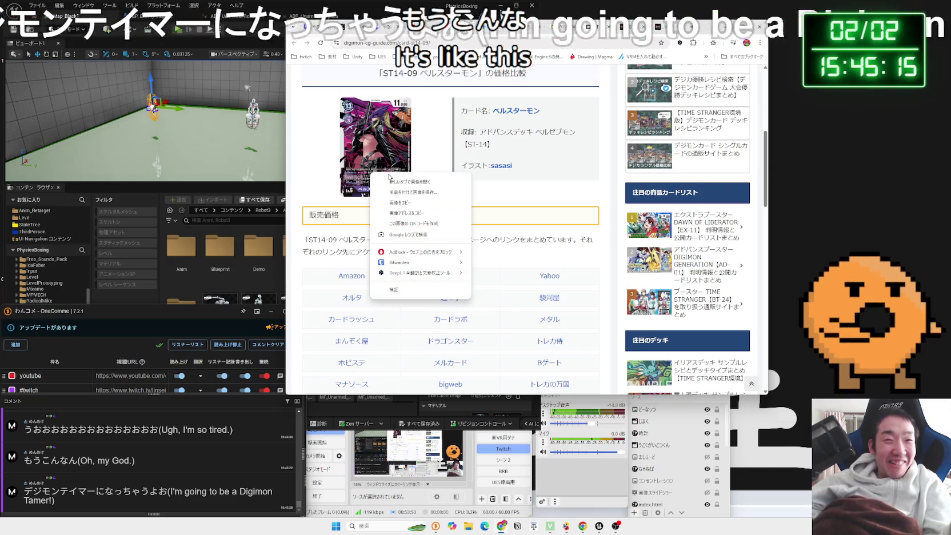
pyautogui.press('Escape')
pyautogui.click(370, 174)
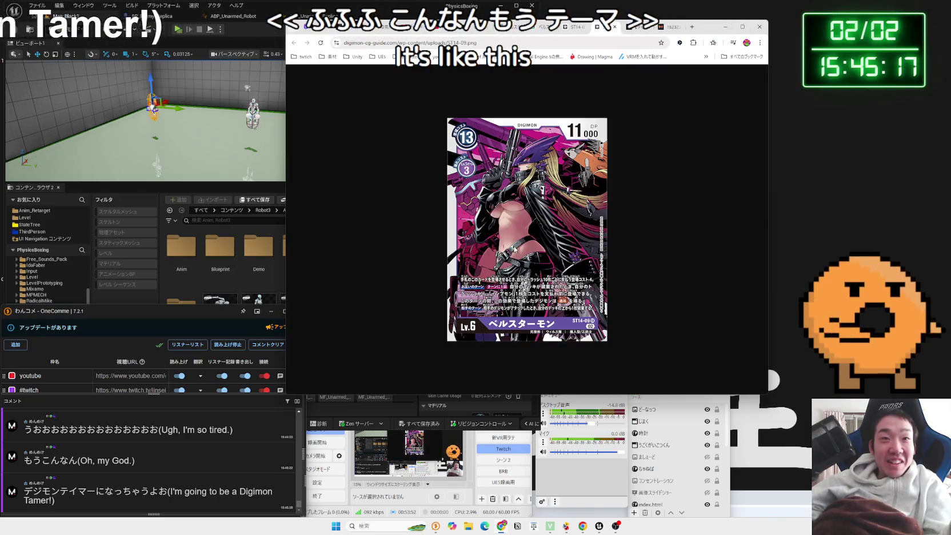
pyautogui.keyDown('ctrl'); pyautogui.scroll(3, 515, 247); pyautogui.keyUp('ctrl')
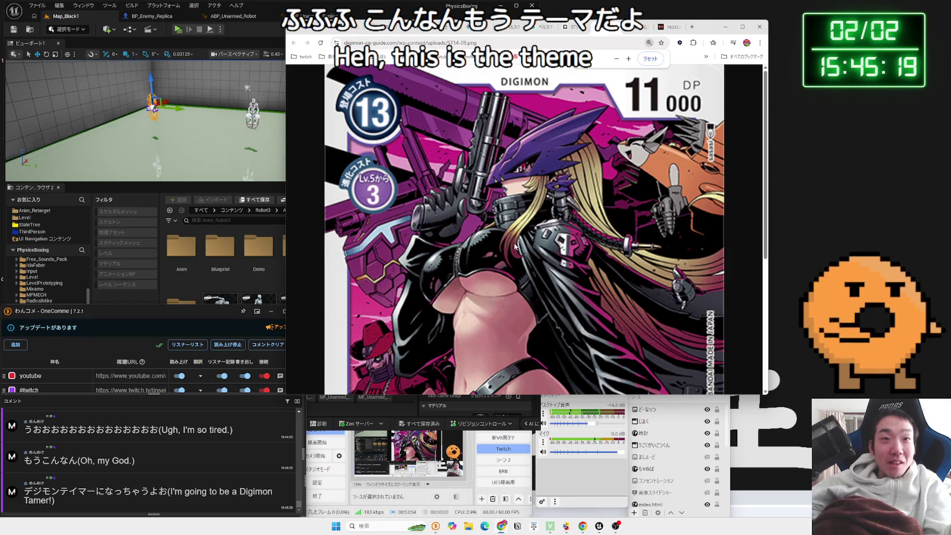
pyautogui.scroll(-3, 515, 247)
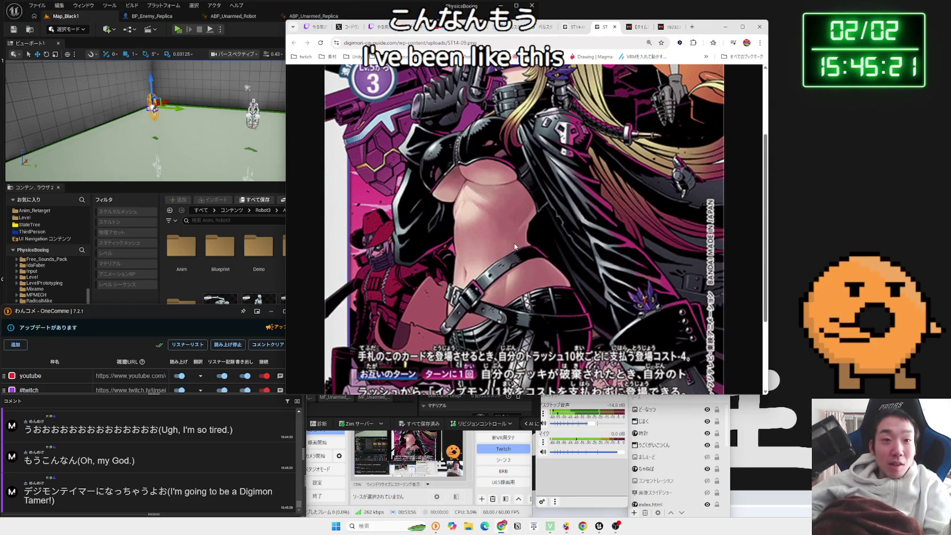
pyautogui.scroll(-1, 515, 247)
pyautogui.scroll(5, 515, 247)
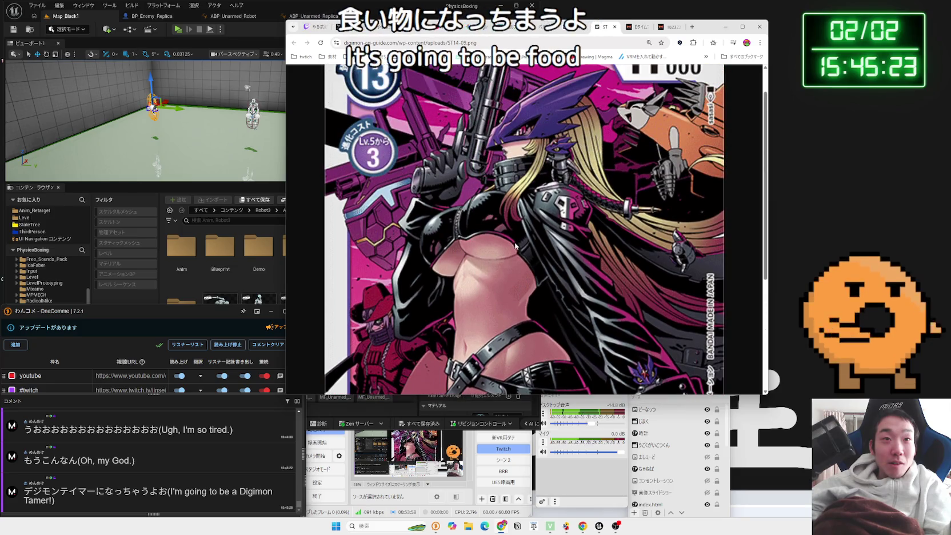
pyautogui.keyDown('ctrl'); pyautogui.scroll(2, 514, 247); pyautogui.keyUp('ctrl')
pyautogui.scroll(-1, 515, 246)
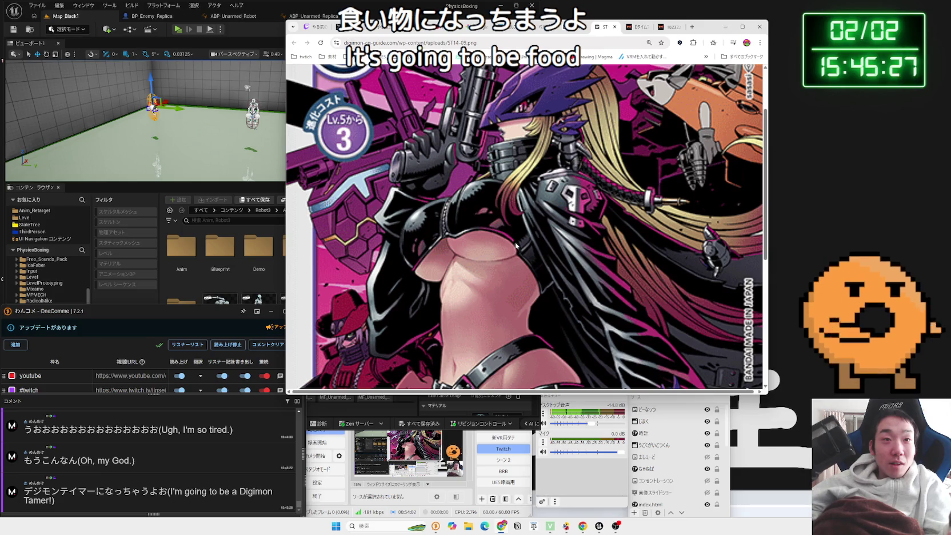
pyautogui.scroll(2, 515, 241)
pyautogui.scroll(-1, 515, 241)
pyautogui.scroll(-1, 515, 241)
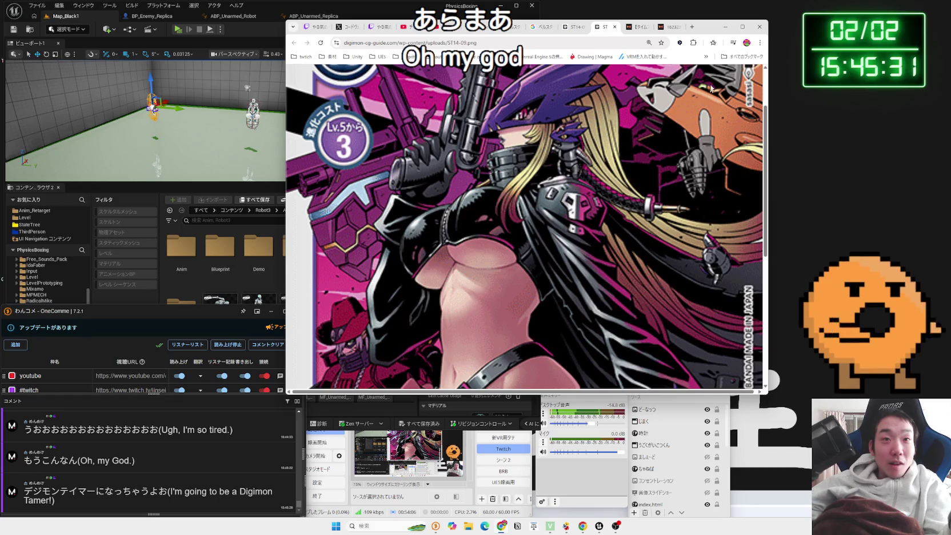
pyautogui.moveTo(713, 34); pyautogui.dragTo(834, 32)
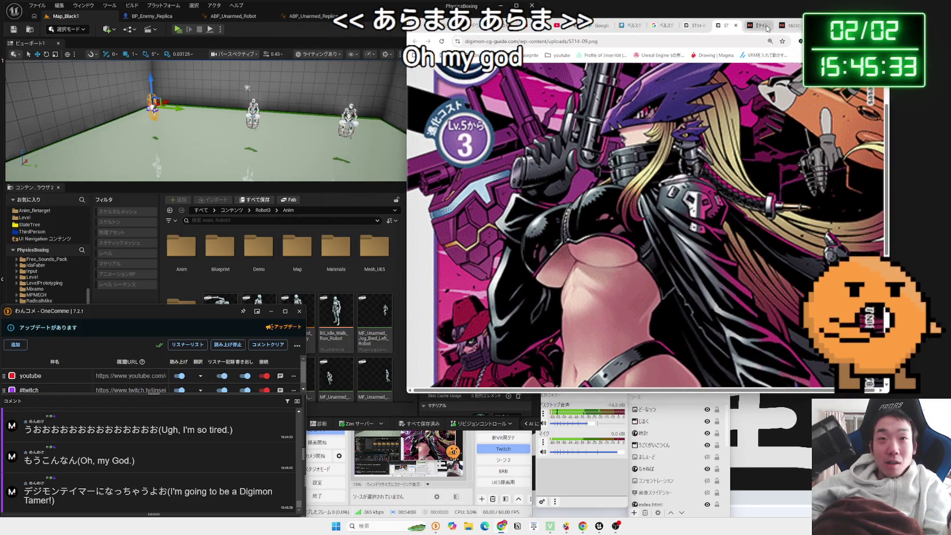
# - Close the AppMedia Digimon article tab, then select ベルゼブモン in the chat comment
pyautogui.click(753, 26)
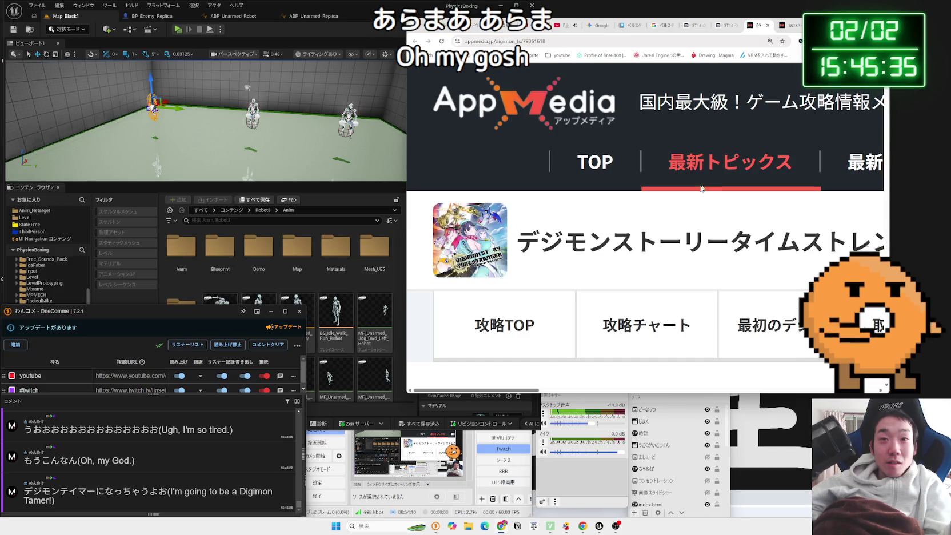
pyautogui.scroll(-5, 694, 192)
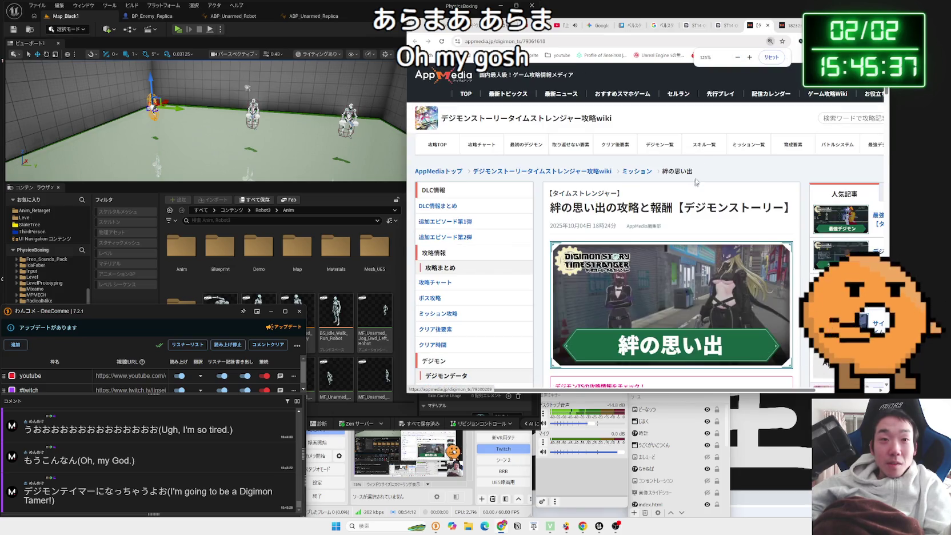
pyautogui.click(768, 25)
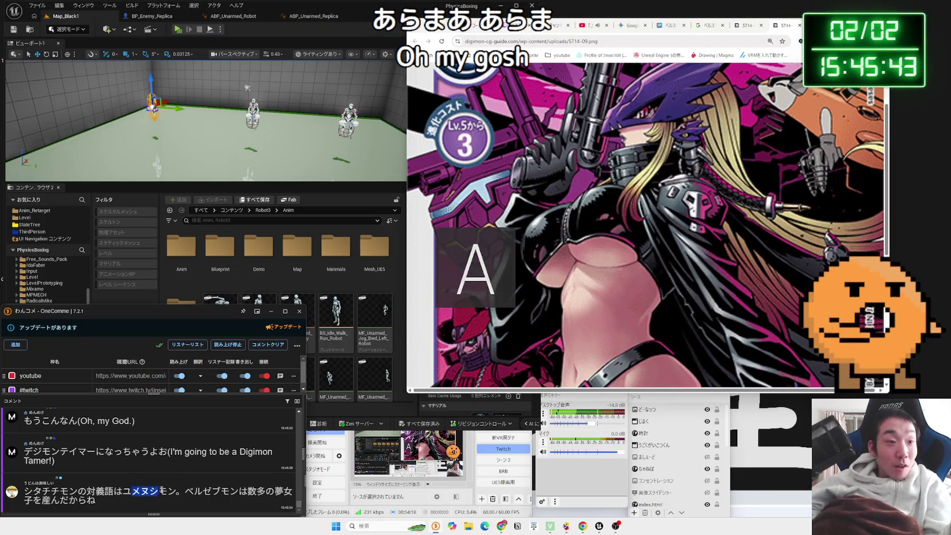
pyautogui.moveTo(184, 491); pyautogui.dragTo(239, 491)
pyautogui.rightClick(238, 492)
# - Search Google for ベルゼブモン and open the ST14-08 Card Rush card image in its own tab
pyautogui.click(255, 471)
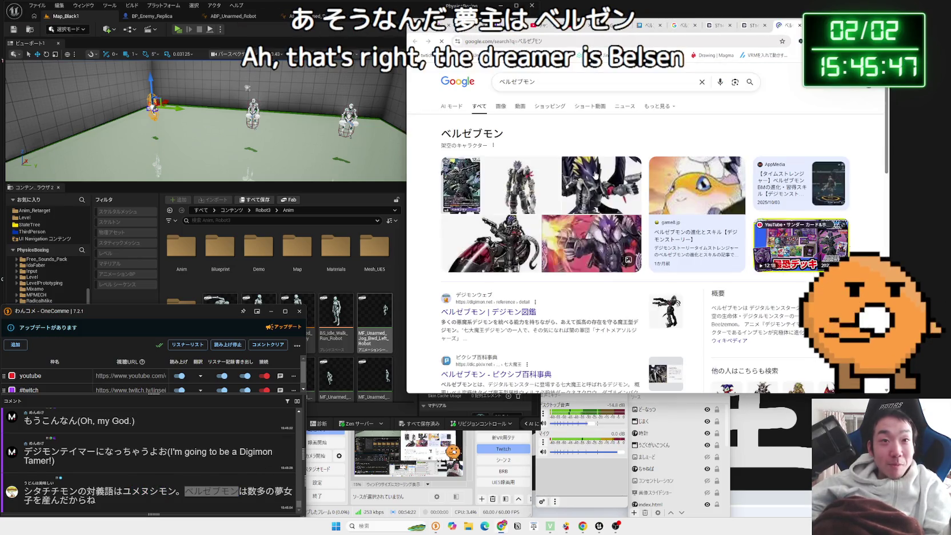
pyautogui.click(522, 225)
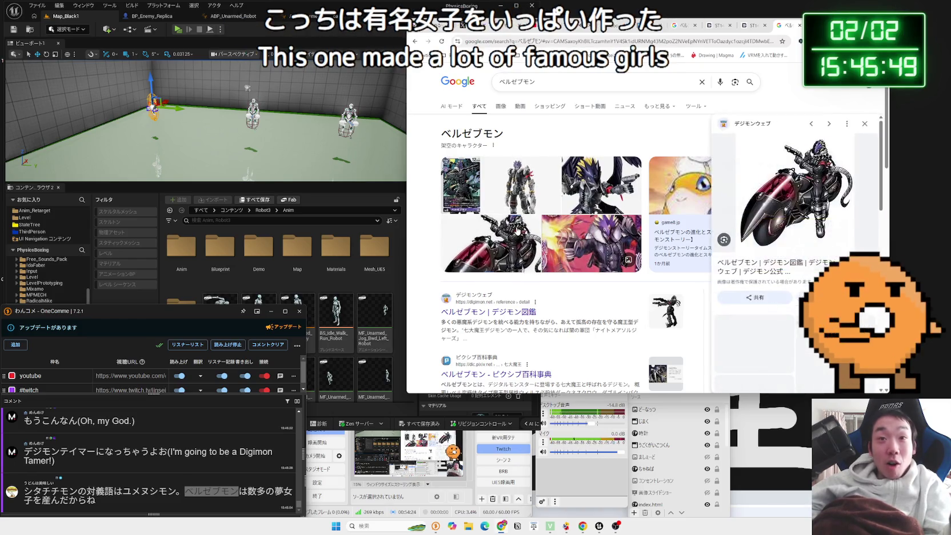
pyautogui.press('Left')
pyautogui.press('Left')
pyautogui.press('Left')
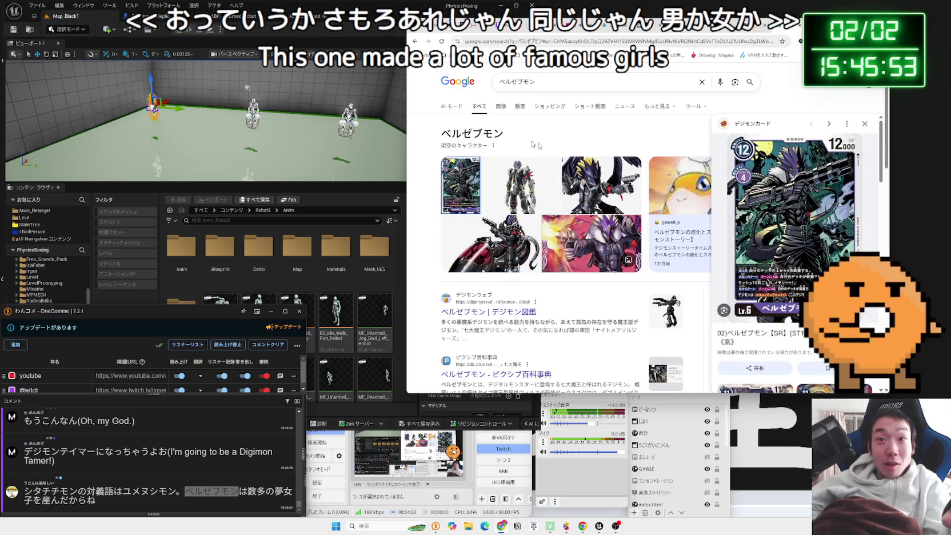
pyautogui.click(757, 199)
pyautogui.click(636, 265)
pyautogui.rightClick(635, 231)
pyautogui.click(661, 240)
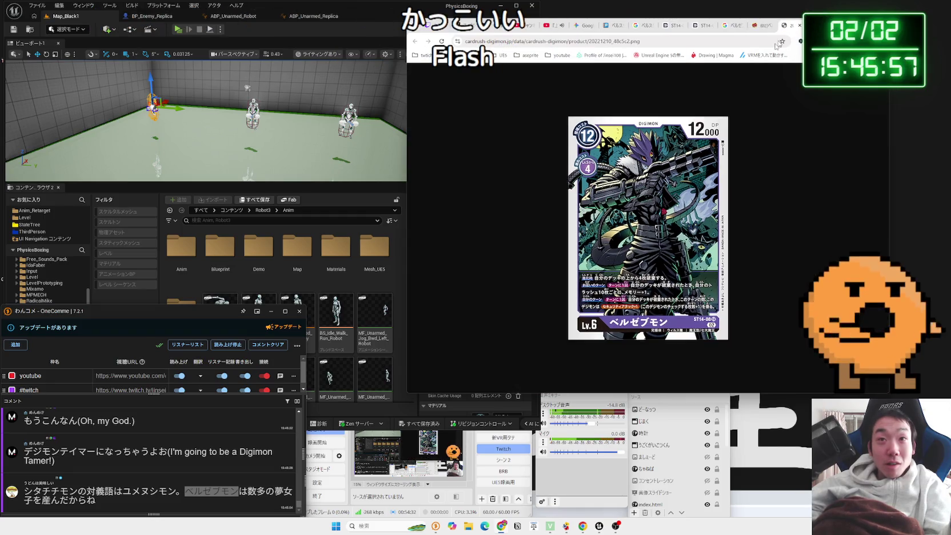
pyautogui.keyDown('ctrl'); pyautogui.scroll(5, 669, 217); pyautogui.keyUp('ctrl')
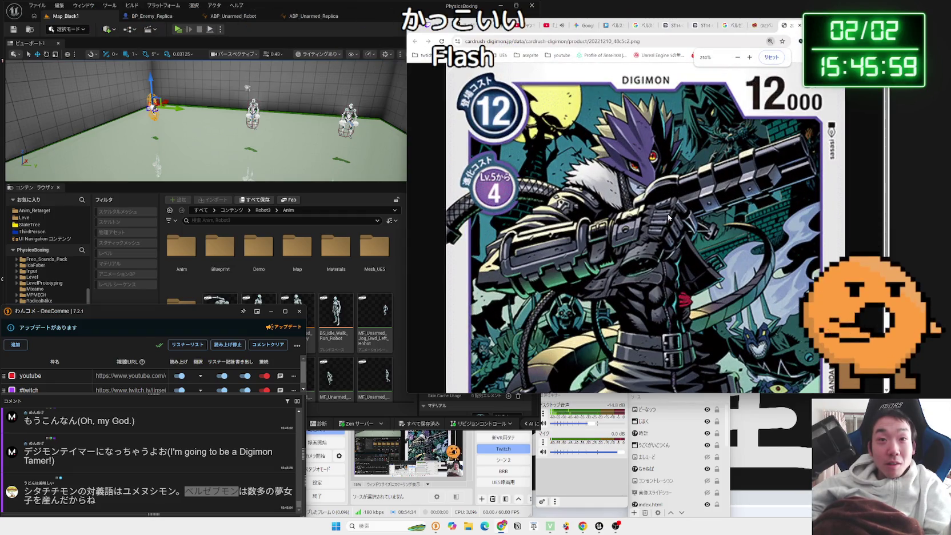
# - Switch between the ベルゼブモン and ST14-09 ベルスターモン card images to compare them, zoomed out
pyautogui.click(728, 31)
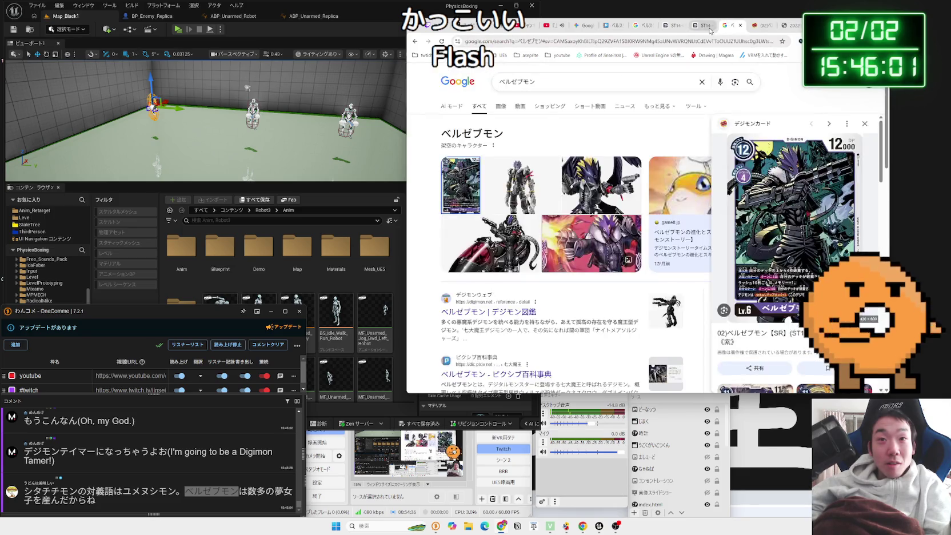
pyautogui.click(708, 31)
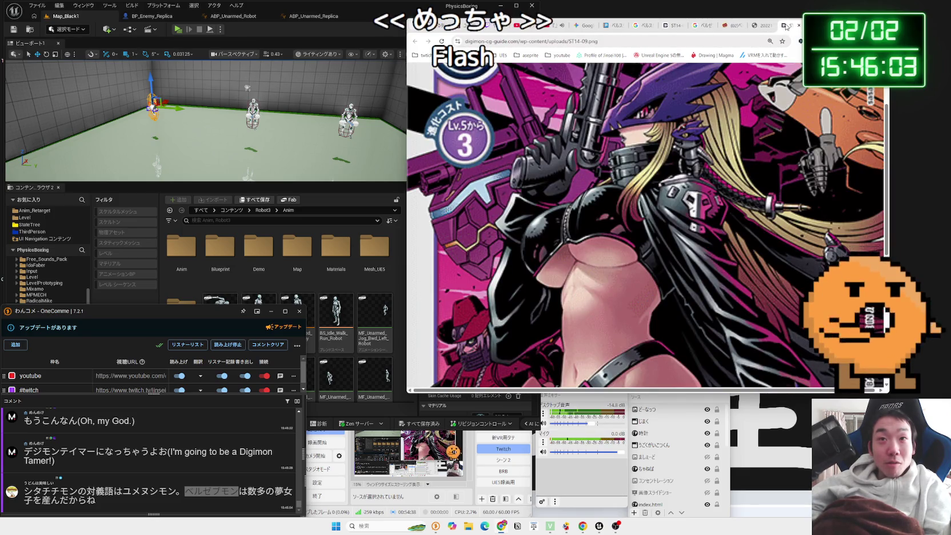
pyautogui.hotkey('ctrl', 'pageup')
pyautogui.click(793, 25)
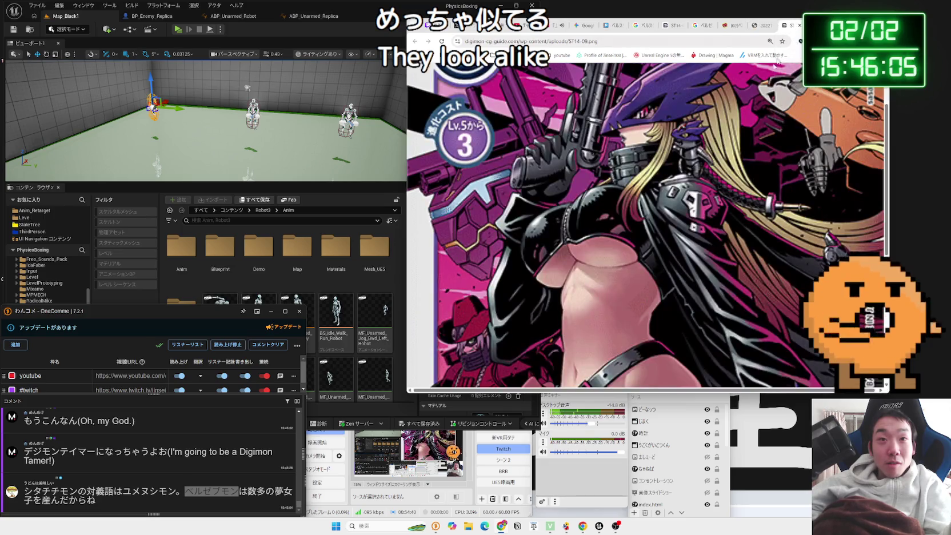
pyautogui.hotkey('ctrl', '-')
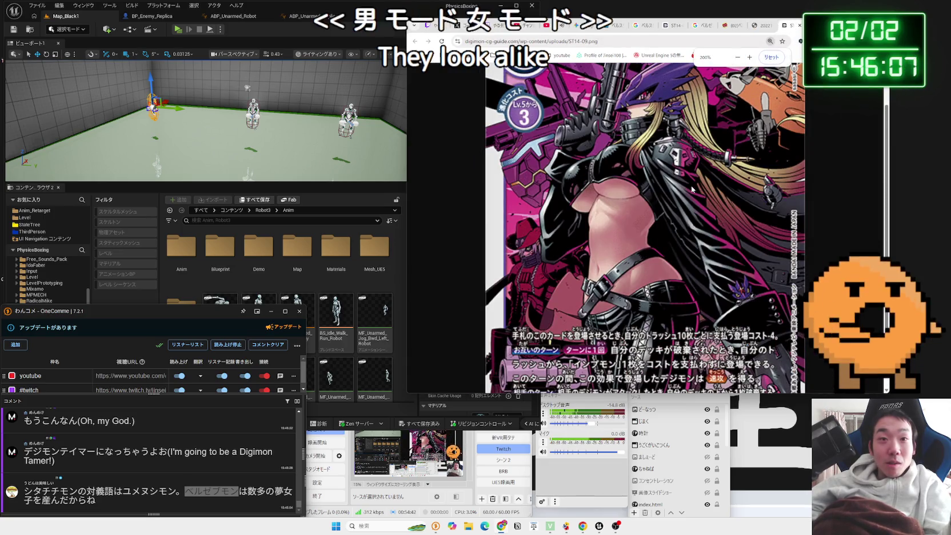
pyautogui.scroll(-1, 680, 216)
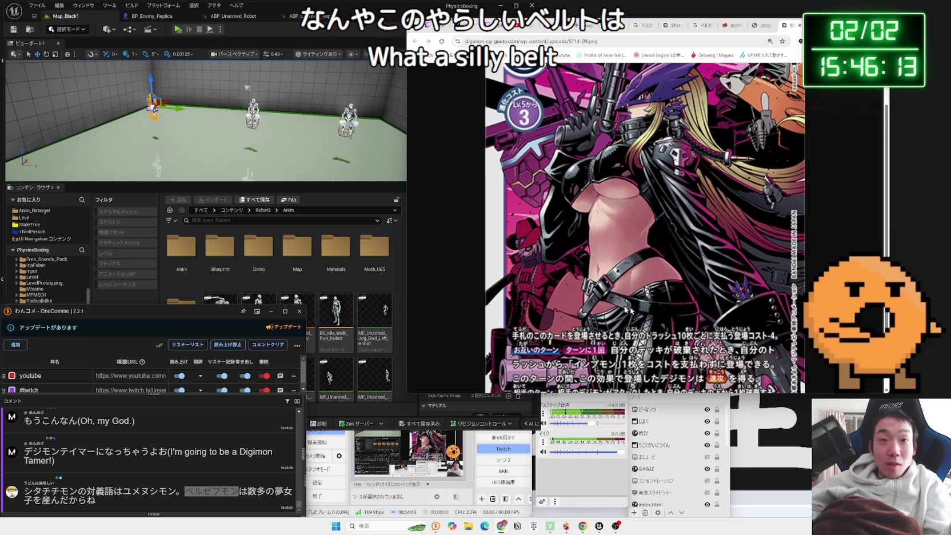
pyautogui.scroll(-3, 621, 305)
pyautogui.scroll(4, 677, 306)
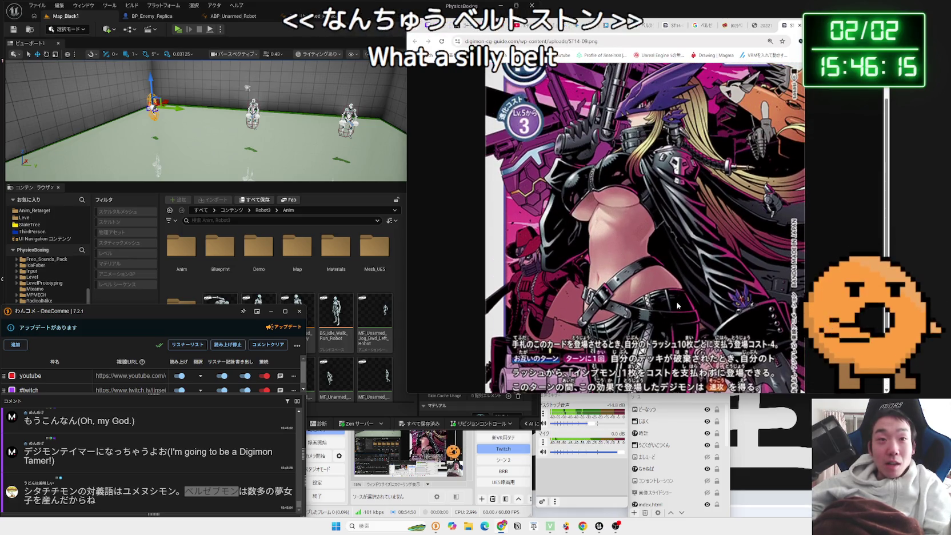
pyautogui.scroll(1, 677, 306)
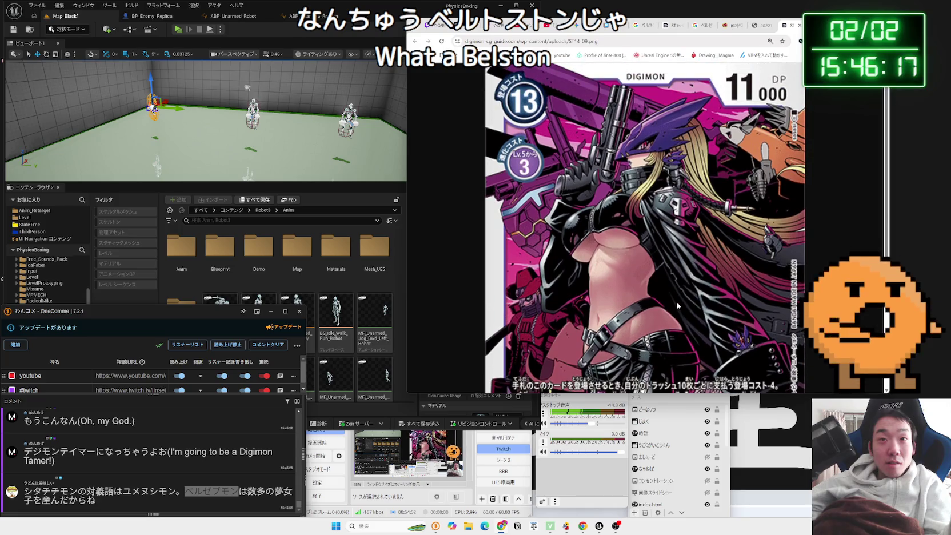
# - Close the Card Rush product page, its card image tab and the ベルゼブモン search results
pyautogui.click(733, 27)
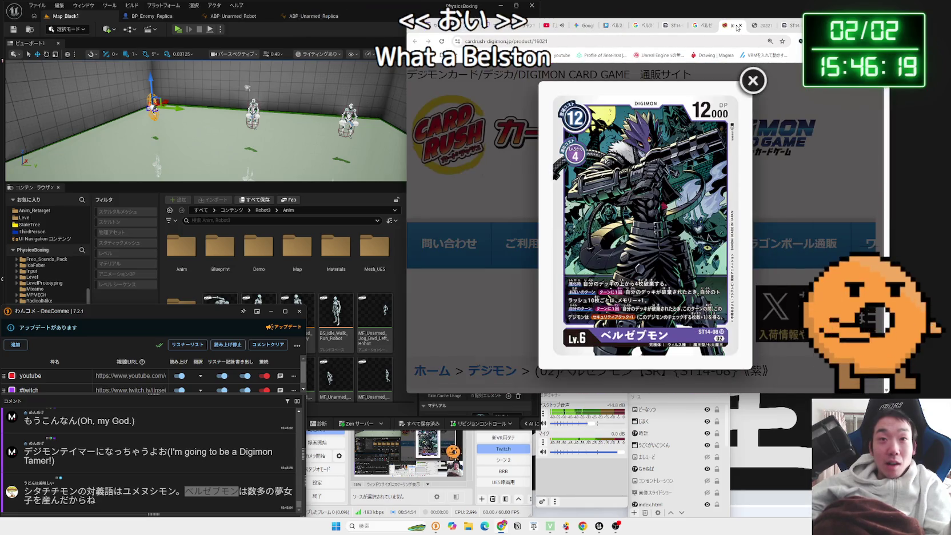
pyautogui.click(739, 26)
pyautogui.click(706, 26)
pyautogui.click(711, 26)
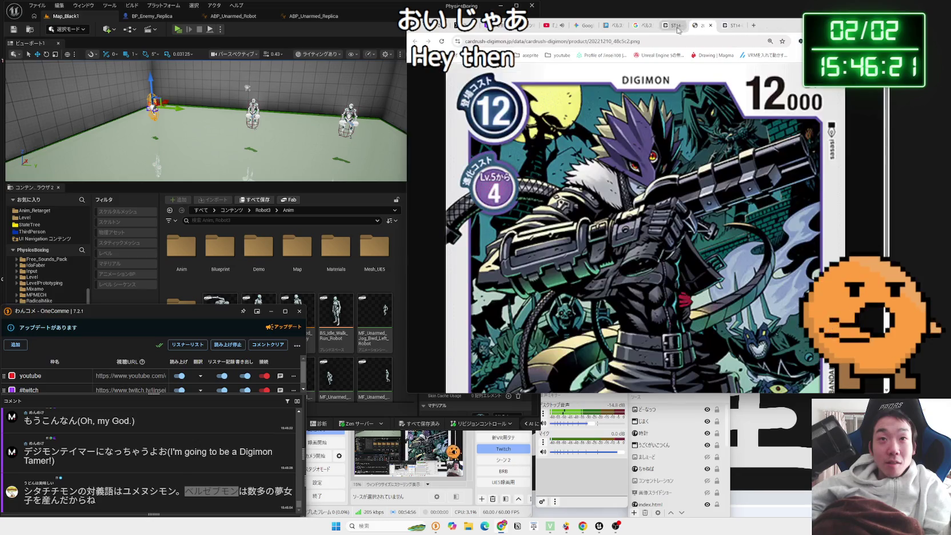
# - Close the ST14-09 card image tab and open the pixiv article on リリスモン
pyautogui.click(674, 26)
pyautogui.click(680, 25)
pyautogui.click(643, 26)
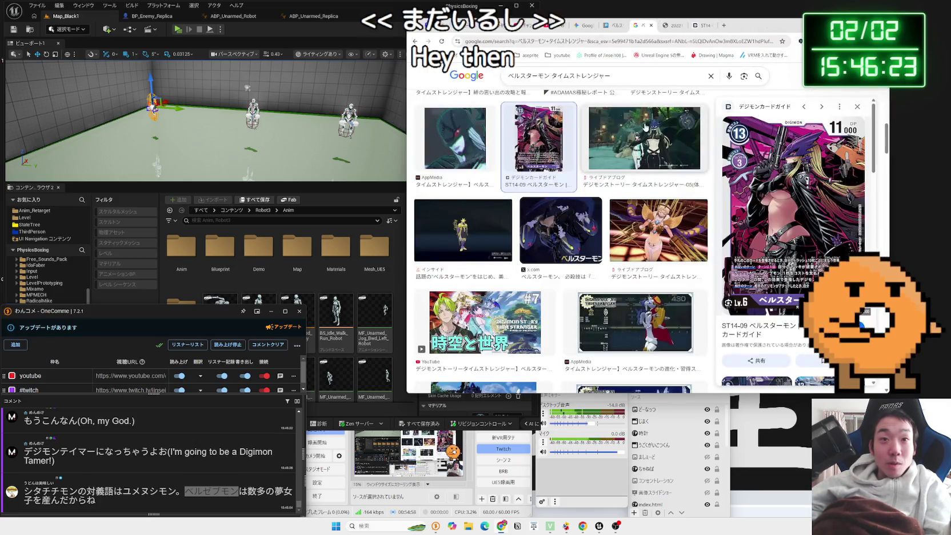
pyautogui.click(634, 28)
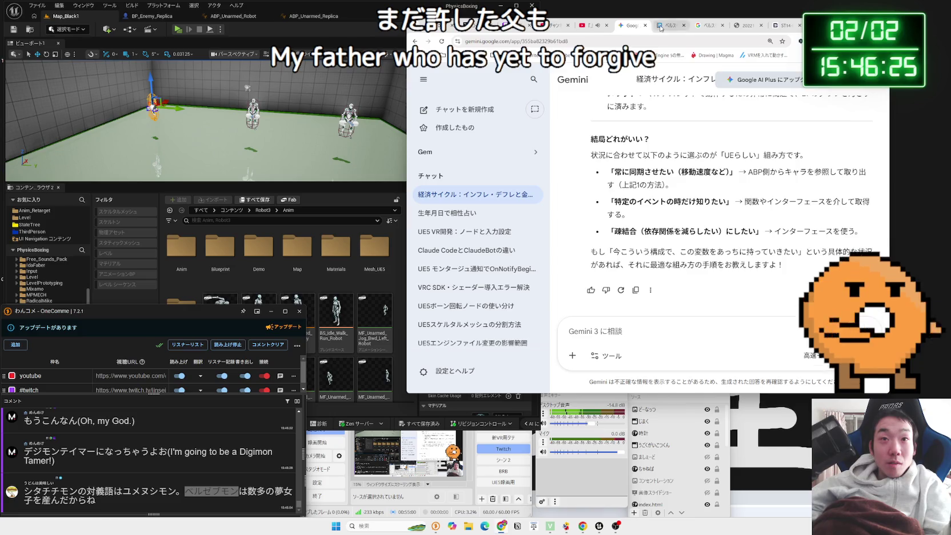
pyautogui.click(661, 28)
pyautogui.scroll(-10, 592, 196)
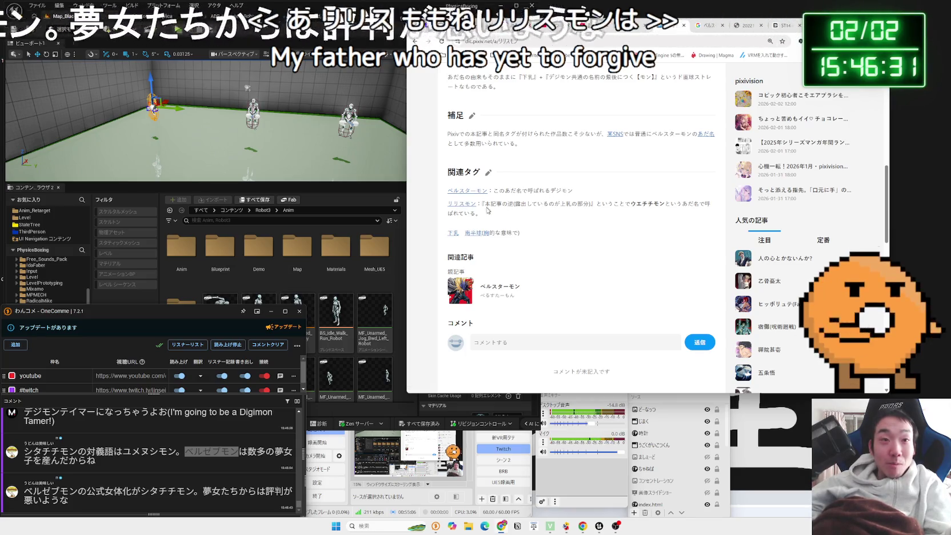
pyautogui.click(460, 206)
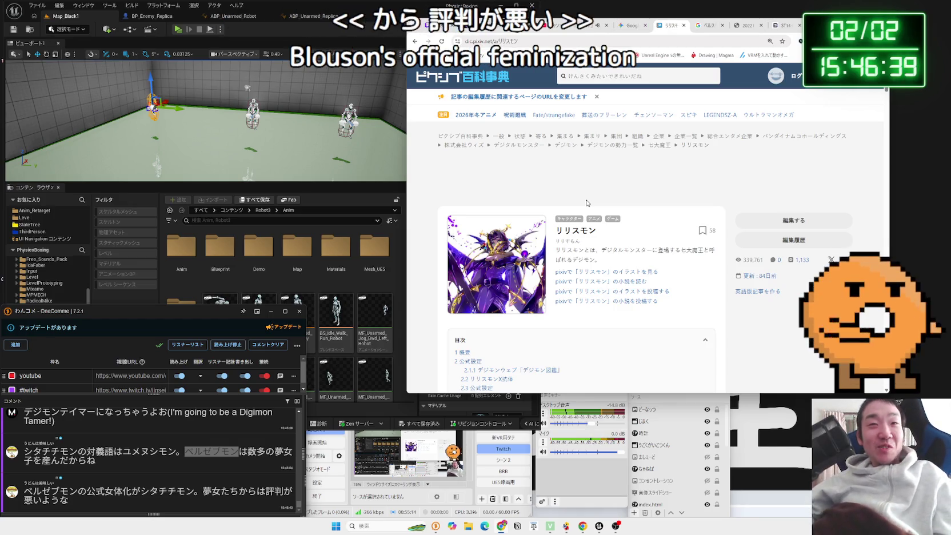
# - Search Google for the article title リリスモン in a new tab
pyautogui.click(744, 32)
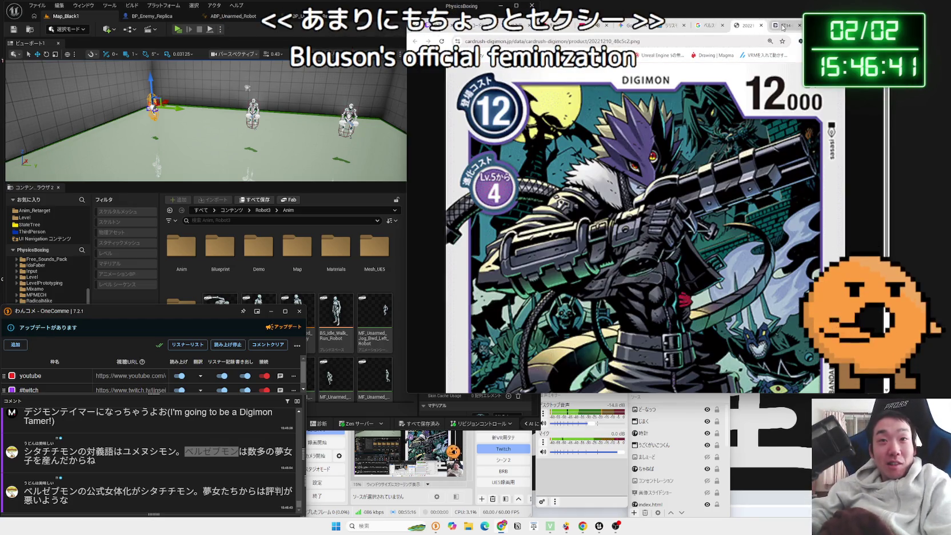
pyautogui.click(782, 26)
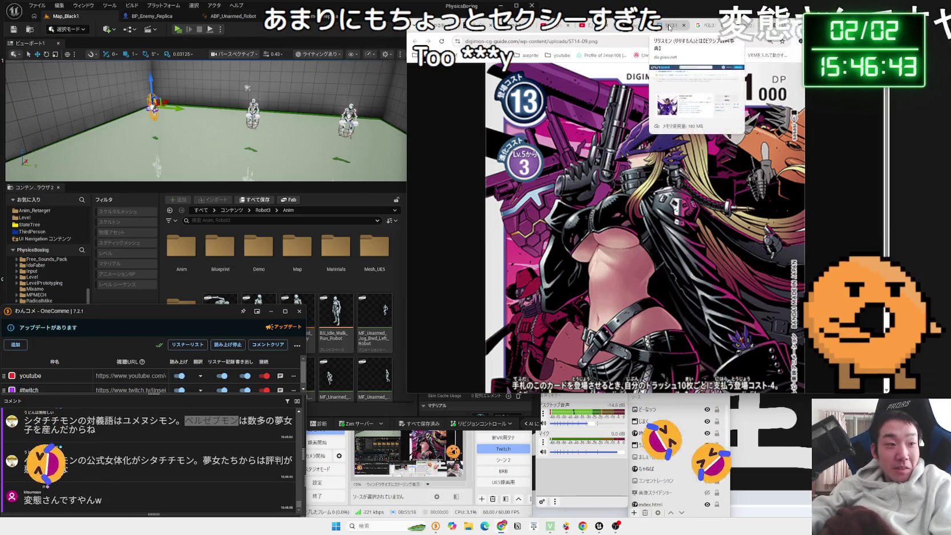
pyautogui.click(669, 27)
pyautogui.scroll(2, 596, 192)
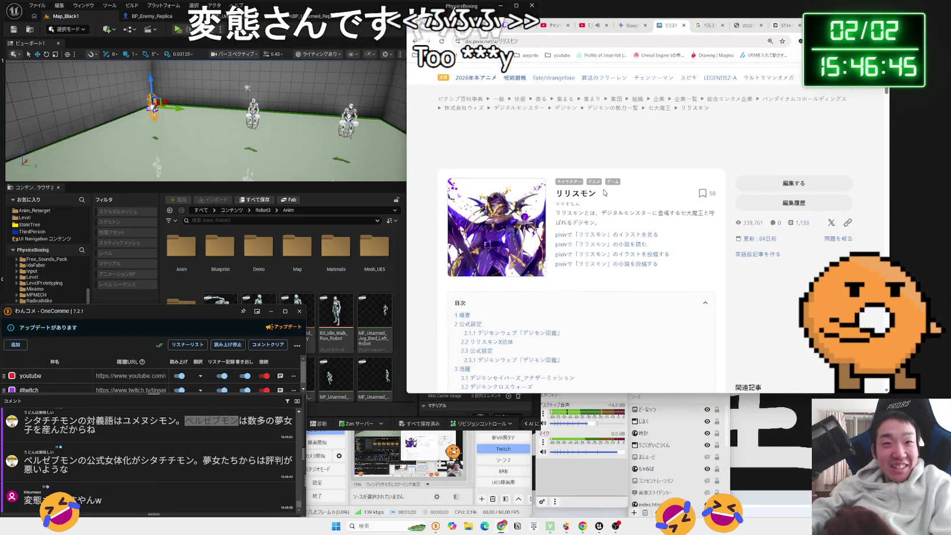
pyautogui.doubleClick(574, 193)
pyautogui.rightClick(566, 195)
pyautogui.click(593, 224)
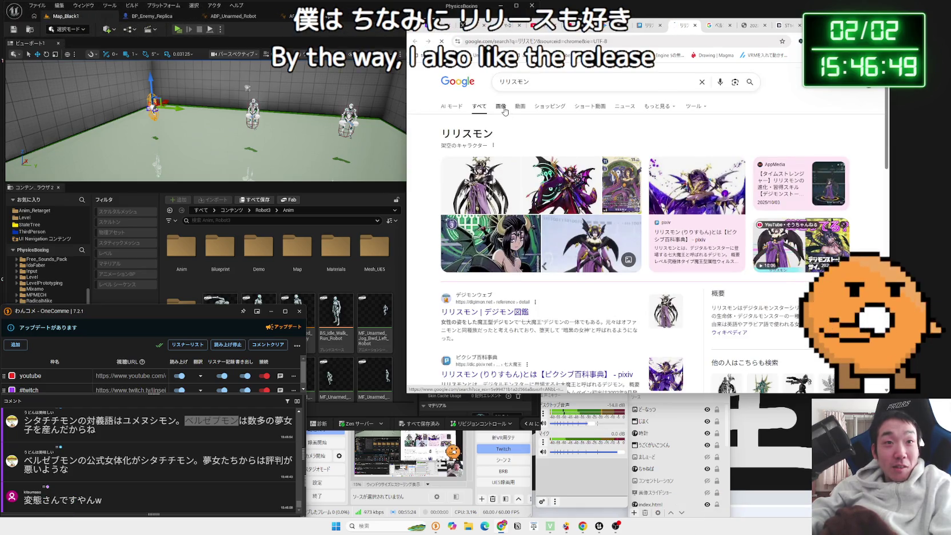
# - Show image results for リリスモン サイバースルゥース
pyautogui.click(503, 109)
pyautogui.write('さいばー')
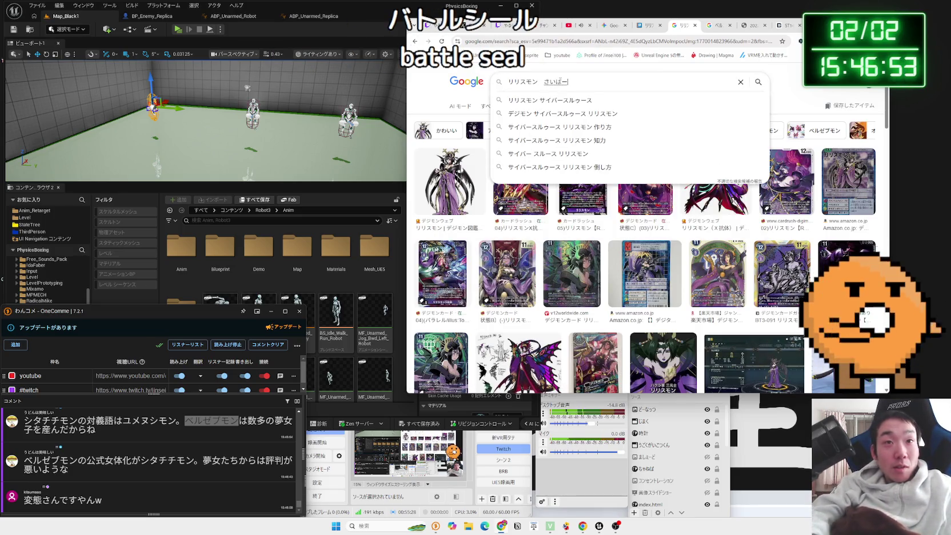
pyautogui.click(561, 101)
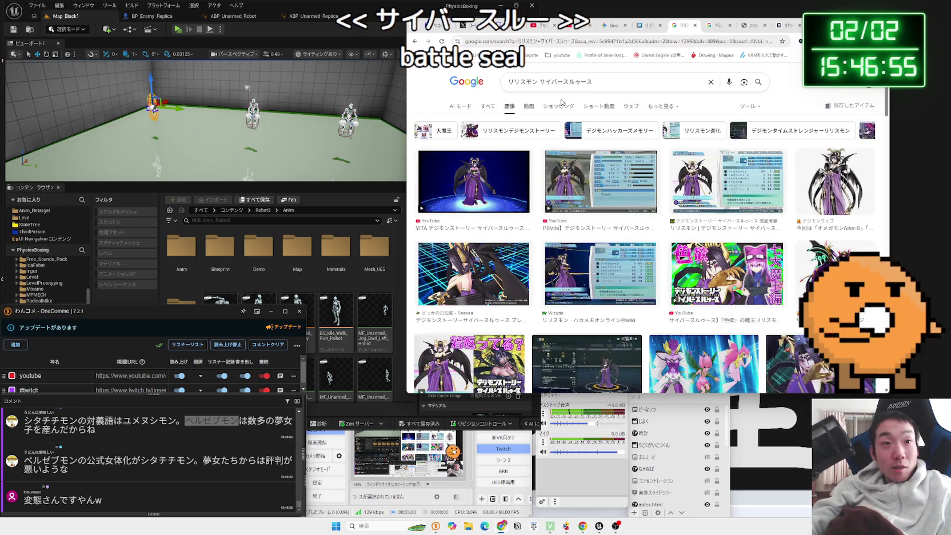
# - View the どっかの日記帳 blog's リリス.jpg at full size, then return to the image results
pyautogui.click(511, 260)
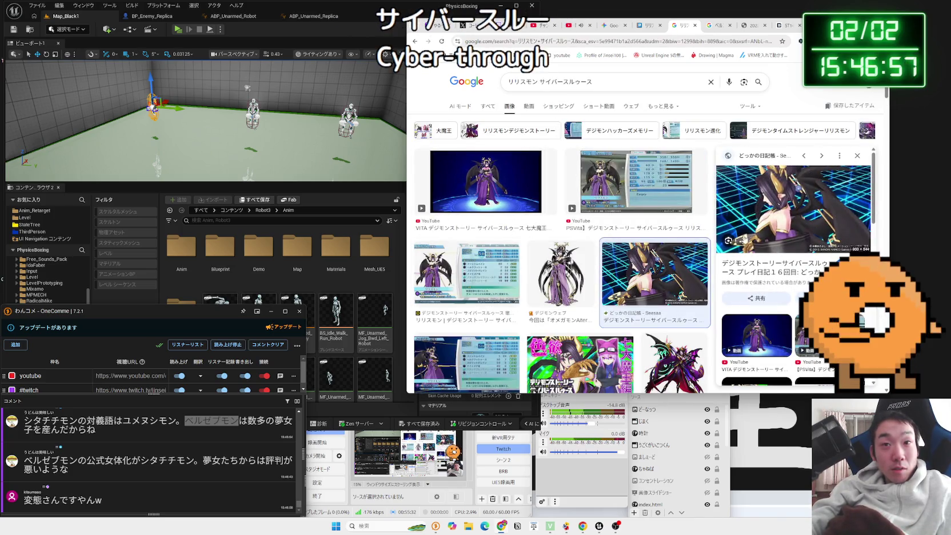
pyautogui.click(765, 266)
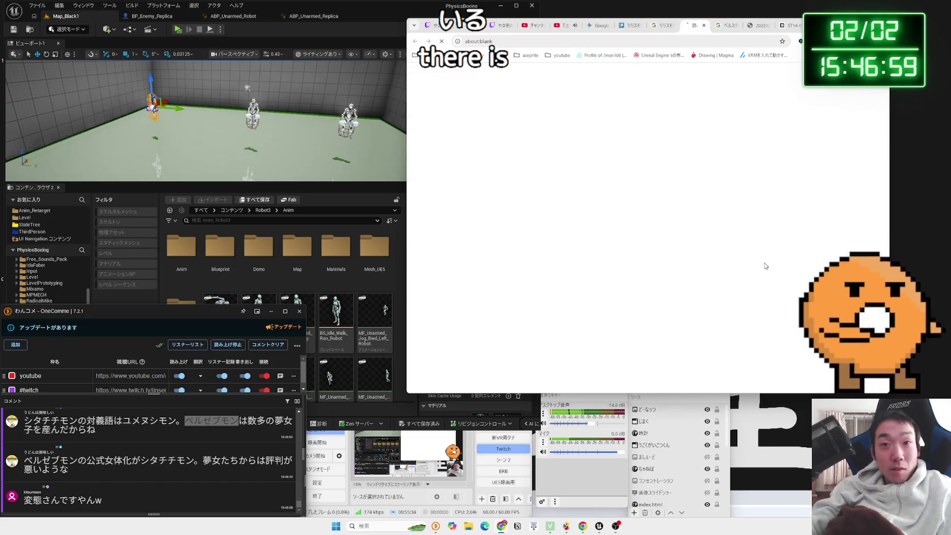
pyautogui.scroll(-10, 618, 229)
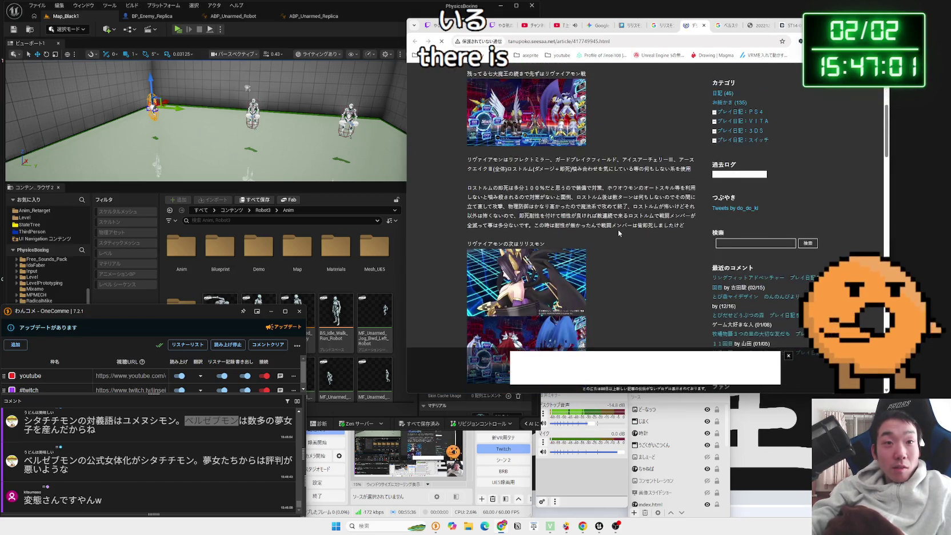
pyautogui.scroll(2, 618, 228)
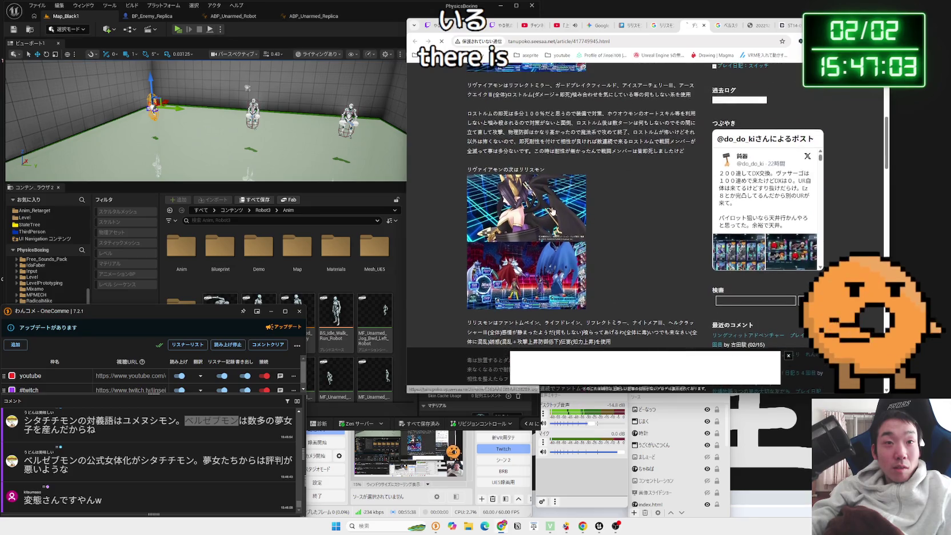
pyautogui.click(552, 210)
pyautogui.click(567, 242)
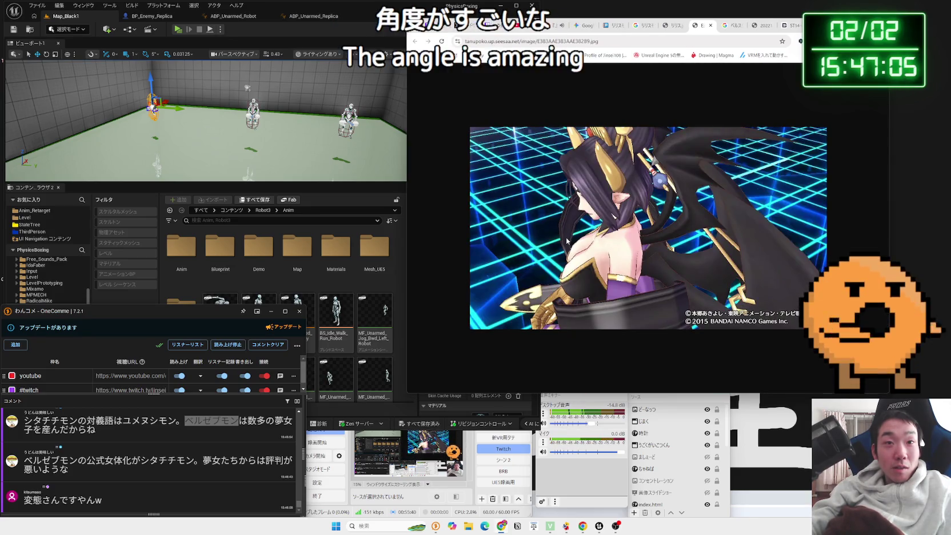
pyautogui.click(711, 26)
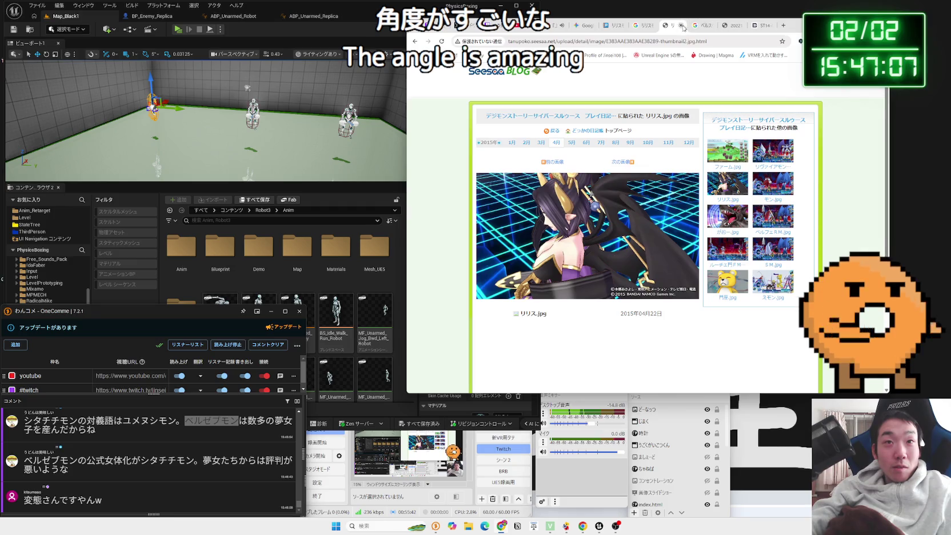
pyautogui.click(643, 26)
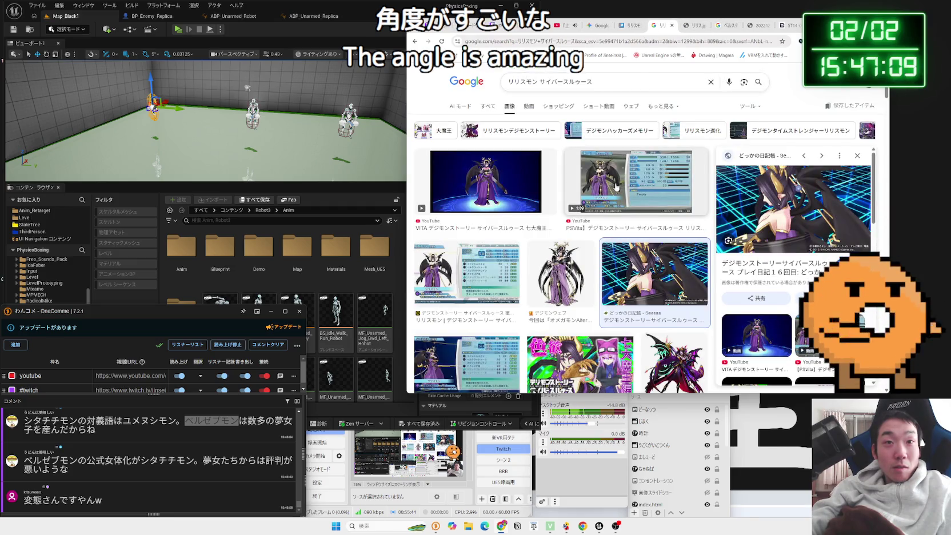
# - Preview the PSVita YouTube result among the image results
pyautogui.click(617, 188)
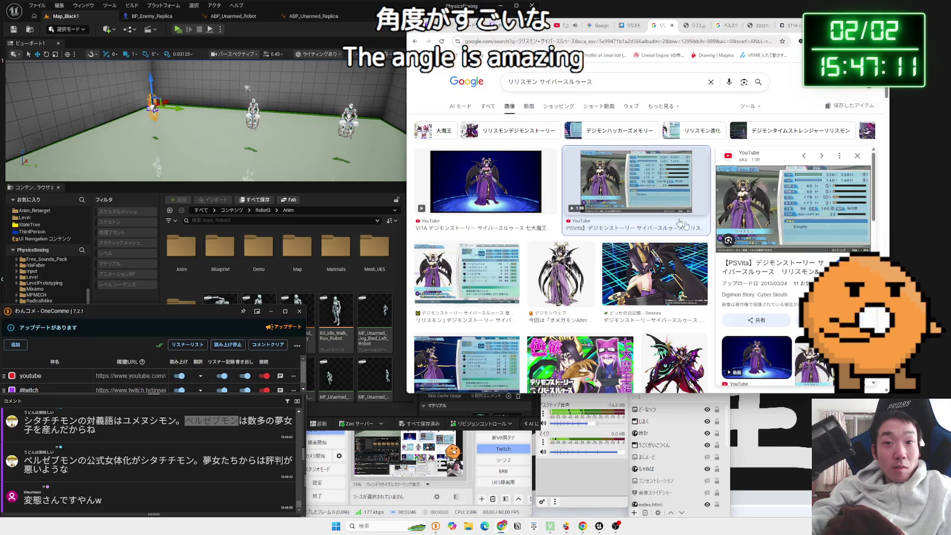
pyautogui.scroll(-3, 764, 267)
pyautogui.scroll(-3, 765, 267)
pyautogui.click(600, 82)
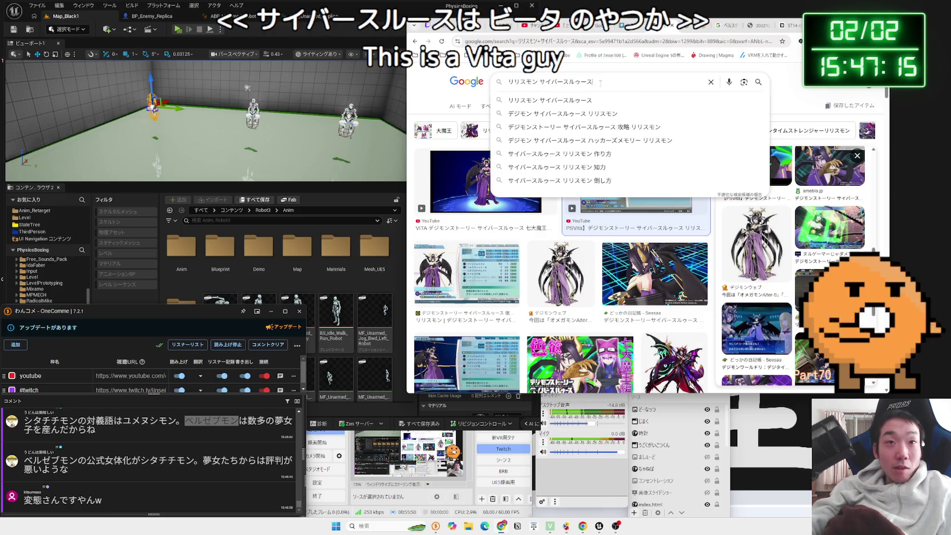
# - Change the image search to リリスモン タイムストレンジャー and open the x.com Lilithmon post
pyautogui.press('BackSpace')
pyautogui.press('BackSpace')
pyautogui.press('BackSpace')
pyautogui.write('たいむ')
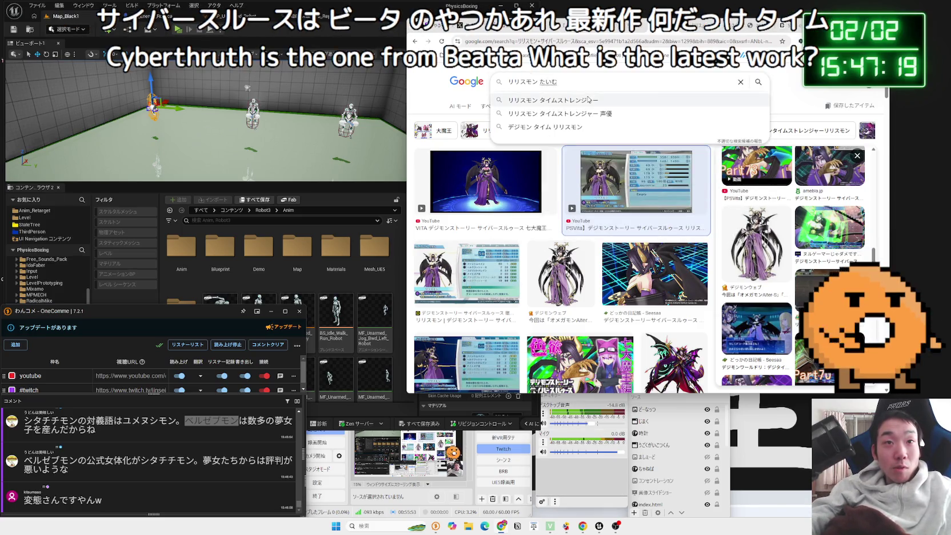
pyautogui.click(588, 100)
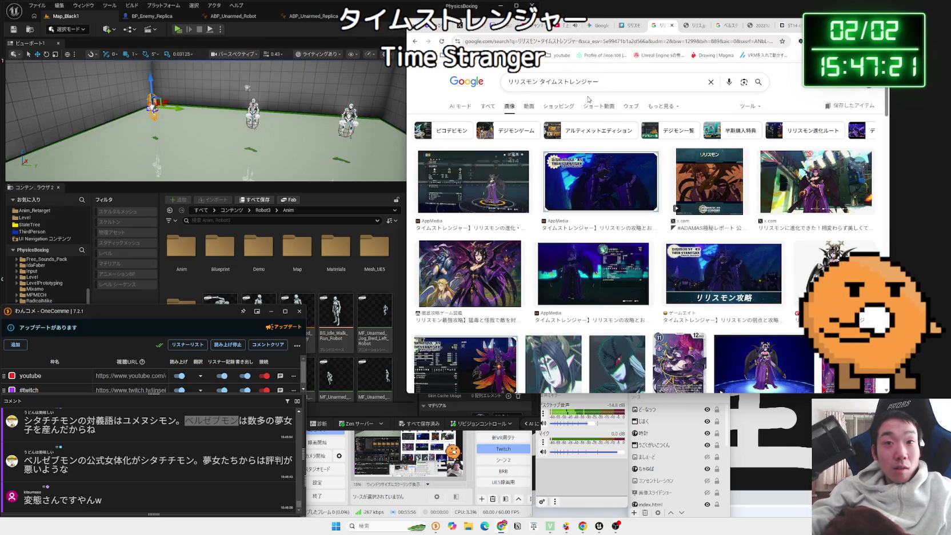
pyautogui.click(797, 166)
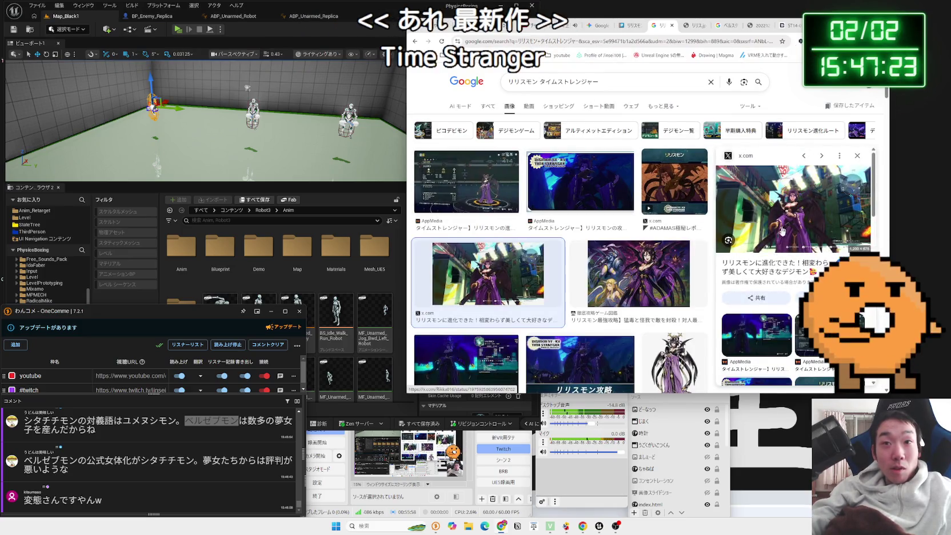
pyautogui.click(770, 264)
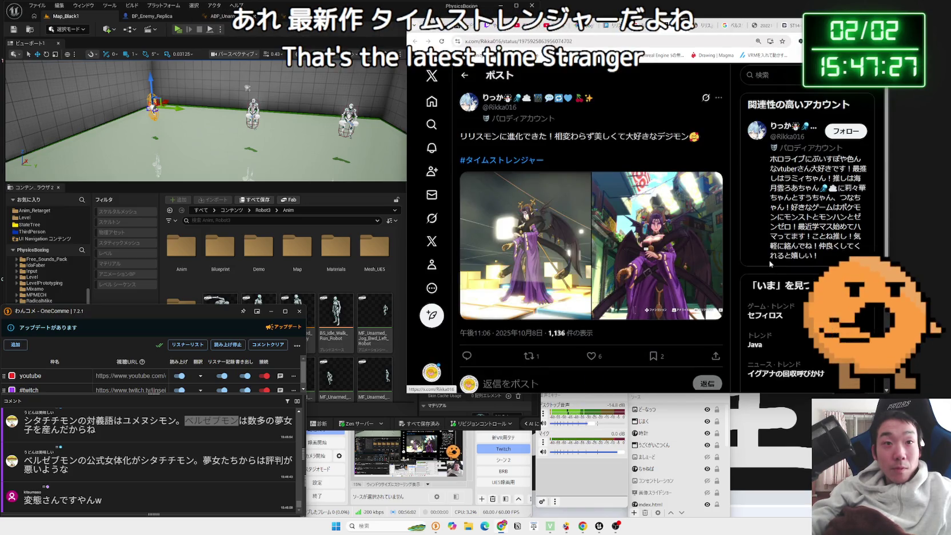
pyautogui.click(631, 249)
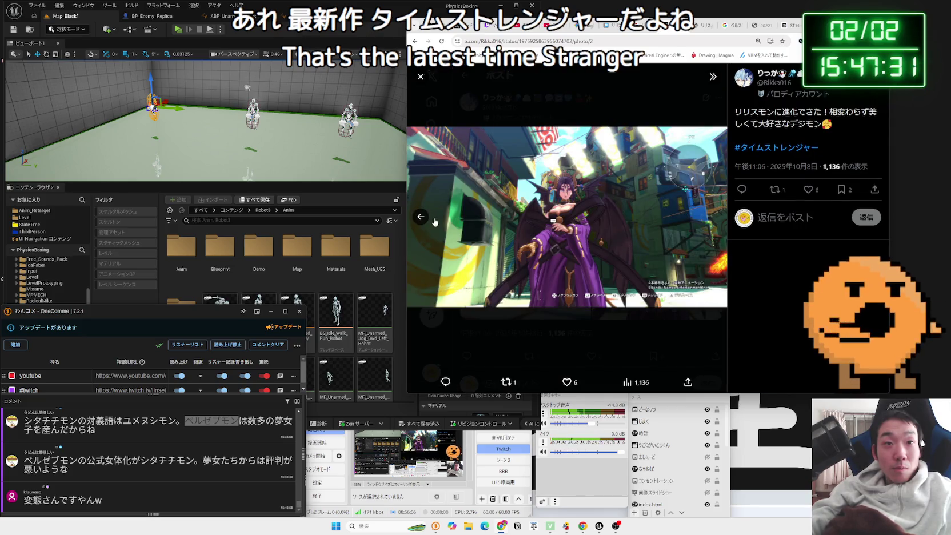
pyautogui.click(417, 217)
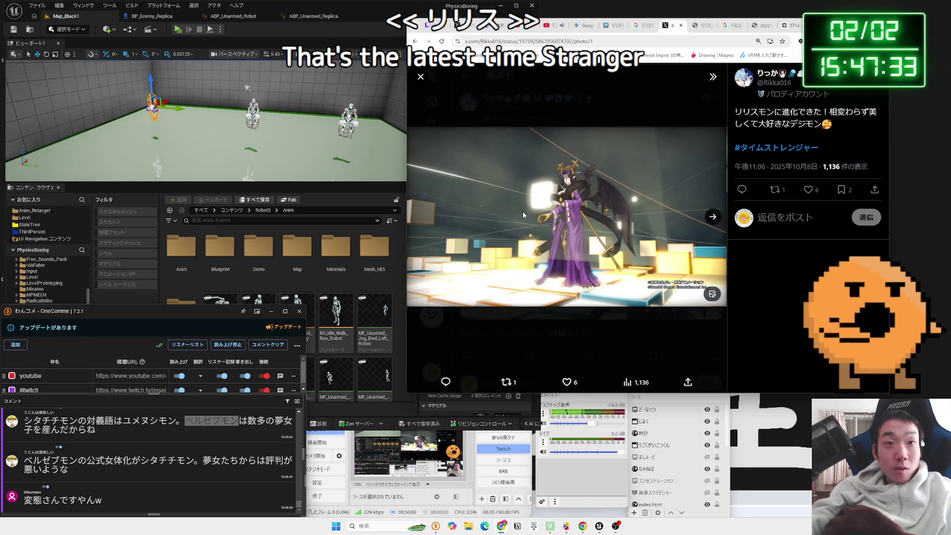
pyautogui.click(500, 107)
pyautogui.click(641, 234)
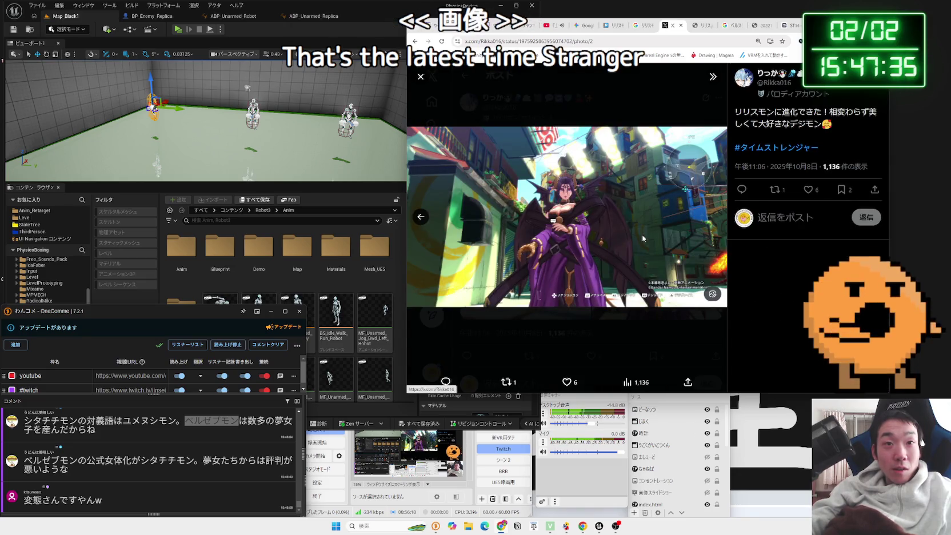
pyautogui.click(681, 25)
pyautogui.scroll(-3, 635, 209)
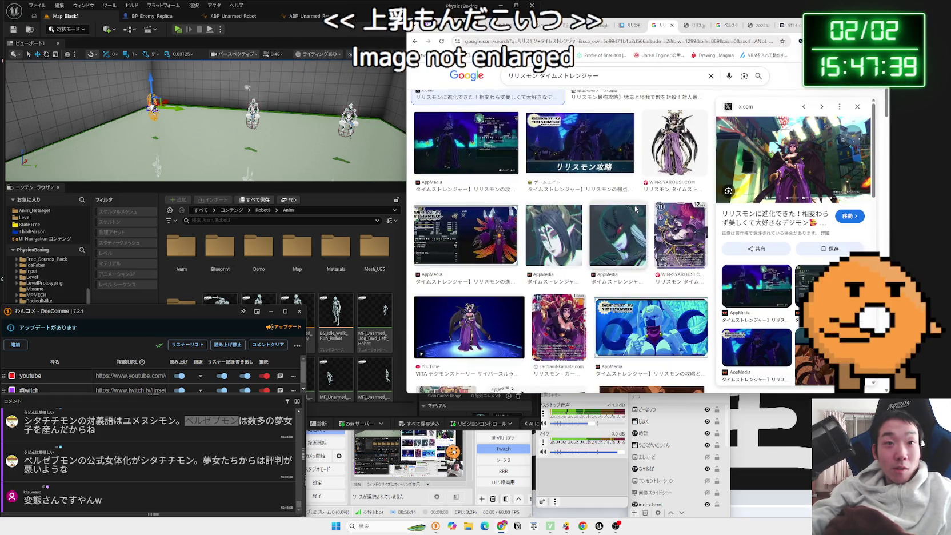
# - Replace リリスモン with デジモン to search images for デジモン タイムストレンジャー
pyautogui.scroll(-2, 636, 209)
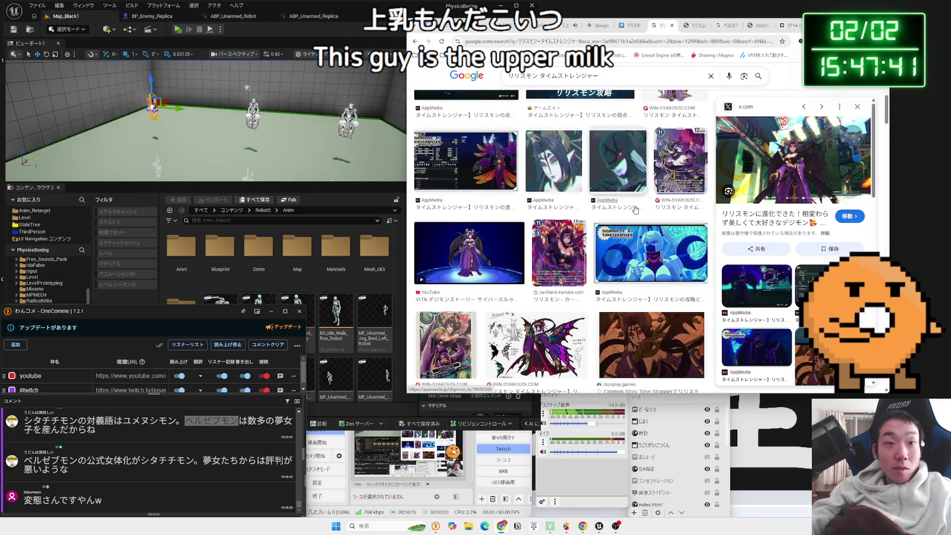
pyautogui.scroll(5, 635, 209)
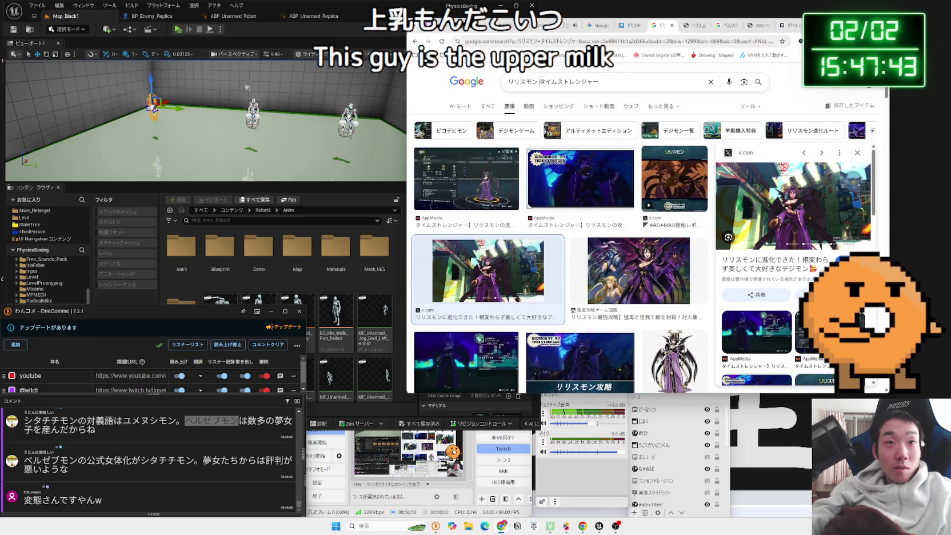
pyautogui.moveTo(541, 81); pyautogui.dragTo(508, 81)
pyautogui.write('でじもん')
pyautogui.press('space')
pyautogui.press('Return')
pyautogui.press('Return')
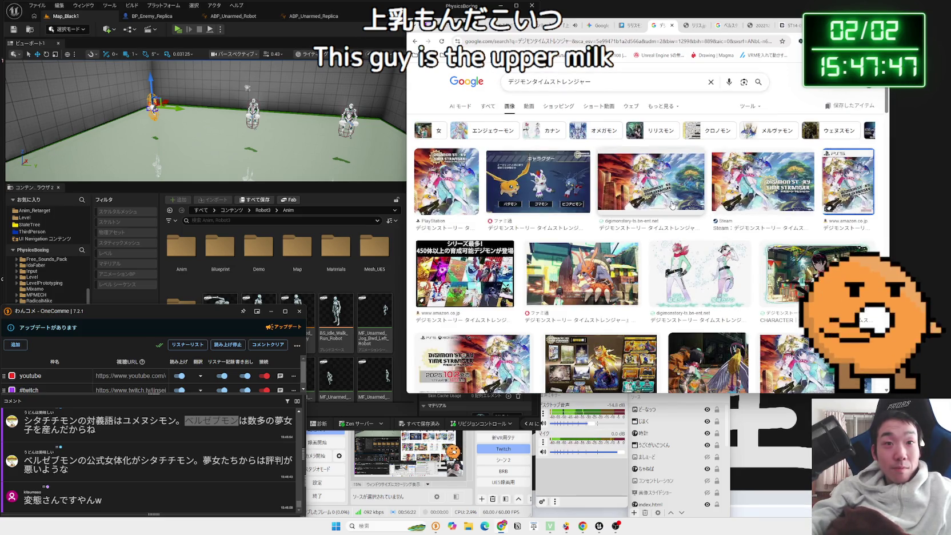
# - Preview the winged angel result, then switch the preview to the AppMedia エンジェウーモン image
pyautogui.scroll(-3, 672, 204)
pyautogui.scroll(-2, 671, 204)
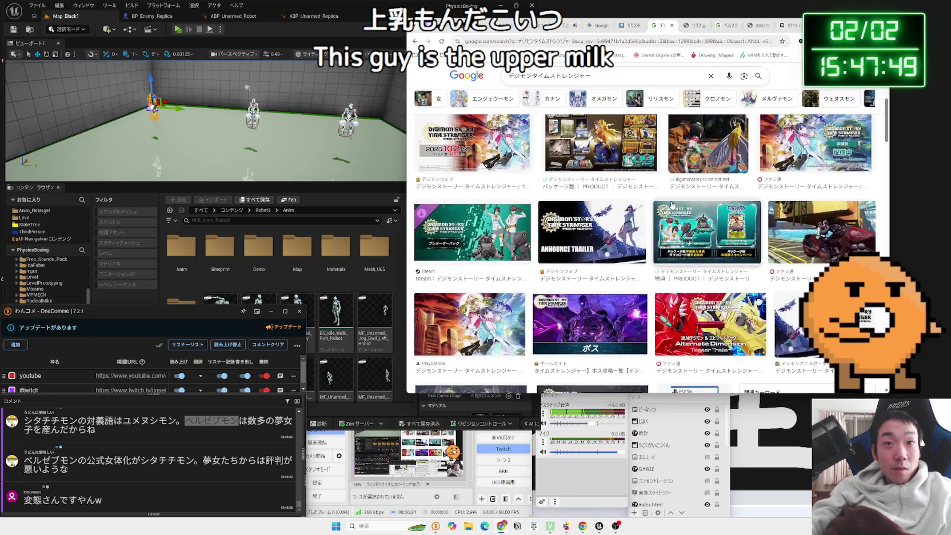
pyautogui.scroll(-5, 671, 204)
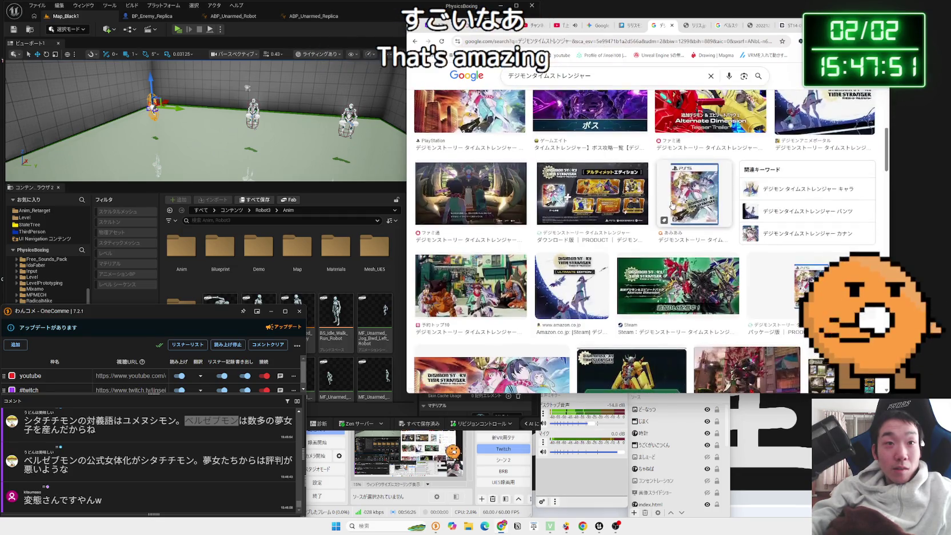
pyautogui.scroll(-3, 671, 204)
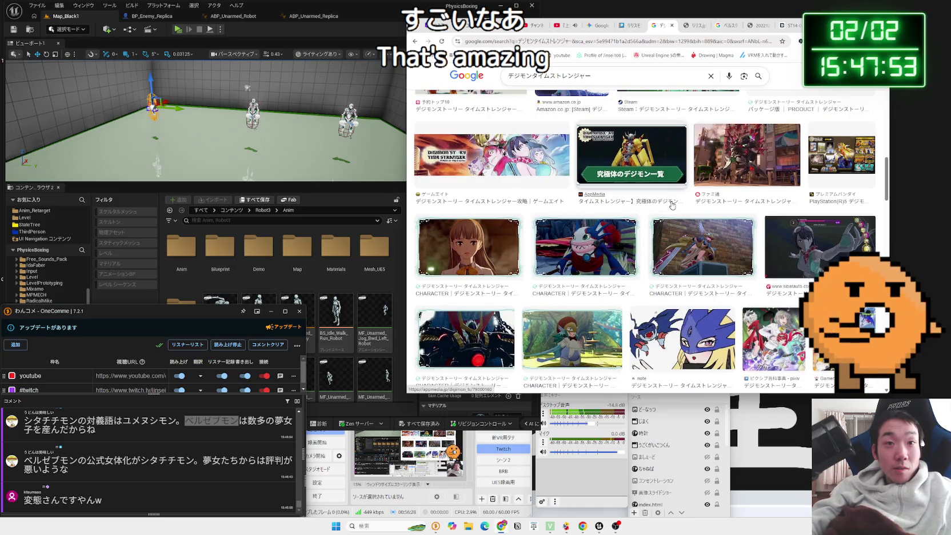
pyautogui.scroll(-2, 672, 205)
pyautogui.scroll(-2, 673, 207)
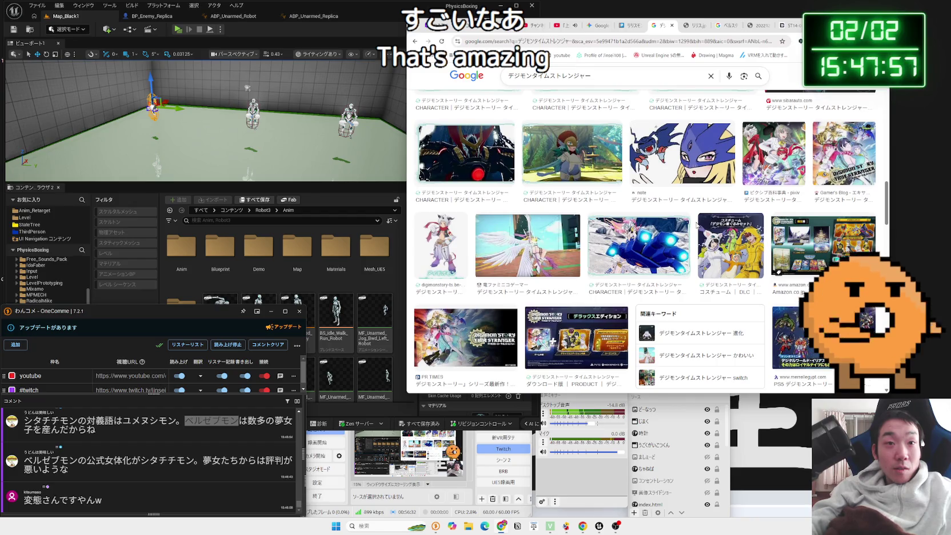
pyautogui.click(549, 237)
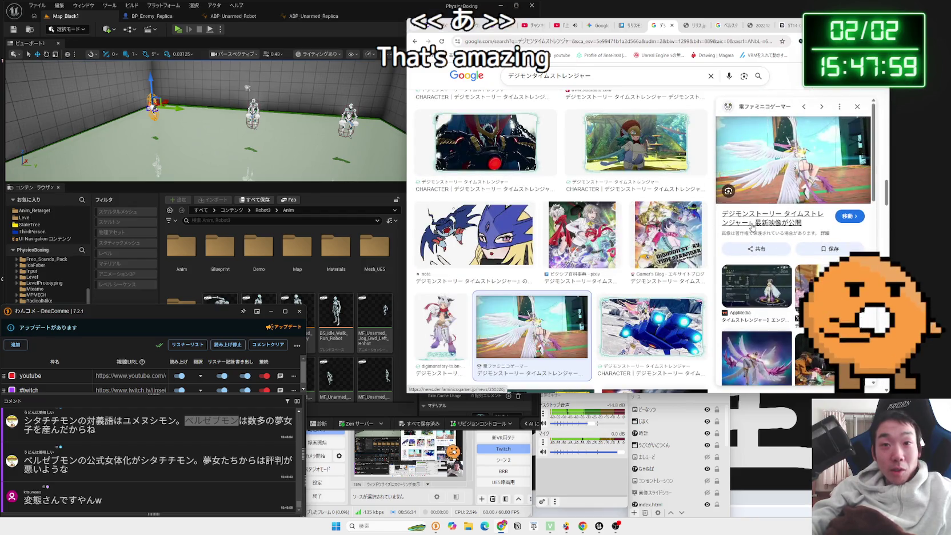
pyautogui.scroll(-2, 752, 227)
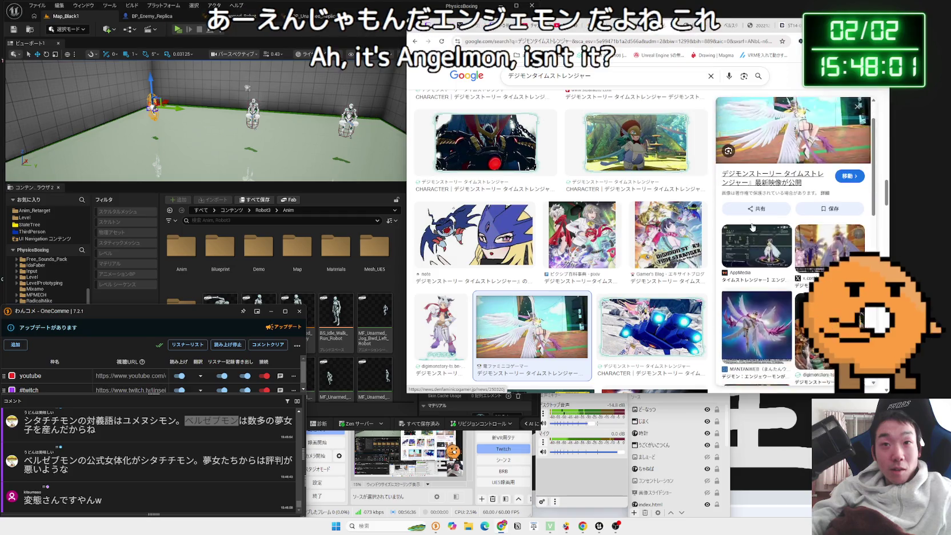
pyautogui.click(752, 221)
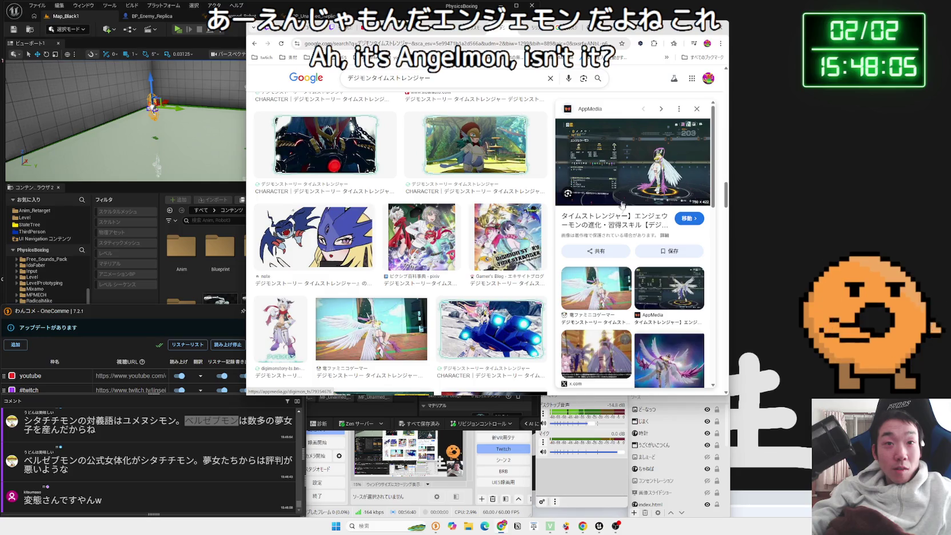
# - Open and read the AppMedia エンジェウーモン article behind the preview
pyautogui.click(612, 219)
pyautogui.scroll(-10, 525, 211)
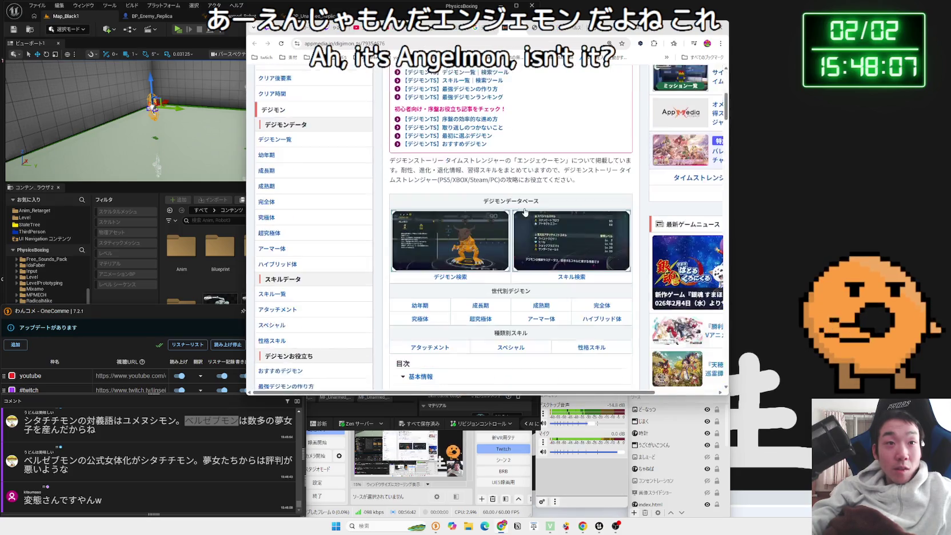
pyautogui.scroll(-3, 525, 211)
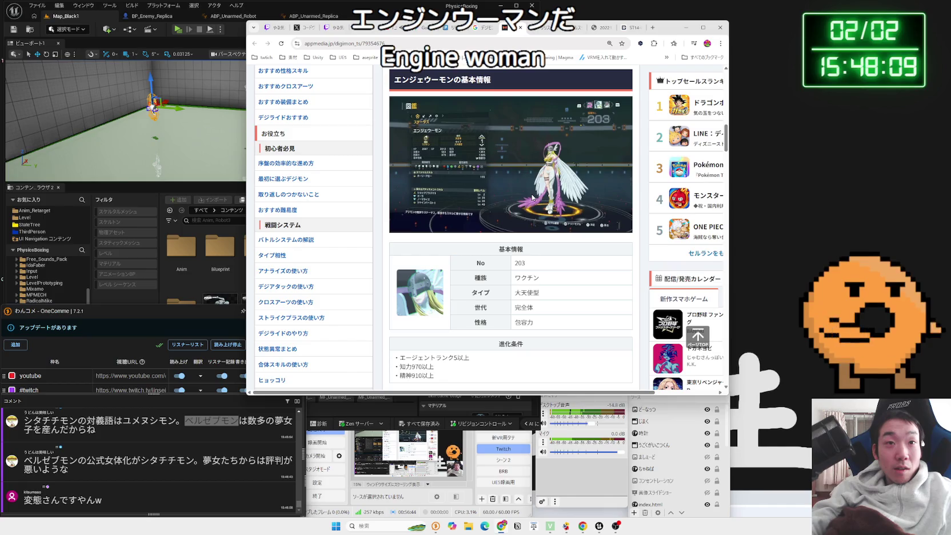
pyautogui.scroll(-4, 532, 198)
pyautogui.scroll(-10, 531, 198)
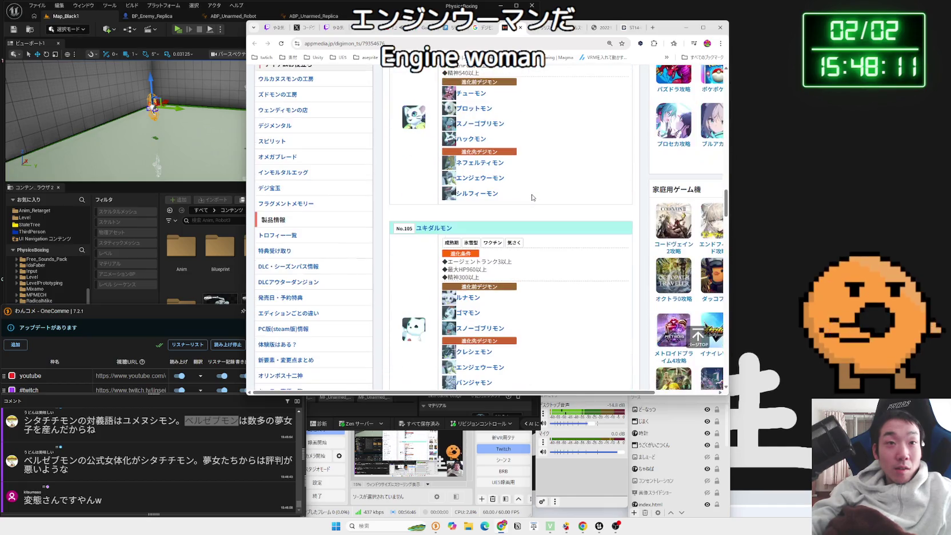
pyautogui.scroll(2, 531, 198)
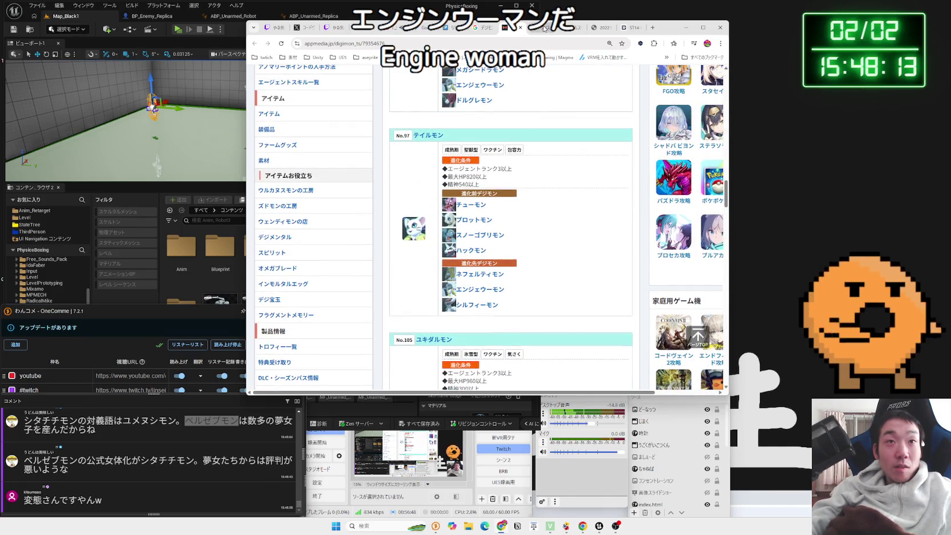
# - Close the AppMedia and extra blog tabs, then preview the golden Digimon livedoor result
pyautogui.click(520, 28)
pyautogui.click(520, 27)
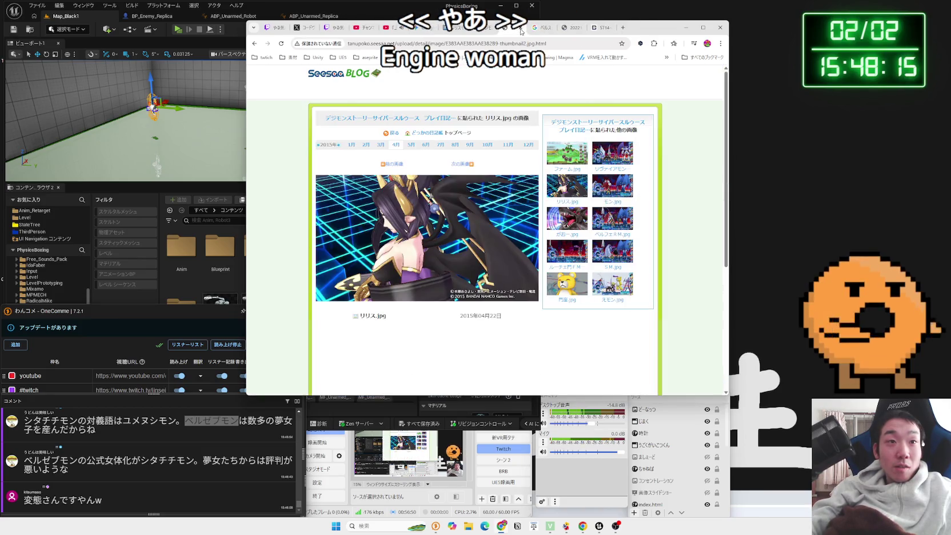
pyautogui.click(521, 29)
pyautogui.click(500, 207)
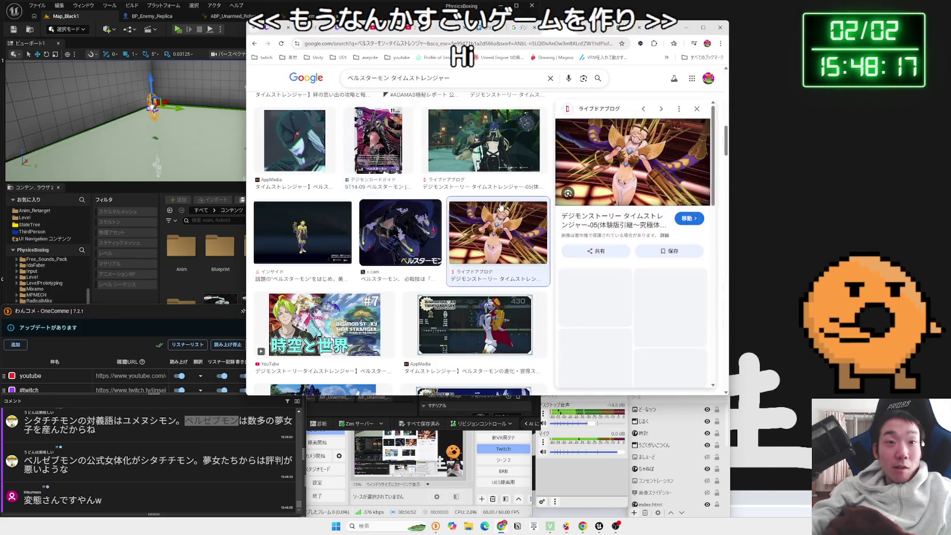
# - Open the livedoor blog article and view its first image at full size
pyautogui.click(611, 223)
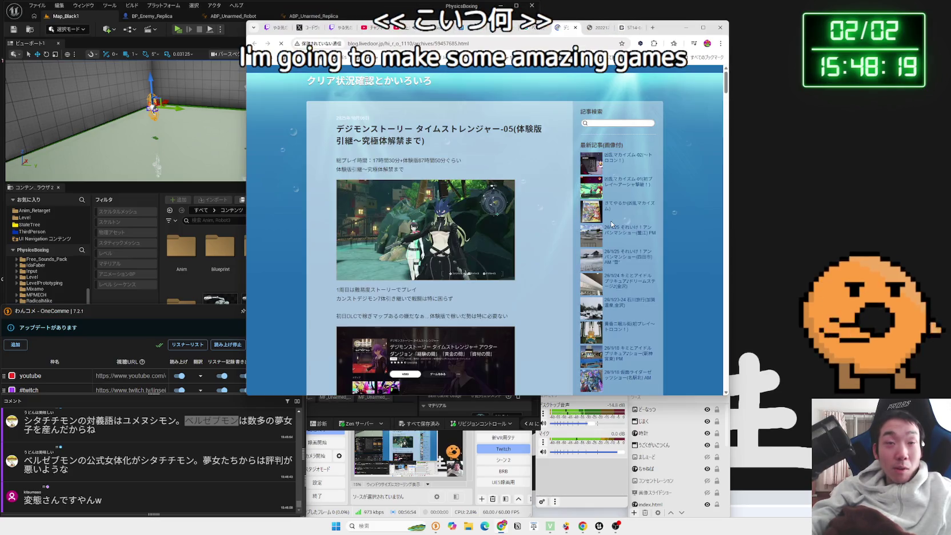
pyautogui.scroll(-3, 488, 237)
pyautogui.scroll(3, 488, 237)
pyautogui.click(489, 240)
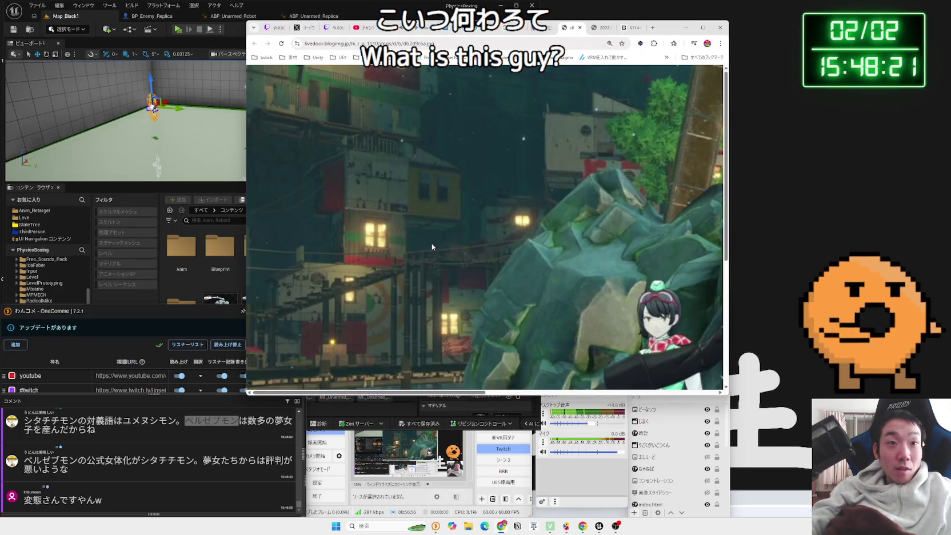
pyautogui.hscroll(6, 514, 289)
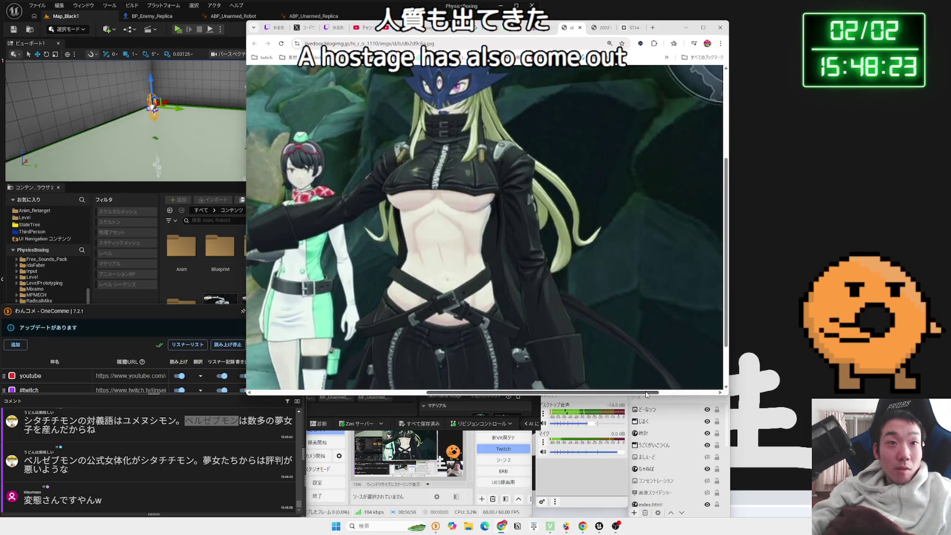
pyautogui.scroll(1, 568, 298)
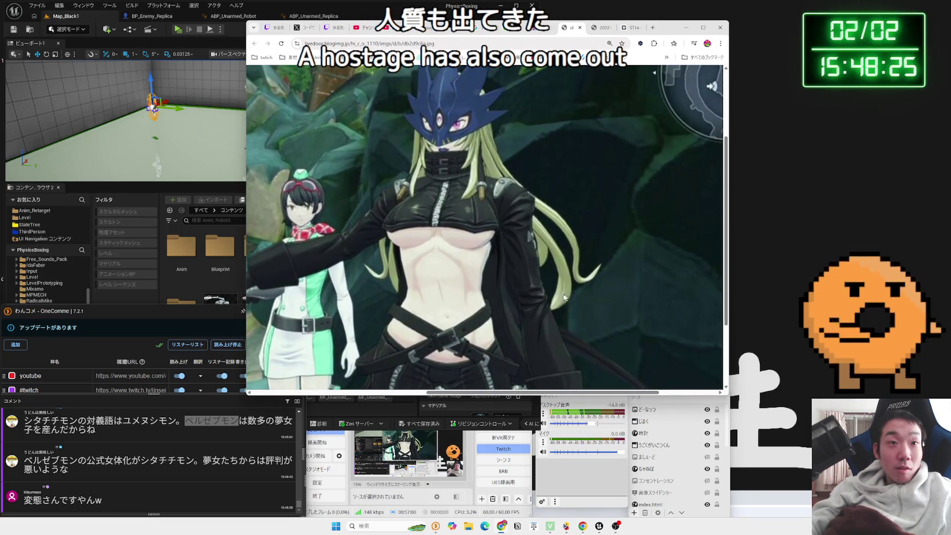
pyautogui.click(580, 29)
# - View the Flaydramon setup screenshot at full size, panning across it
pyautogui.scroll(-10, 490, 222)
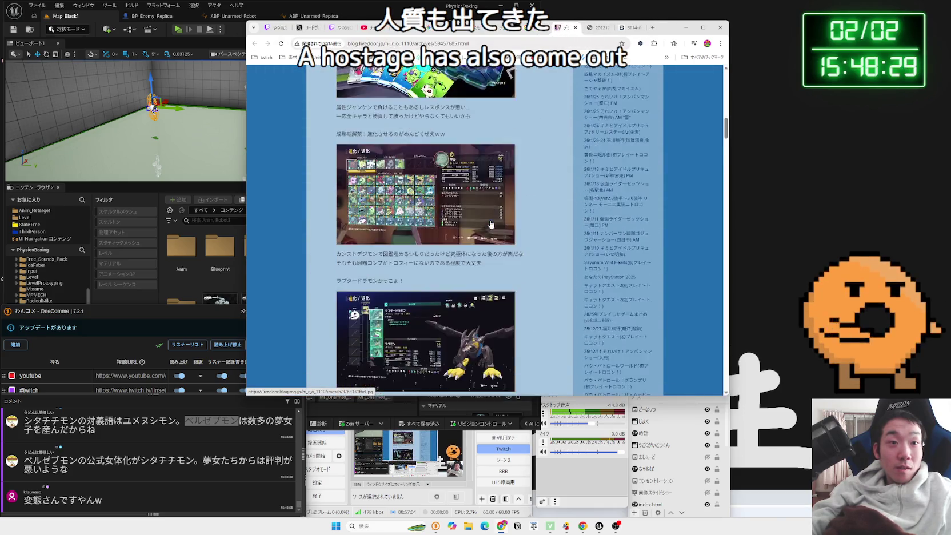
pyautogui.scroll(-4, 490, 223)
pyautogui.scroll(-12, 490, 224)
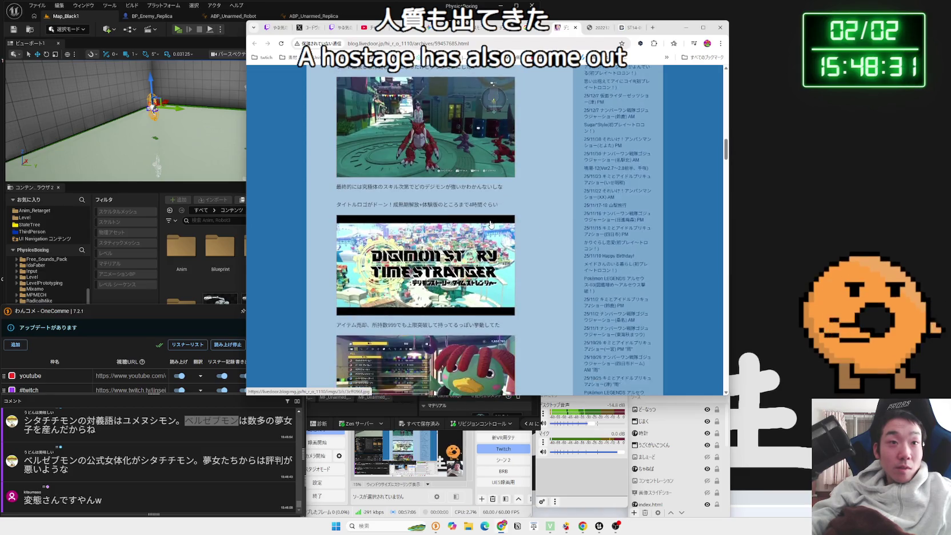
pyautogui.scroll(1, 490, 224)
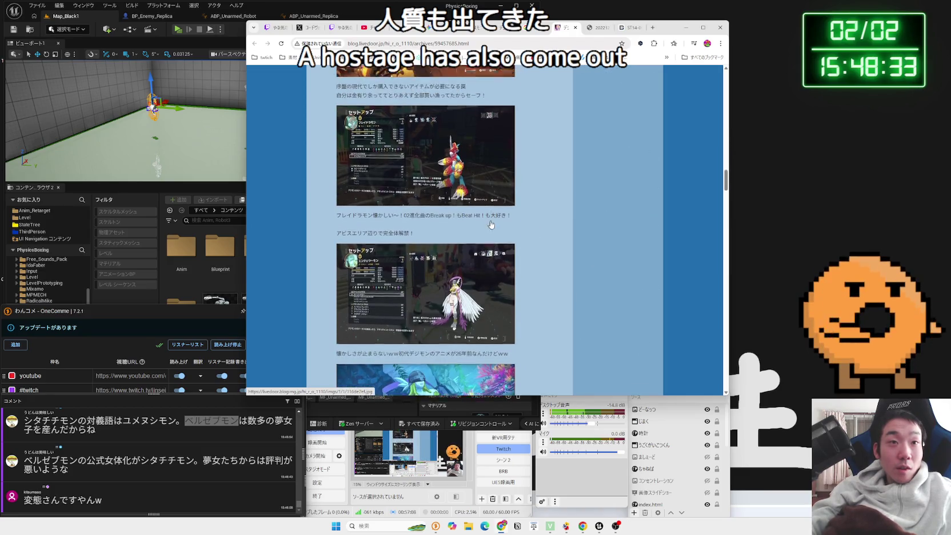
pyautogui.click(489, 224)
pyautogui.moveTo(432, 394); pyautogui.dragTo(652, 393)
pyautogui.scroll(-3, 528, 330)
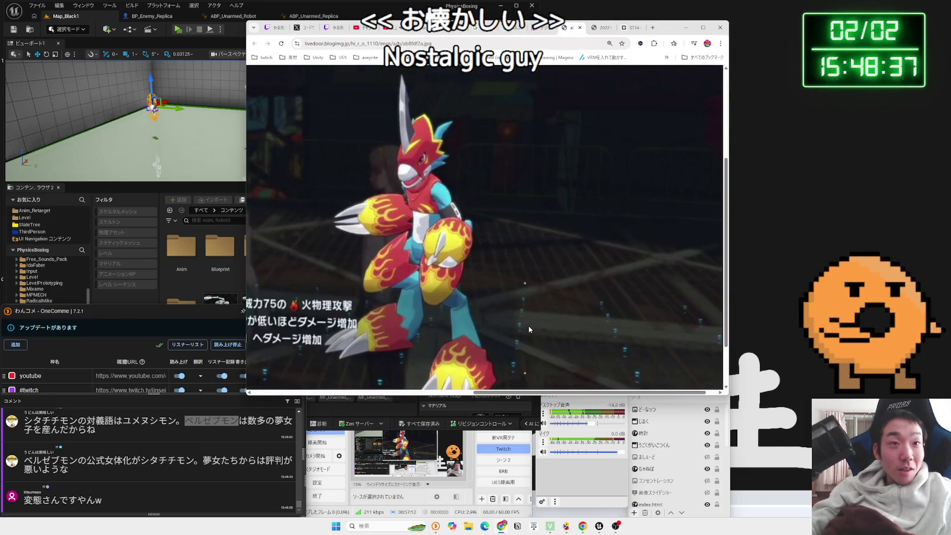
pyautogui.moveTo(504, 394); pyautogui.dragTo(472, 394)
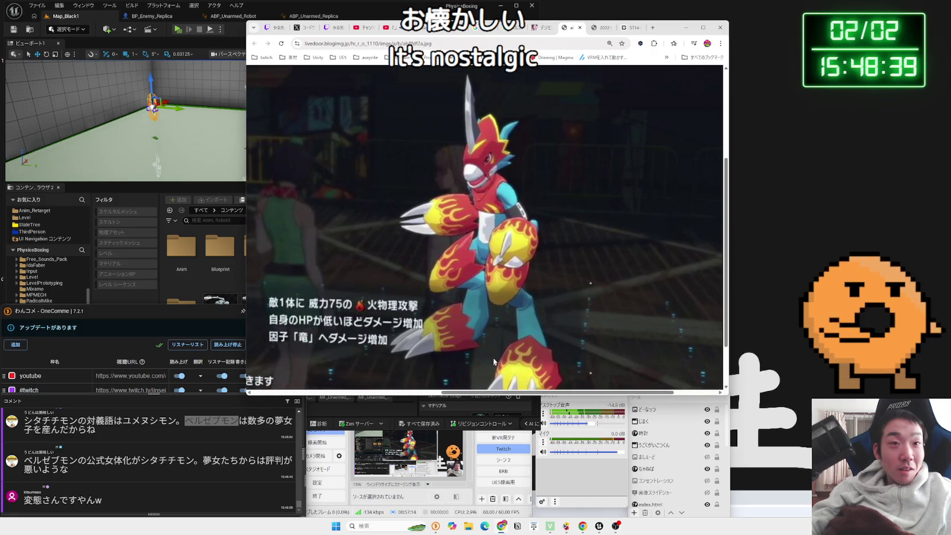
pyautogui.click(580, 28)
# - View the green-haired character image at full size, then return to the article
pyautogui.scroll(-3, 500, 185)
pyautogui.scroll(-2, 499, 186)
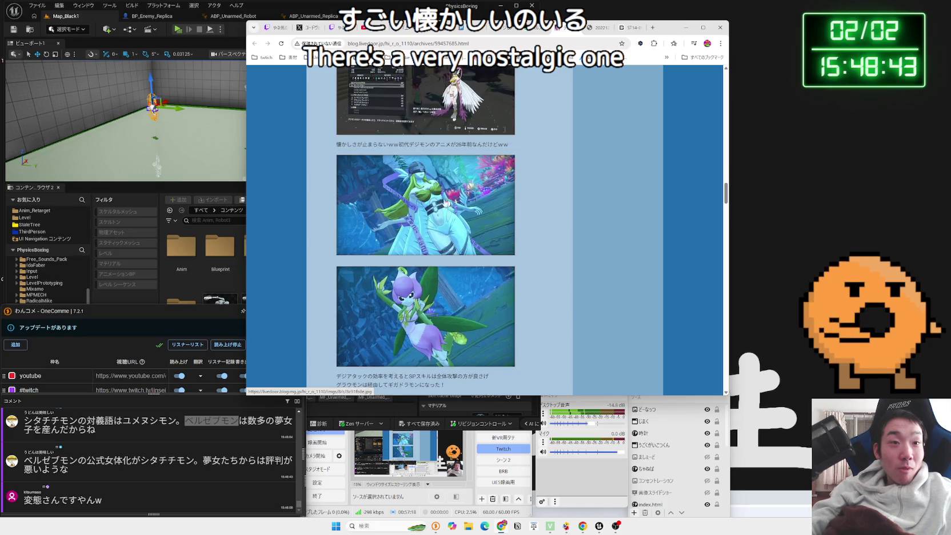
pyautogui.click(433, 200)
pyautogui.moveTo(465, 393); pyautogui.dragTo(572, 398)
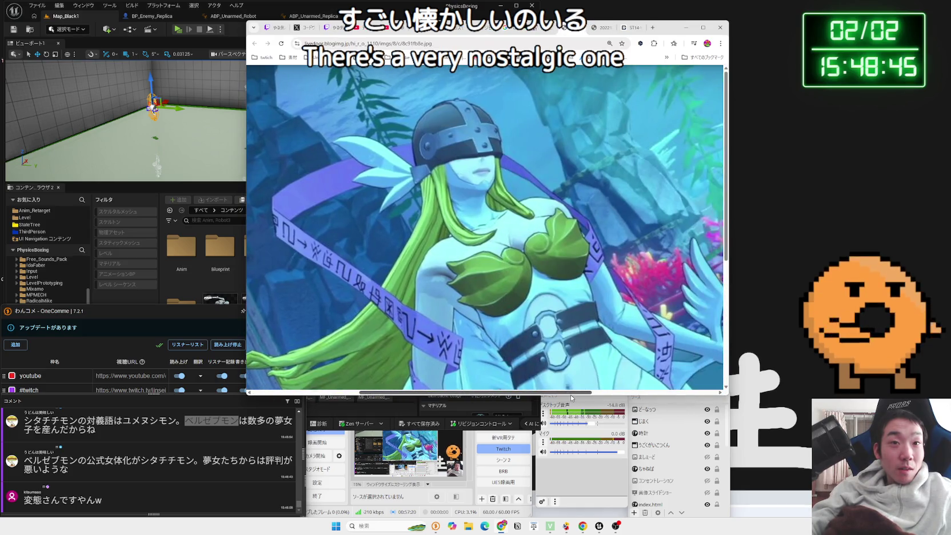
pyautogui.scroll(-2, 614, 330)
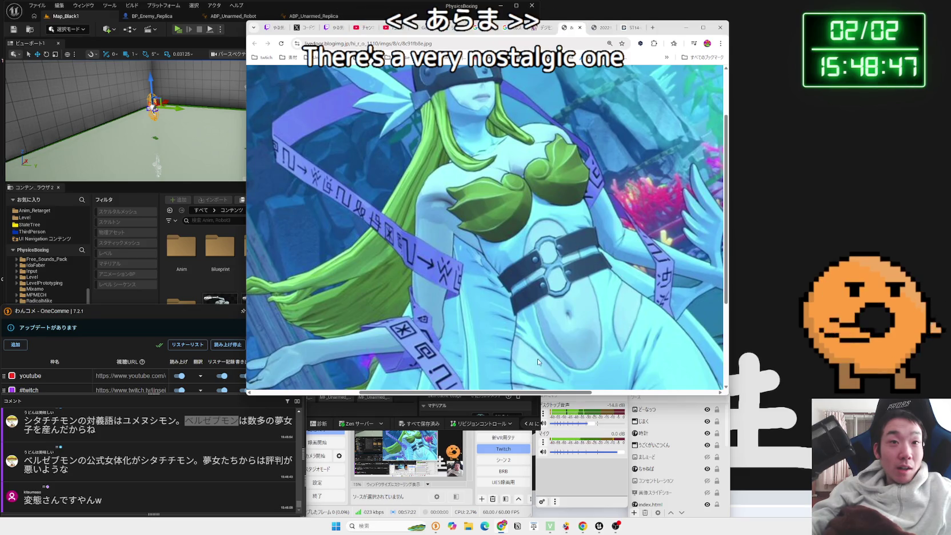
pyautogui.scroll(1, 543, 354)
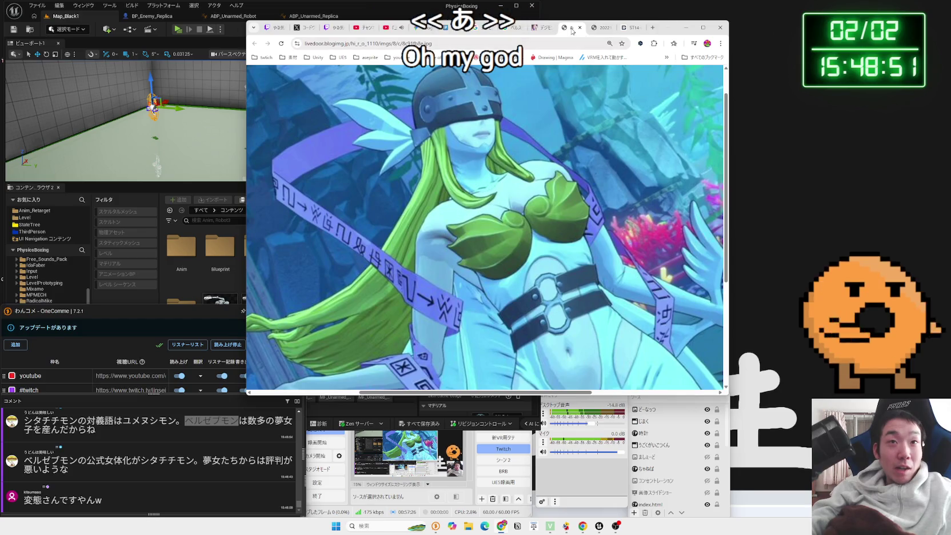
pyautogui.hotkey('alt', 'Left')
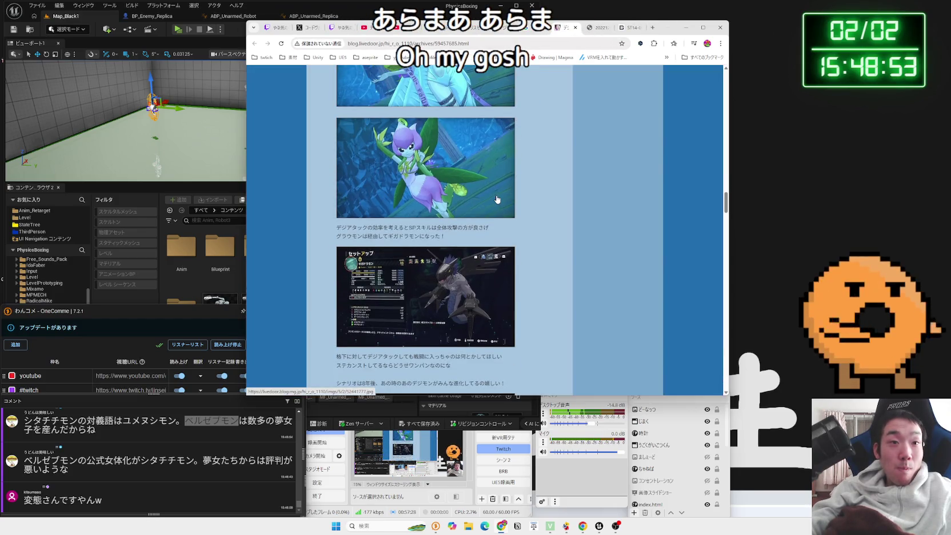
# - Scroll further down the article and inspect the next screenshot at full size
pyautogui.scroll(-1, 496, 198)
pyautogui.scroll(-1, 496, 199)
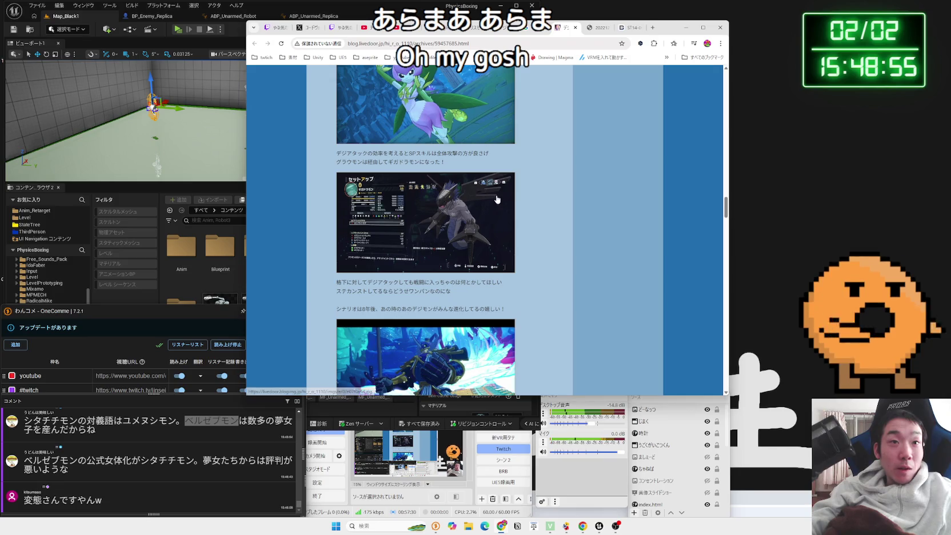
pyautogui.scroll(-4, 496, 199)
pyautogui.scroll(-4, 497, 199)
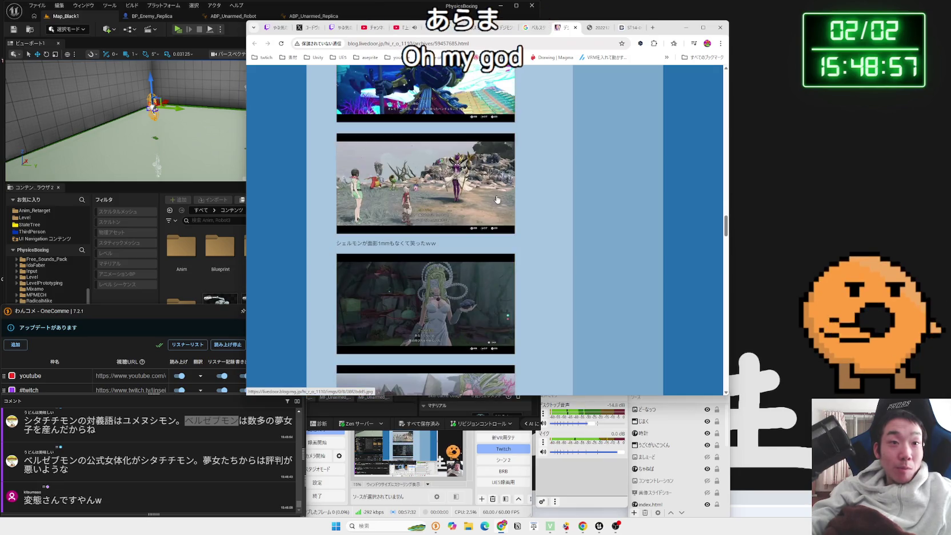
pyautogui.scroll(-2, 497, 199)
pyautogui.click(449, 215)
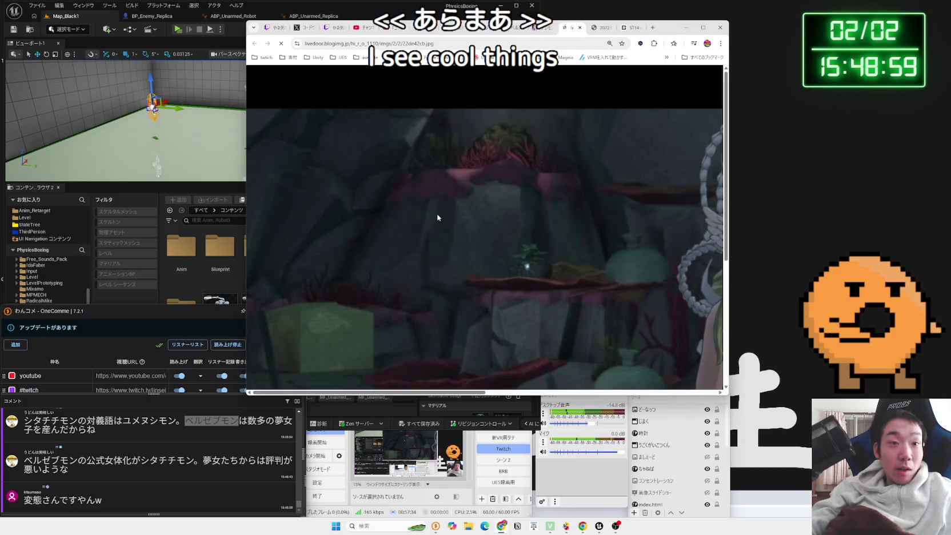
pyautogui.hscroll(5, 583, 368)
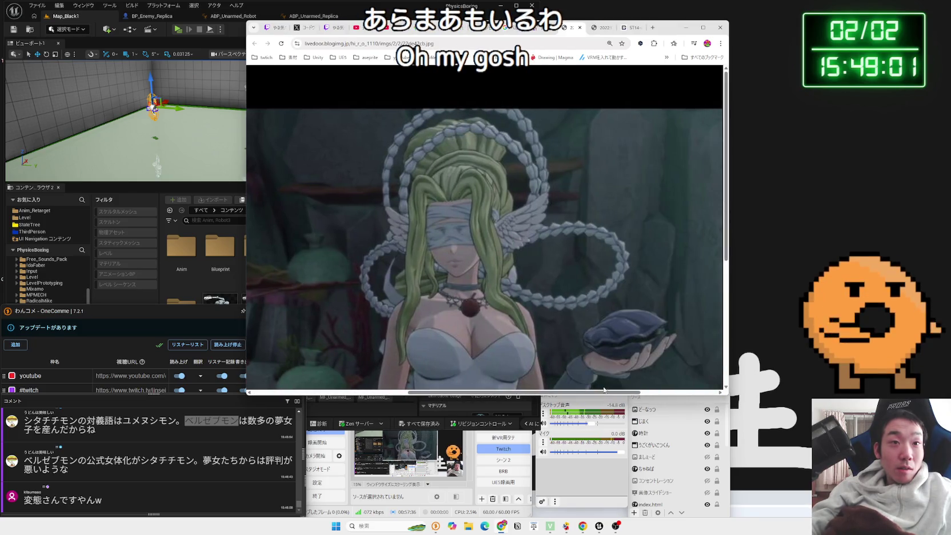
pyautogui.scroll(-3, 583, 368)
pyautogui.scroll(2, 522, 218)
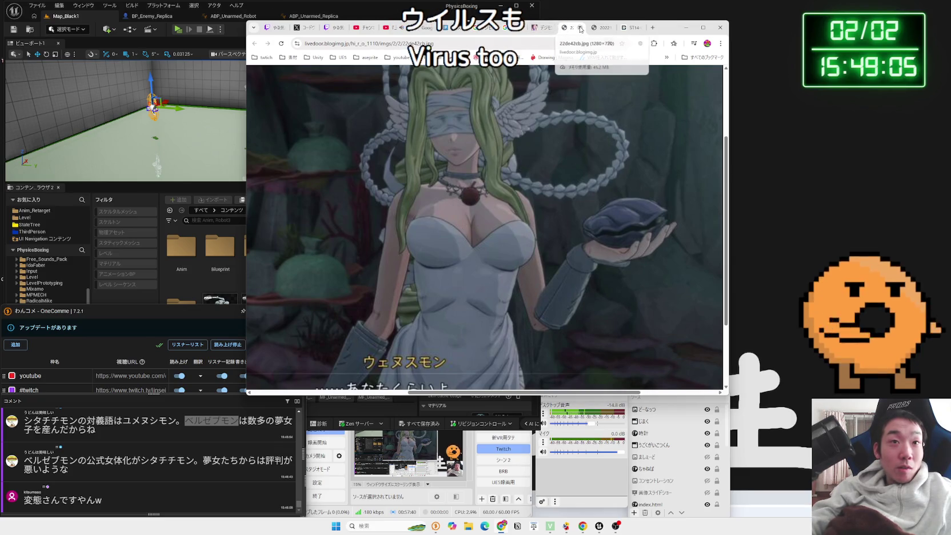
pyautogui.click(580, 28)
# - Inspect the green-jacket screenshot, toggling between fit-to-window and full size
pyautogui.scroll(-2, 526, 111)
pyautogui.click(470, 211)
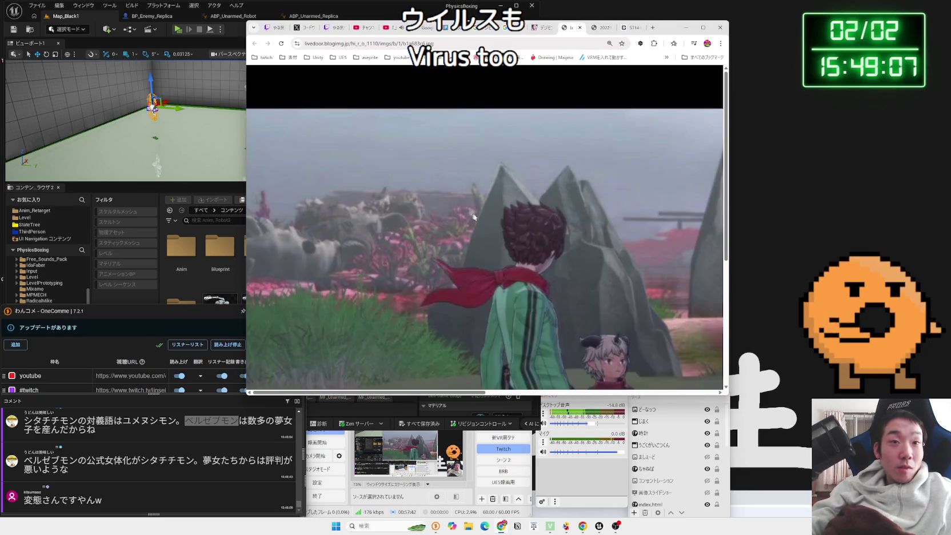
pyautogui.moveTo(478, 392); pyautogui.dragTo(771, 374)
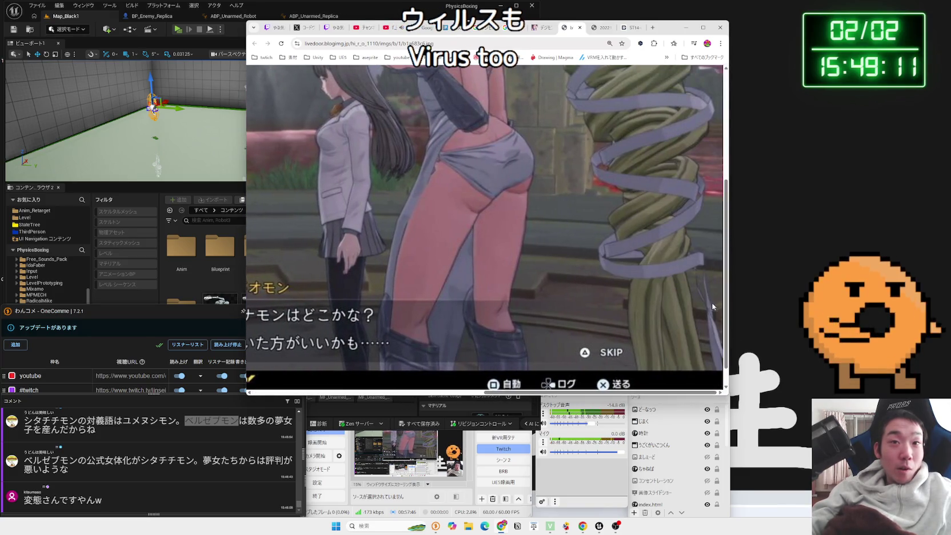
pyautogui.click(714, 308)
pyautogui.click(682, 290)
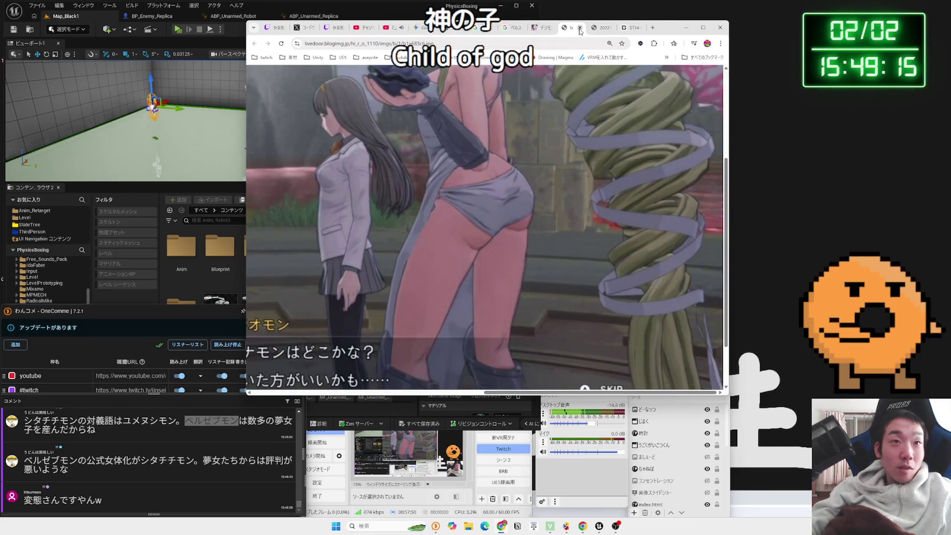
pyautogui.click(553, 163)
pyautogui.click(553, 163)
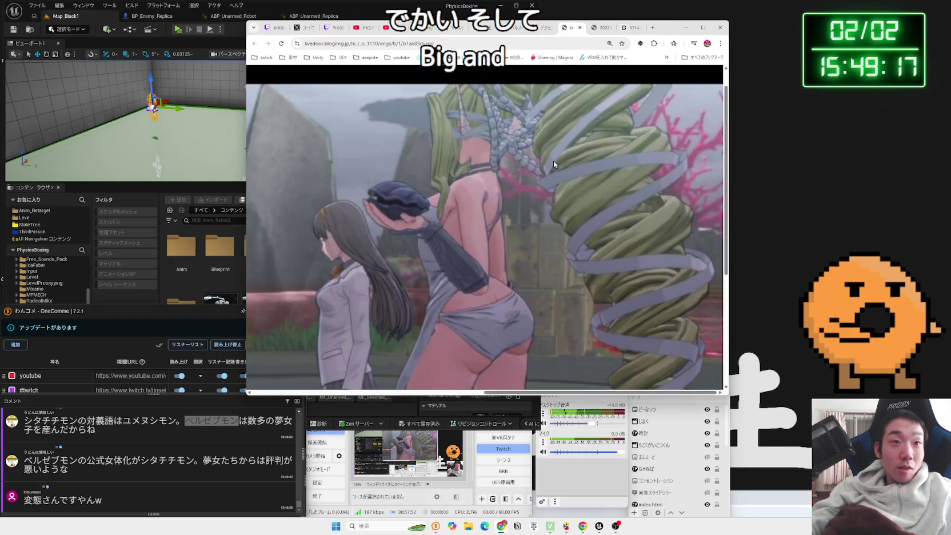
pyautogui.click(580, 28)
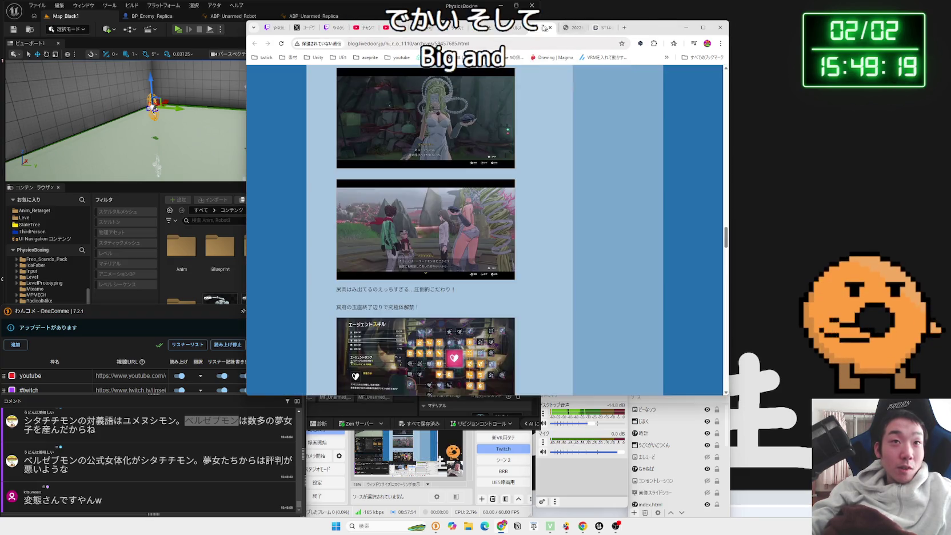
# - View the next character screenshot at full size and pan across it
pyautogui.scroll(-7, 534, 159)
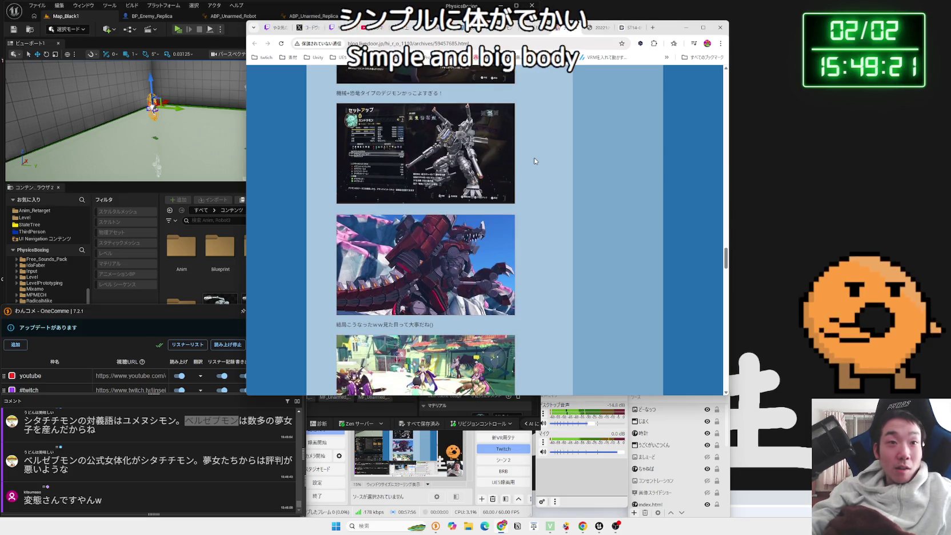
pyautogui.scroll(-2, 533, 158)
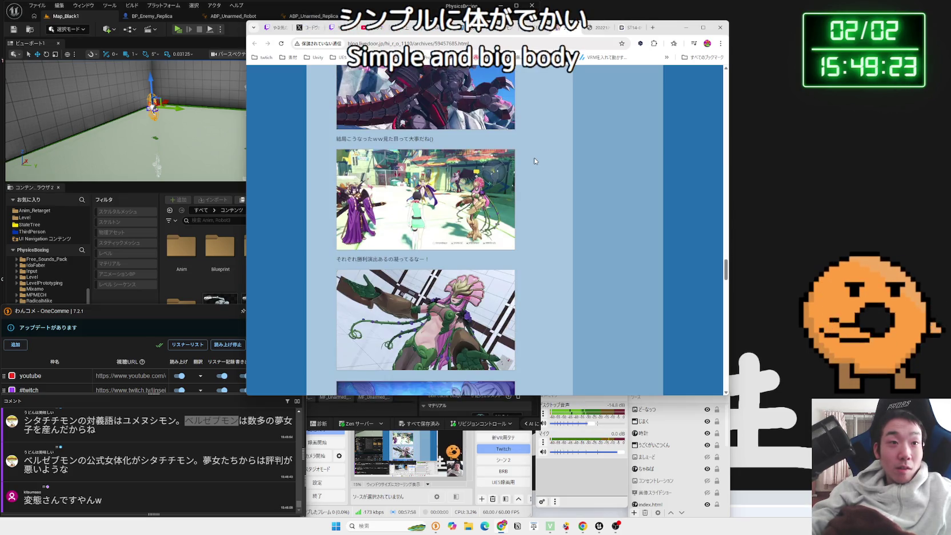
pyautogui.click(438, 190)
pyautogui.scroll(-2, 439, 190)
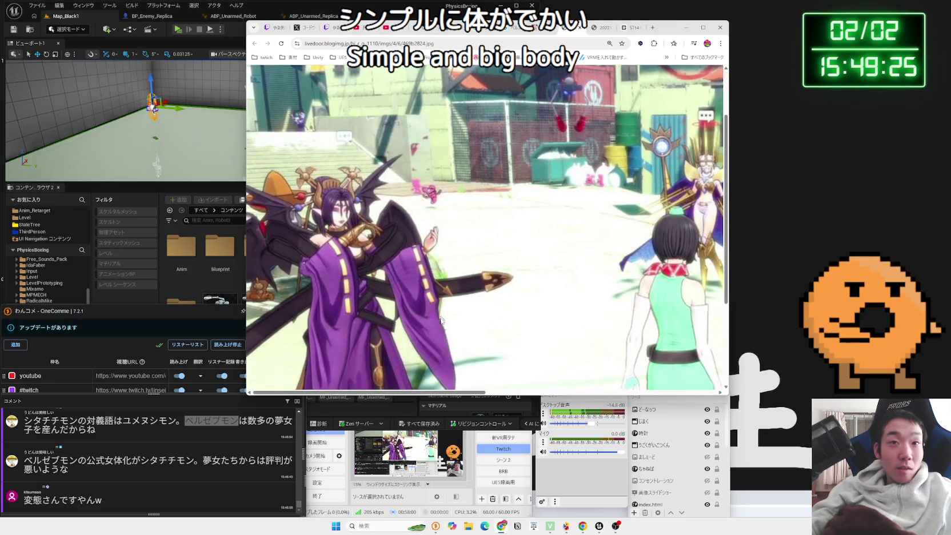
pyautogui.moveTo(433, 395)
pyautogui.mouseDown()
pyautogui.moveTo(667, 388)
pyautogui.moveTo(609, 374)
pyautogui.mouseUp()
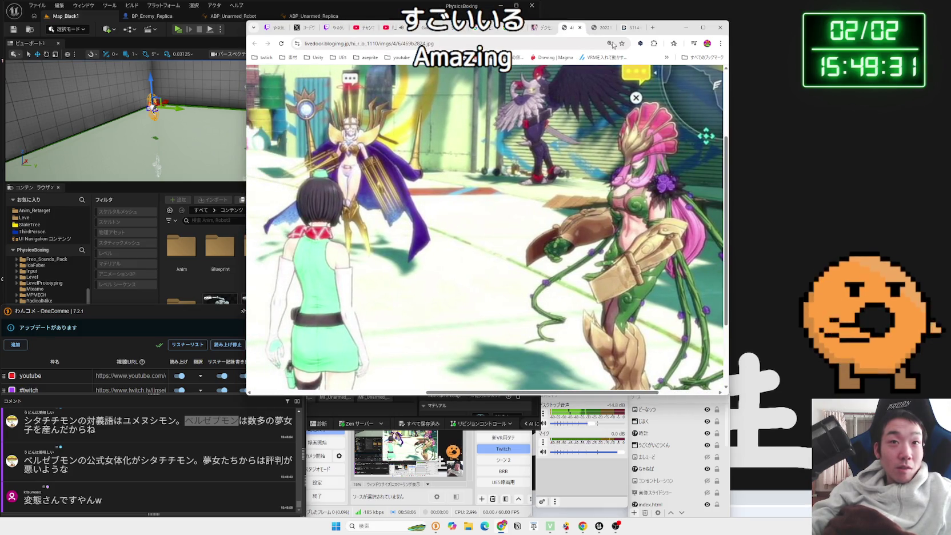
pyautogui.click(580, 27)
# - View the flower-haired character screenshot at full size
pyautogui.scroll(-3, 436, 197)
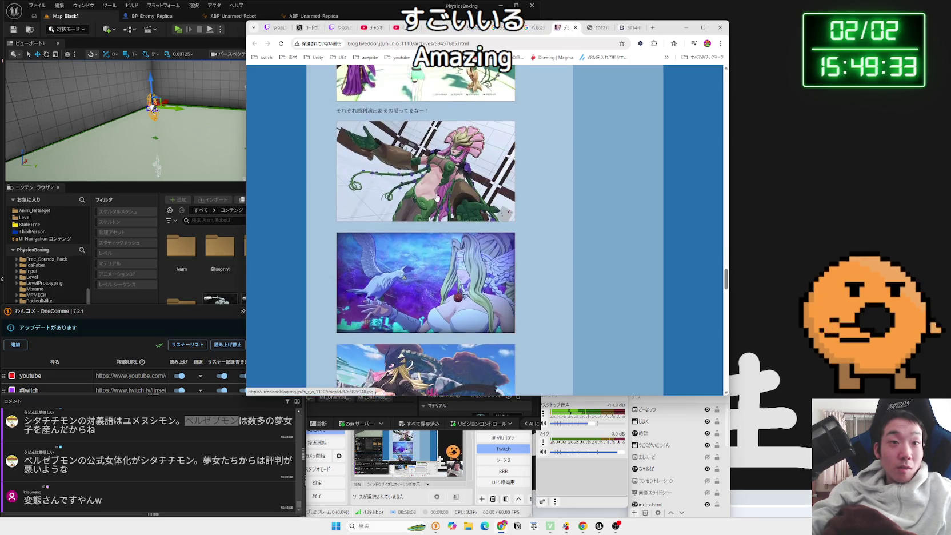
pyautogui.click(436, 196)
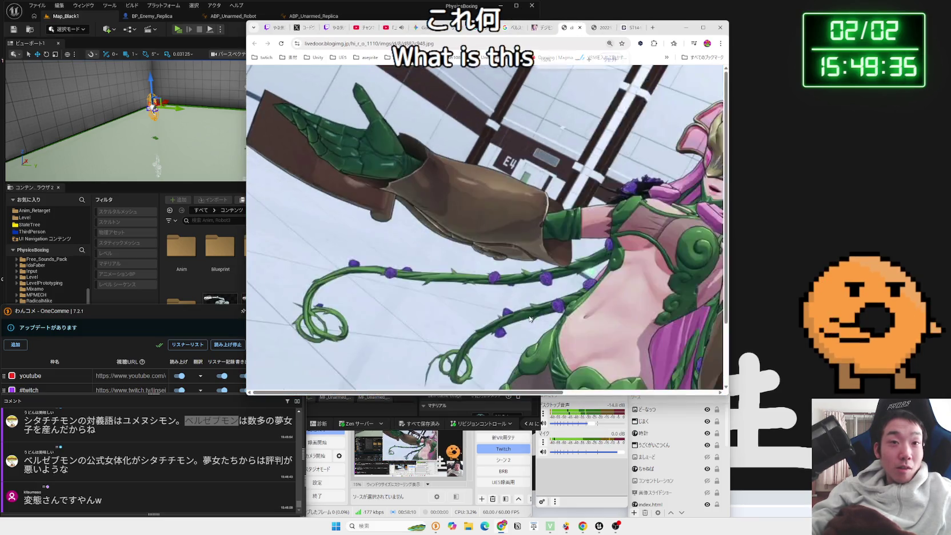
pyautogui.scroll(-3, 530, 318)
pyautogui.scroll(1, 530, 318)
pyautogui.moveTo(482, 392); pyautogui.dragTo(536, 389)
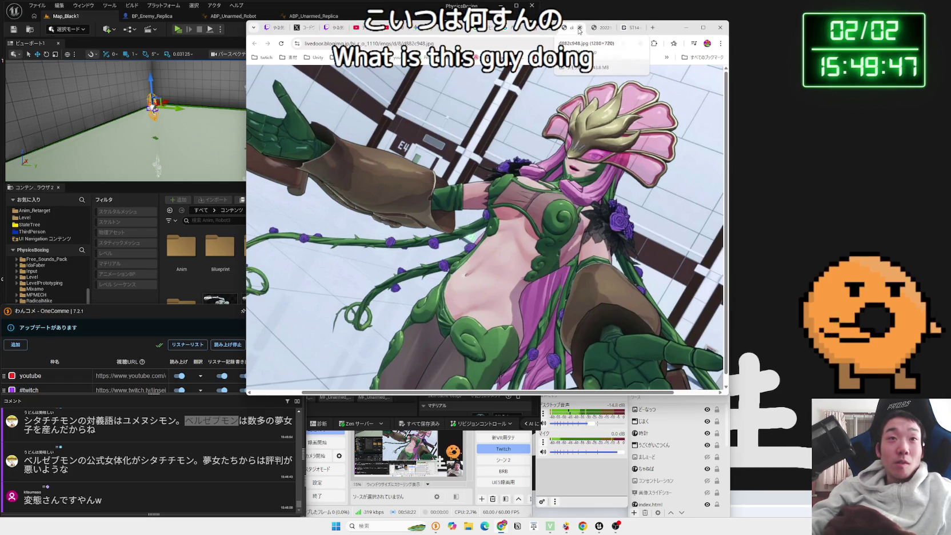
pyautogui.click(579, 27)
# - Scroll to the article's end, then close the blog and the first Digimon card page
pyautogui.scroll(-1, 521, 178)
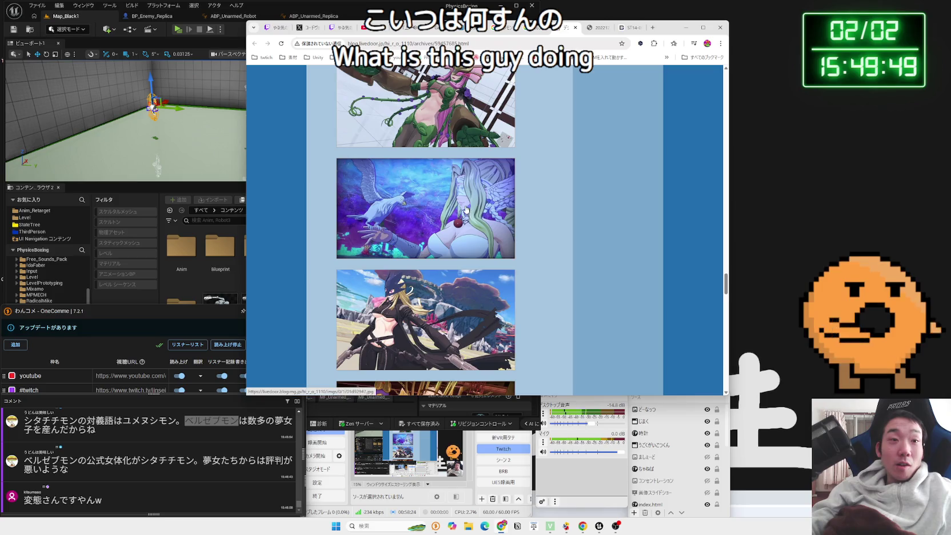
pyautogui.scroll(-10, 467, 211)
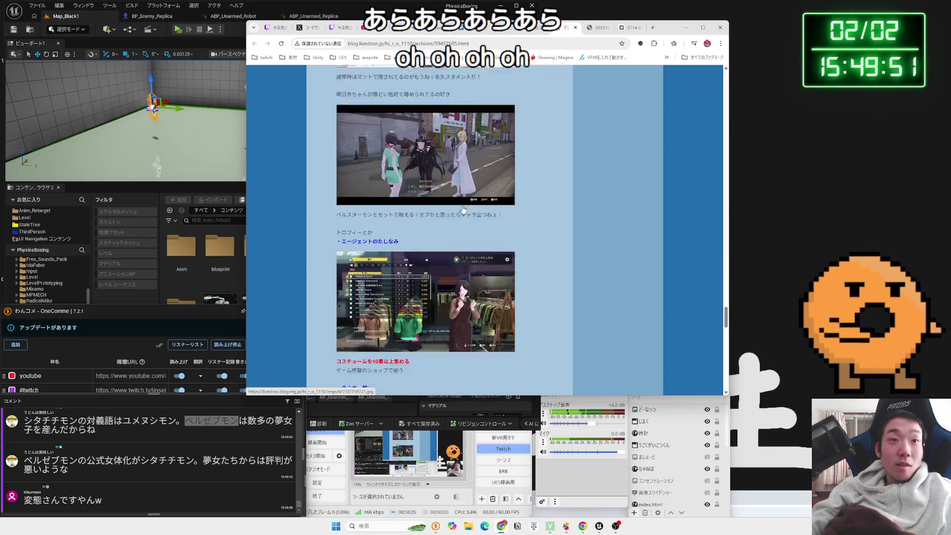
pyautogui.scroll(-15, 463, 209)
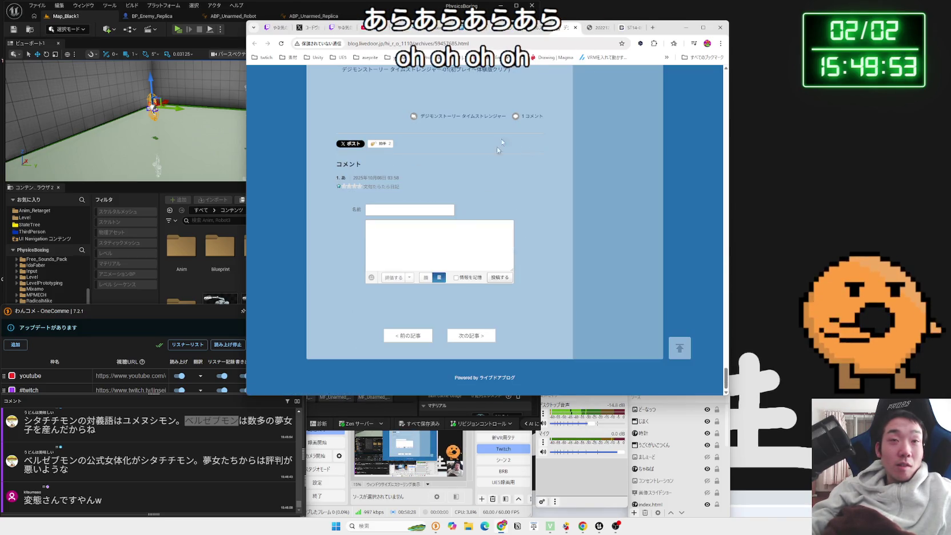
pyautogui.click(575, 28)
pyautogui.click(574, 27)
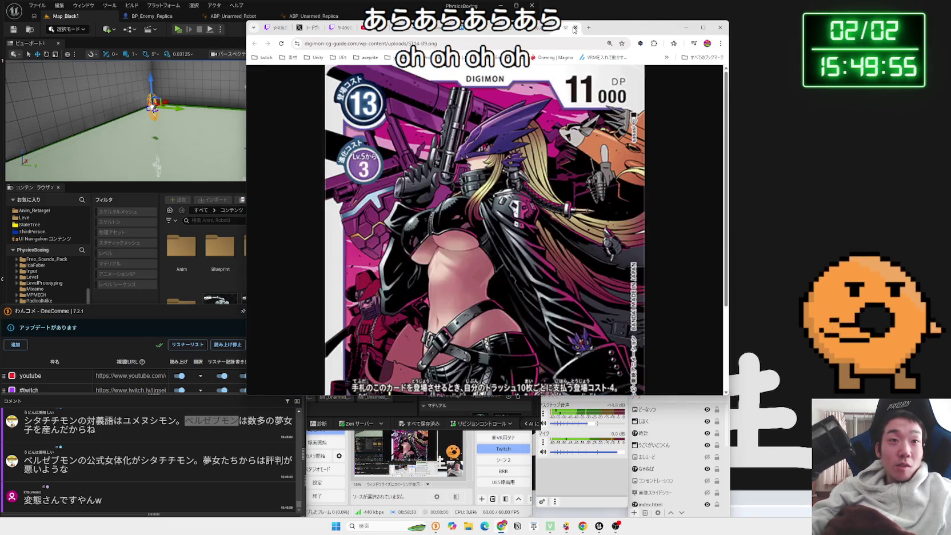
# - Close the leftover card, image-search and pixiv tabs to get back to the Gemini chat
pyautogui.click(574, 27)
pyautogui.moveTo(637, 30); pyautogui.dragTo(796, 19)
pyautogui.scroll(-3, 645, 159)
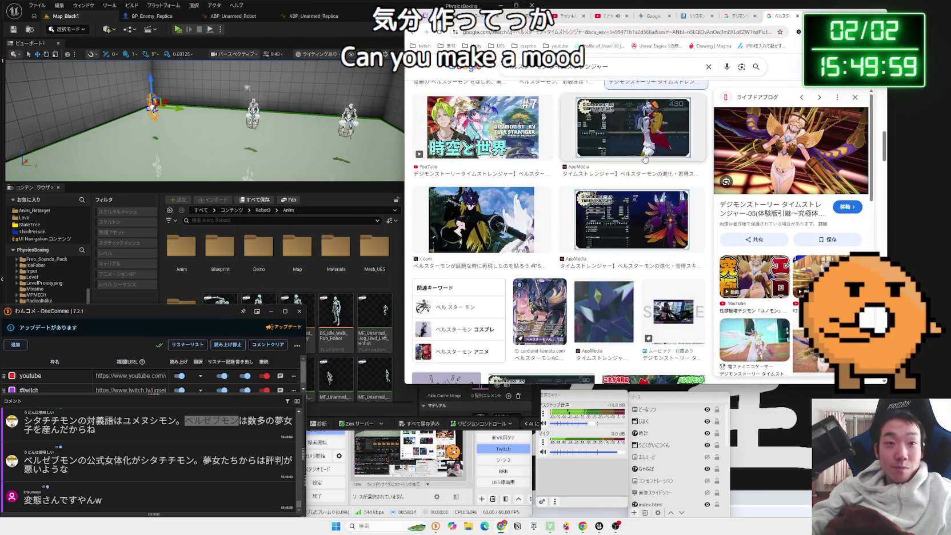
pyautogui.click(799, 17)
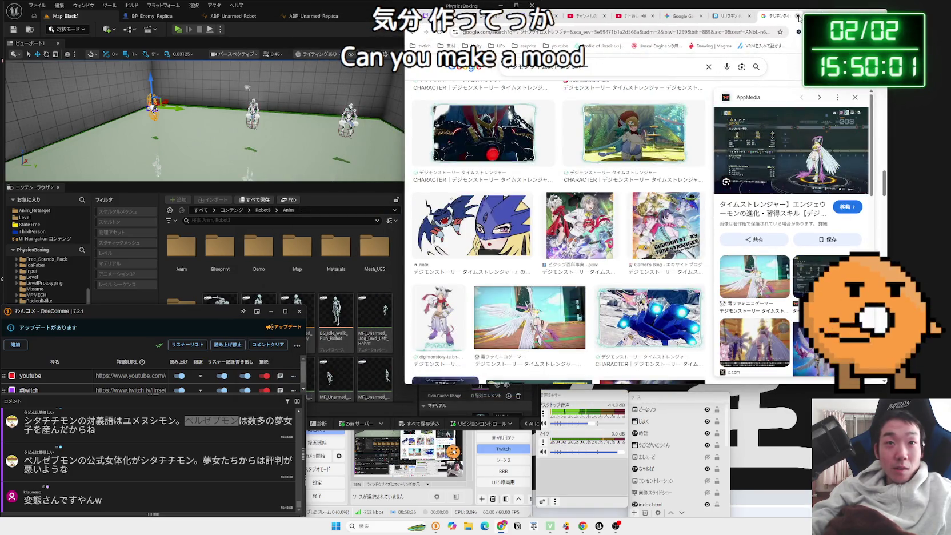
pyautogui.click(798, 16)
pyautogui.click(798, 16)
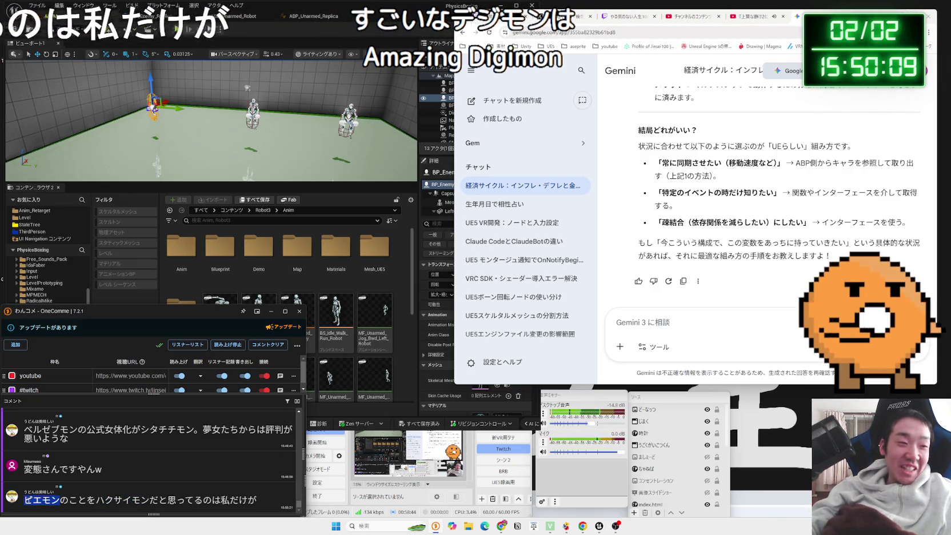
# - Search ピエモン from a comment, read its Digimon Web entry, and open a new tab
pyautogui.moveTo(56, 500); pyautogui.dragTo(26, 502)
pyautogui.click(39, 481)
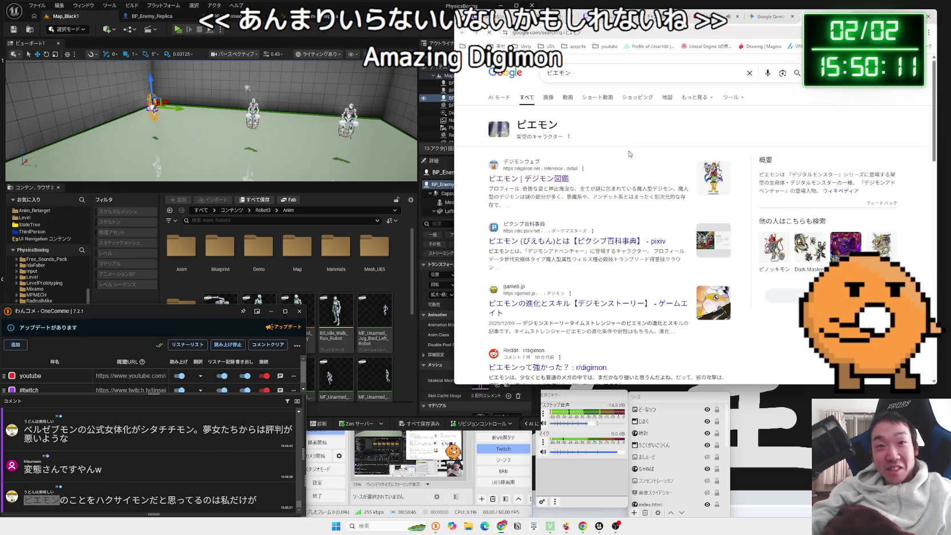
pyautogui.scroll(-3, 574, 180)
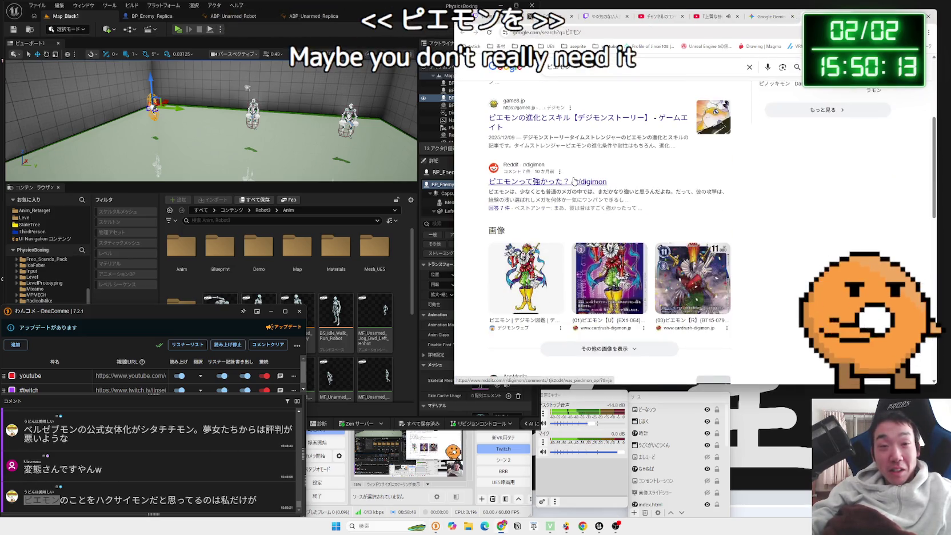
pyautogui.scroll(-1, 574, 181)
pyautogui.click(526, 206)
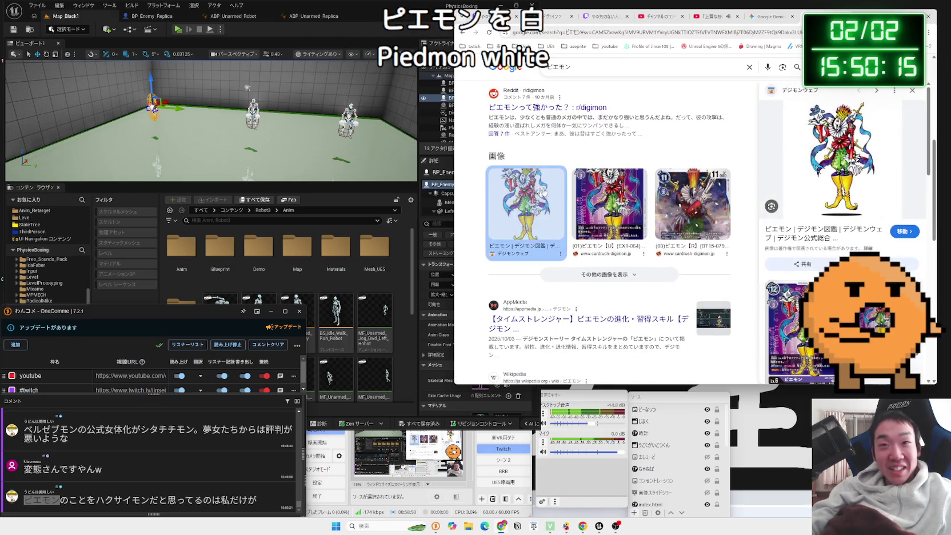
pyautogui.click(811, 237)
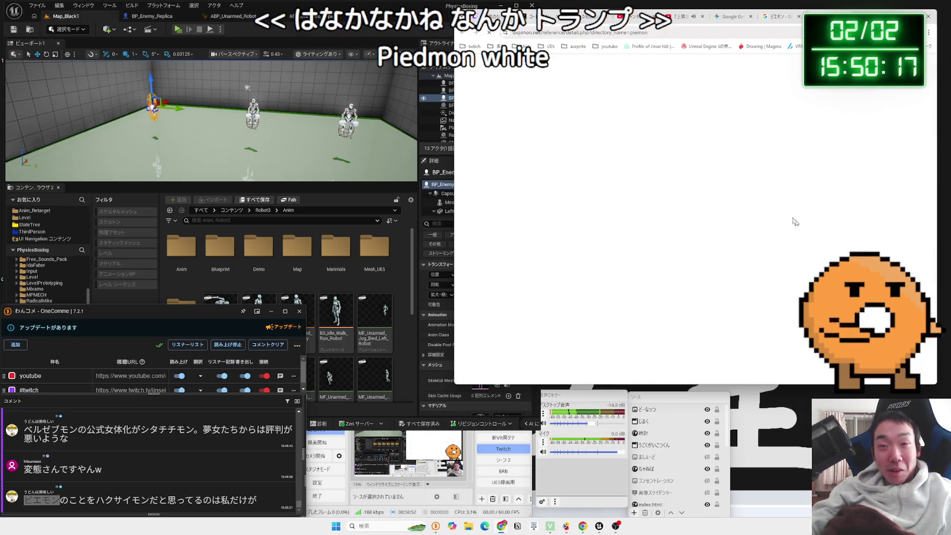
pyautogui.scroll(-4, 709, 202)
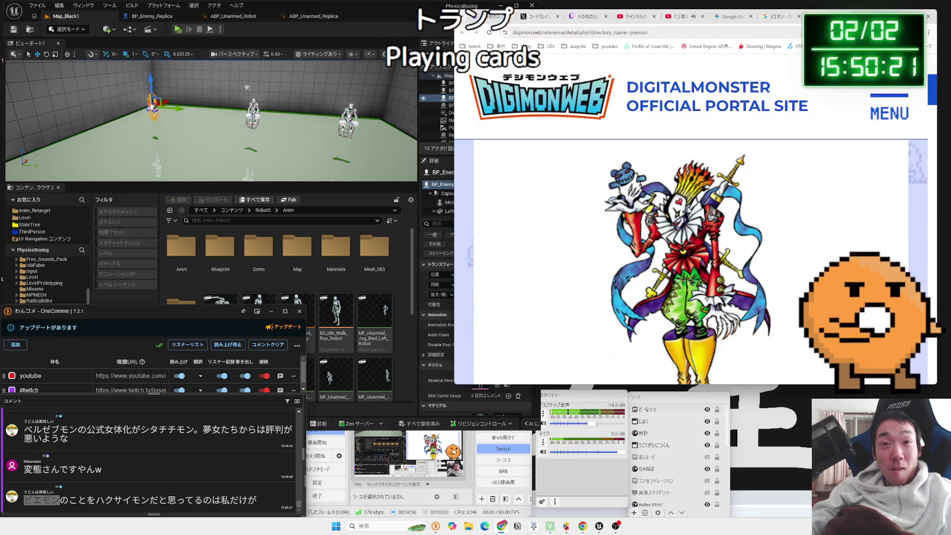
pyautogui.scroll(-1, 687, 209)
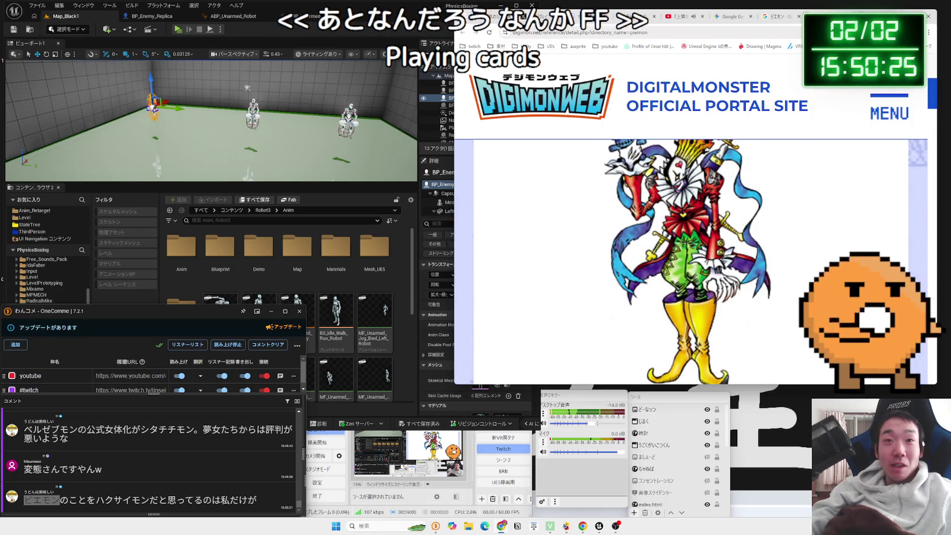
pyautogui.hotkey('ctrl', 't')
# - Search Google for 'ｆｆ ピエロ' and preview the first Kefka image result
pyautogui.write('ff p')
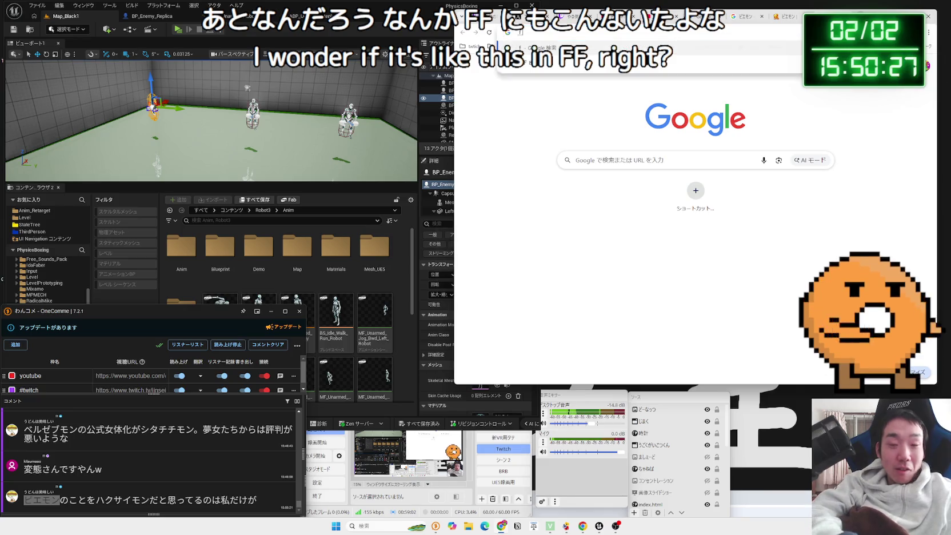
pyautogui.press('space')
pyautogui.press('Return')
pyautogui.press('Return')
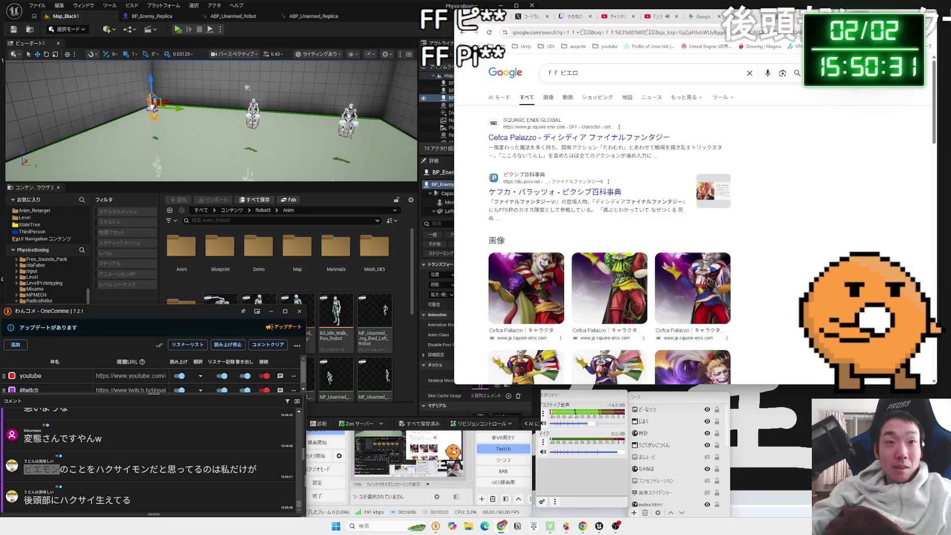
pyautogui.click(533, 279)
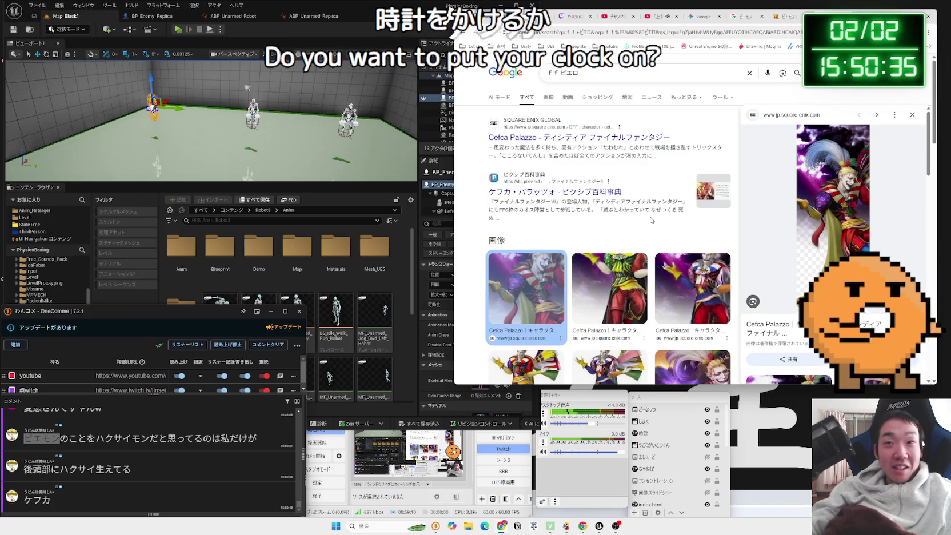
pyautogui.scroll(-5, 650, 220)
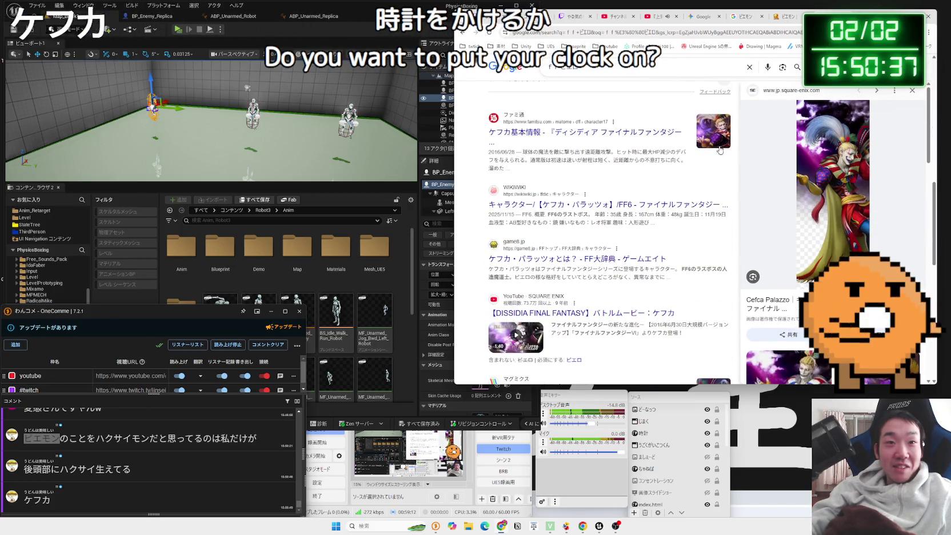
pyautogui.scroll(-5, 652, 198)
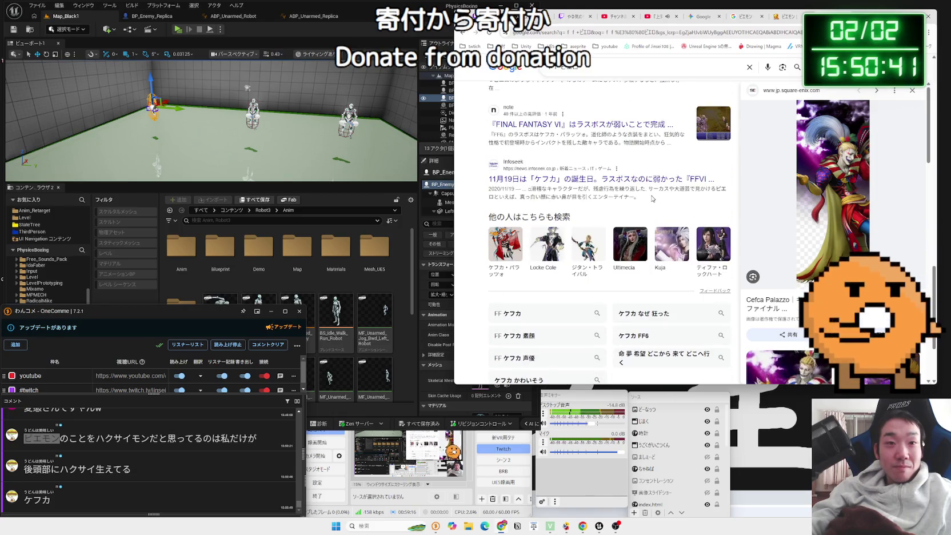
pyautogui.scroll(2, 653, 198)
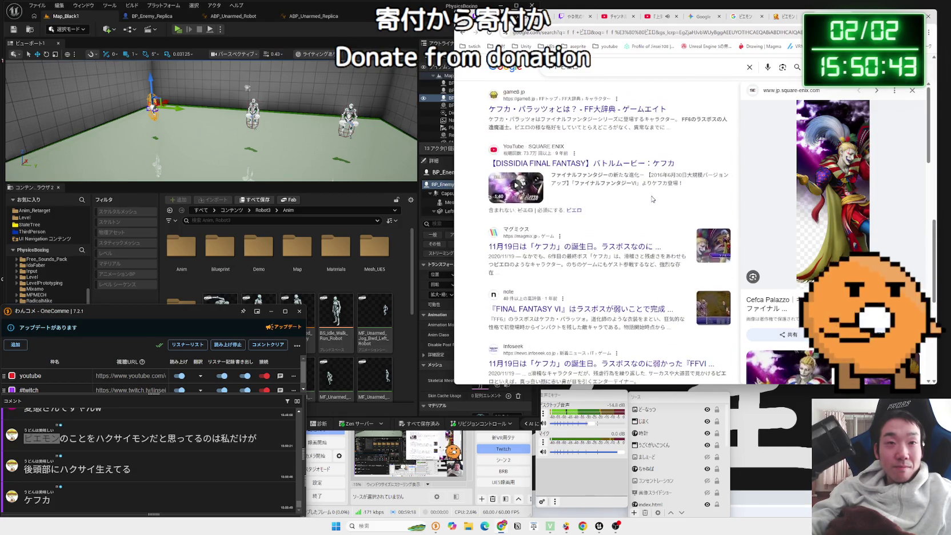
pyautogui.scroll(-2, 646, 260)
# - Browse image results for Kefka's quote, previewing the niconico FF6 妖星乱舞 video, then close the tab
pyautogui.click(648, 332)
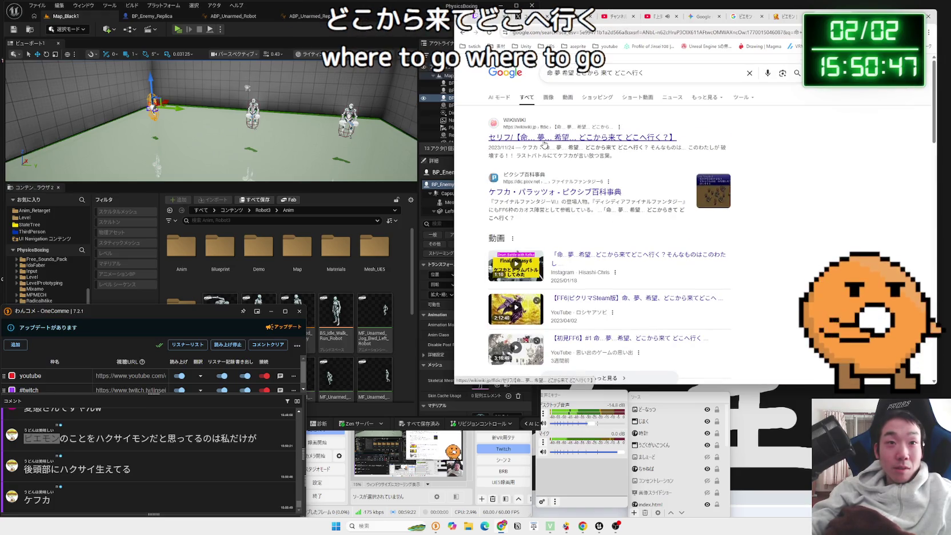
pyautogui.click(549, 98)
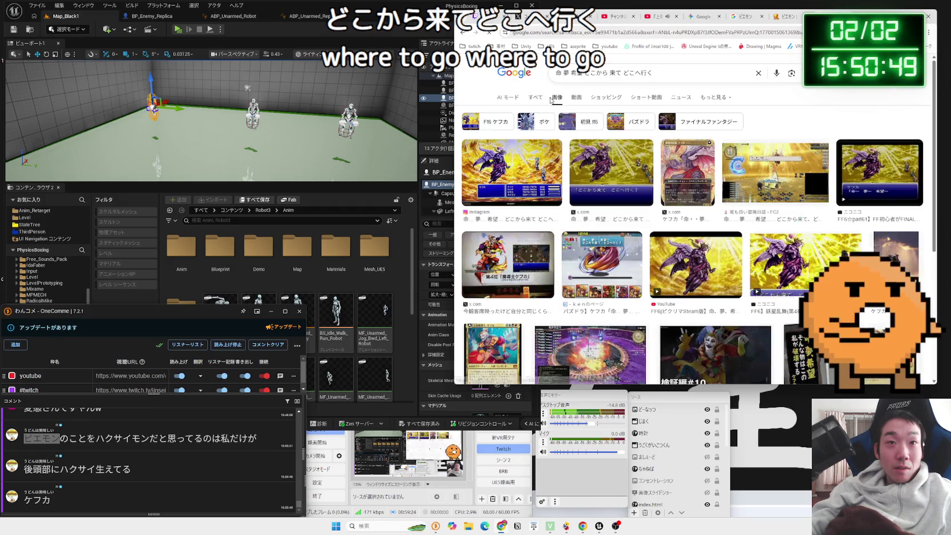
pyautogui.click(538, 167)
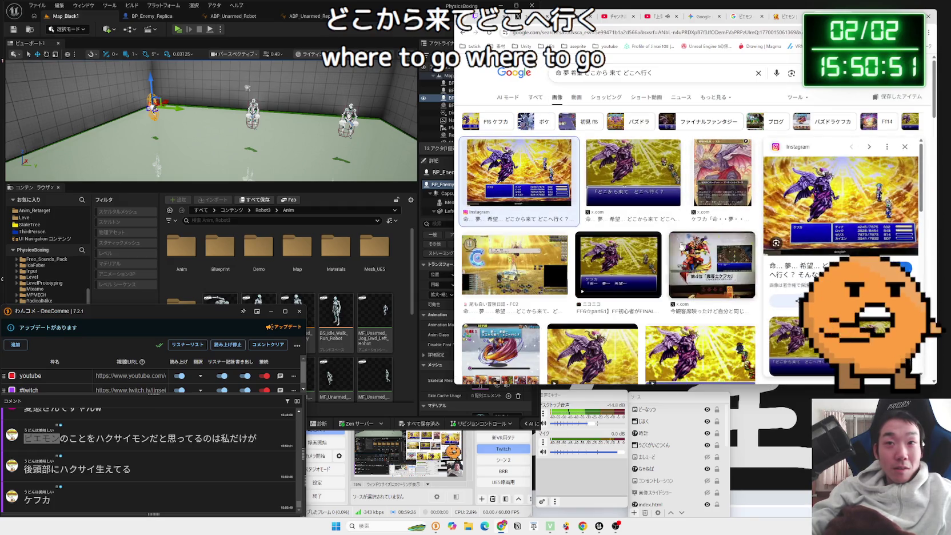
pyautogui.click(607, 251)
pyautogui.scroll(-2, 607, 251)
pyautogui.click(592, 246)
pyautogui.click(676, 247)
pyautogui.scroll(-5, 676, 247)
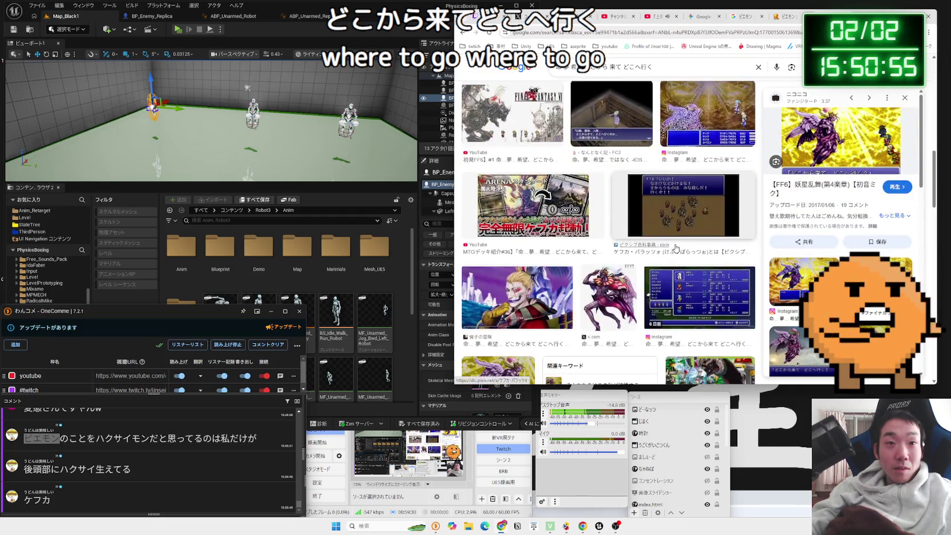
pyautogui.scroll(3, 676, 247)
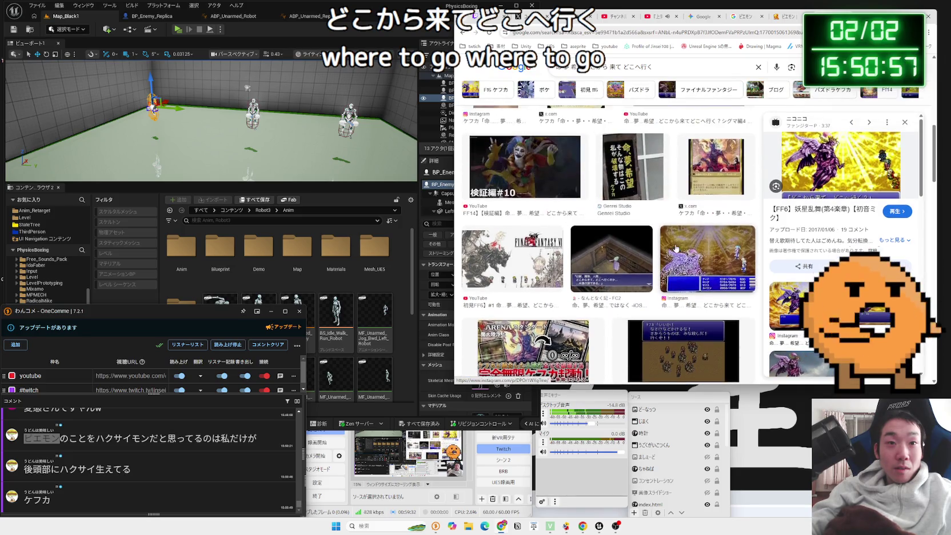
pyautogui.scroll(4, 676, 248)
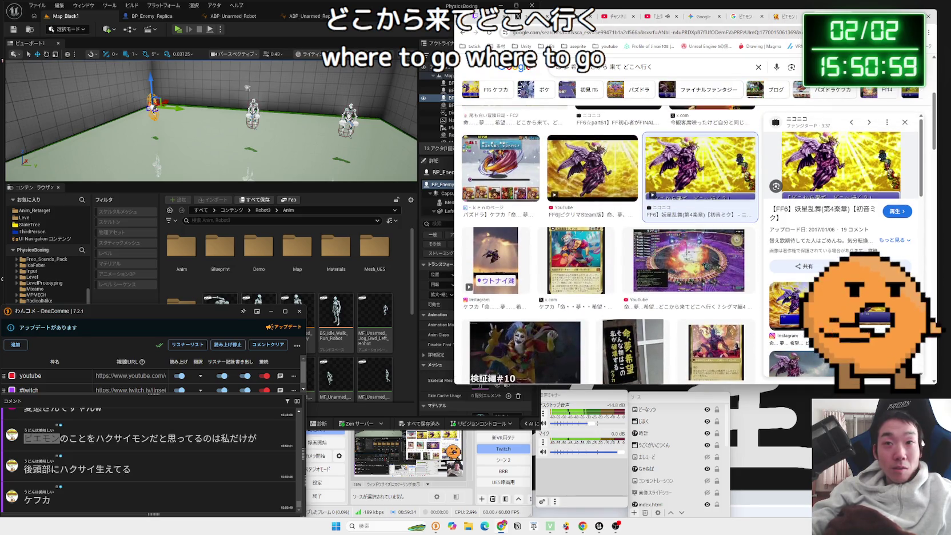
pyautogui.hotkey('ctrl', 'w')
pyautogui.hotkey('ctrl', 'w')
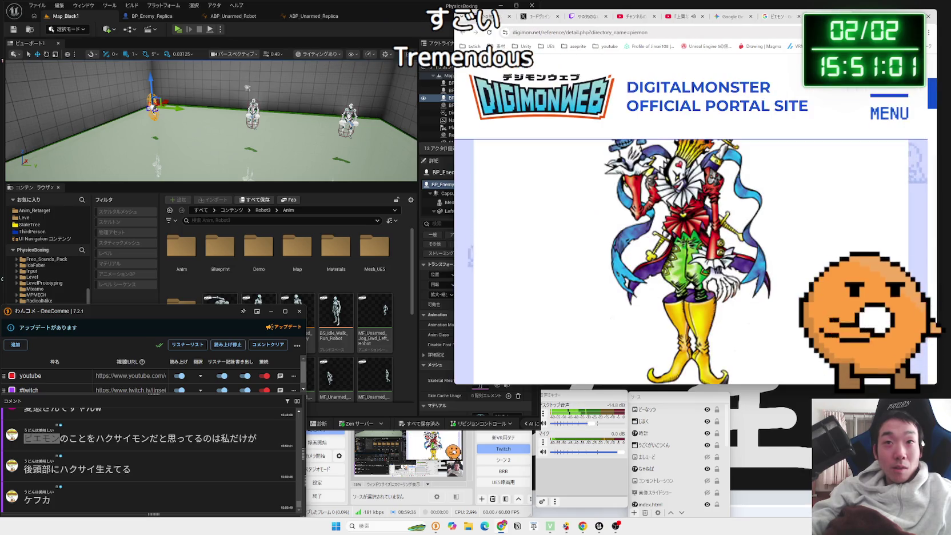
# - Close the ピエモン search tab and start Play in Editor in the PhysicsBoxing level with Alt+P
pyautogui.hotkey('ctrl', 'w')
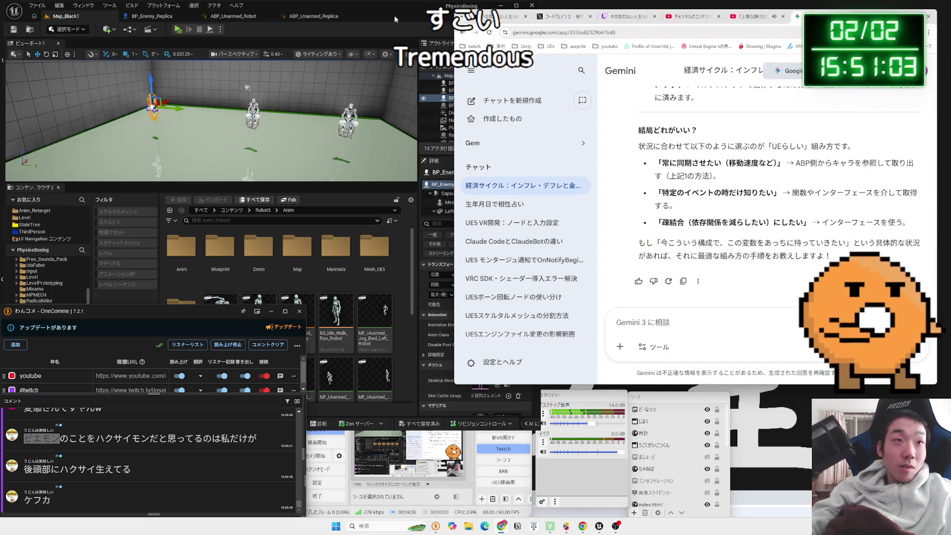
pyautogui.click(396, 20)
pyautogui.hotkey('alt', 'p')
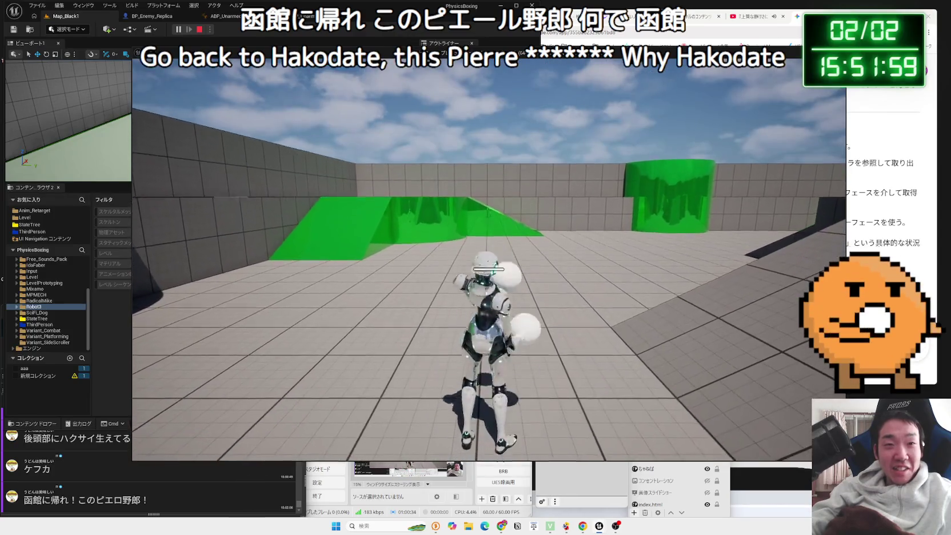
# - Stop the playtest and list the StateTree folder's assets from Favorites
pyautogui.press('Escape')
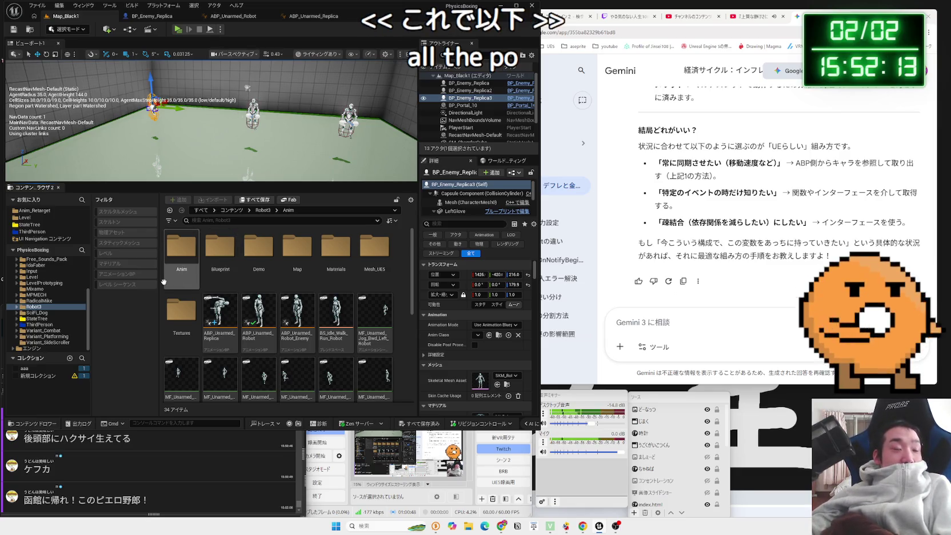
pyautogui.click(31, 225)
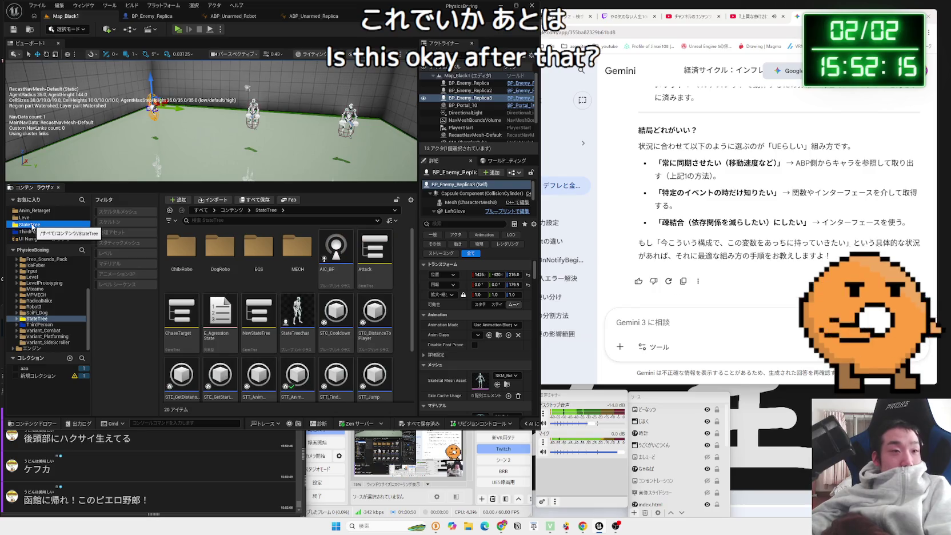
pyautogui.scroll(-2, 261, 377)
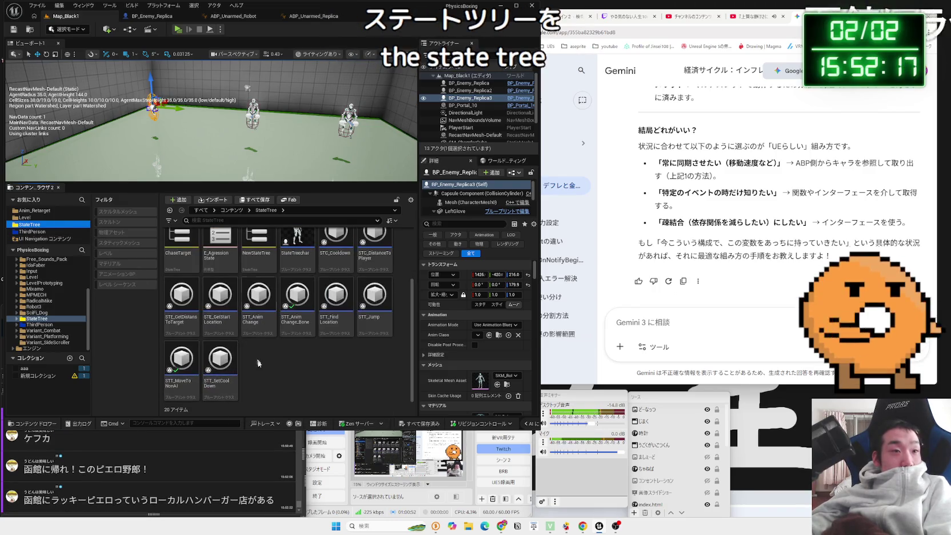
# - Create a new folder named Replica inside StateTree
pyautogui.rightClick(261, 375)
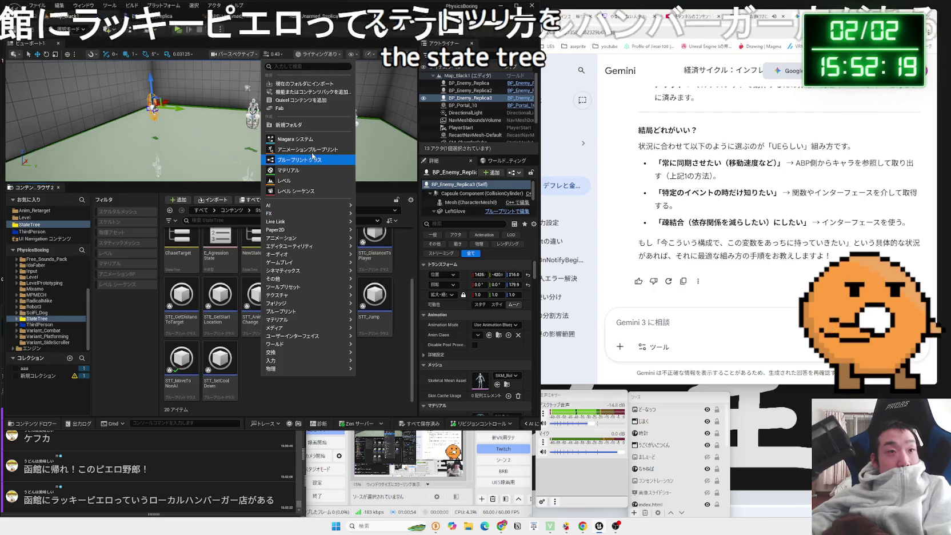
pyautogui.press('Escape')
pyautogui.write('Re')
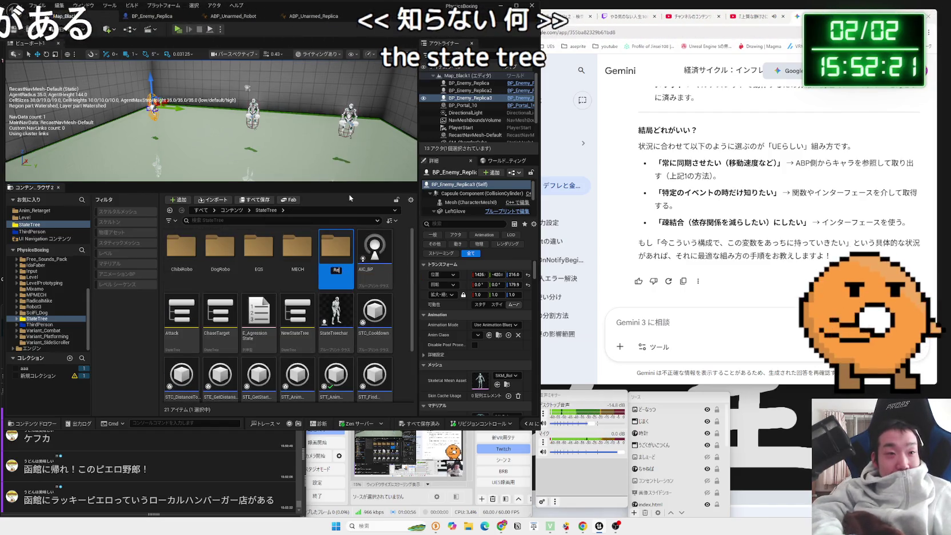
pyautogui.write('plica')
pyautogui.press('Return')
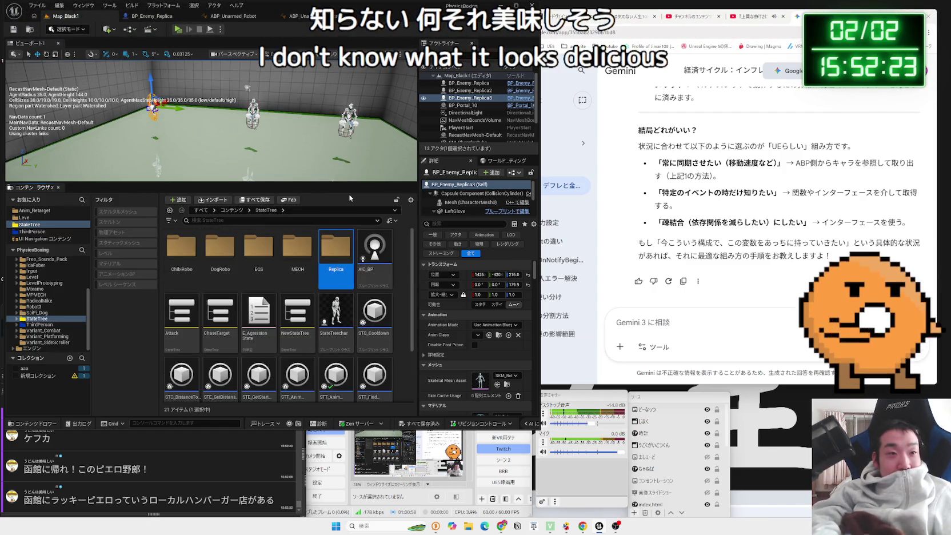
# - Run and stop another playtest, then select ラッキーピエロ in a stream comment
pyautogui.click(118, 477)
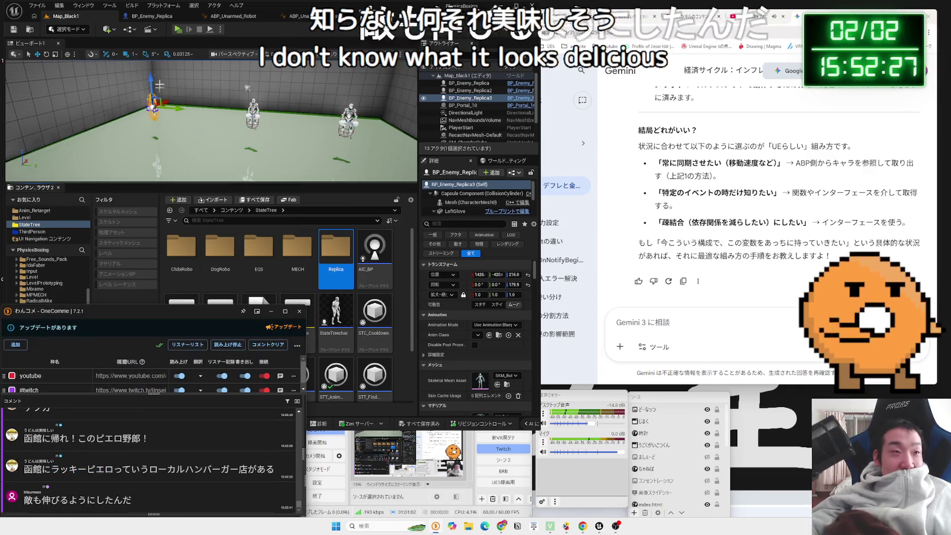
pyautogui.click(179, 33)
pyautogui.click(179, 32)
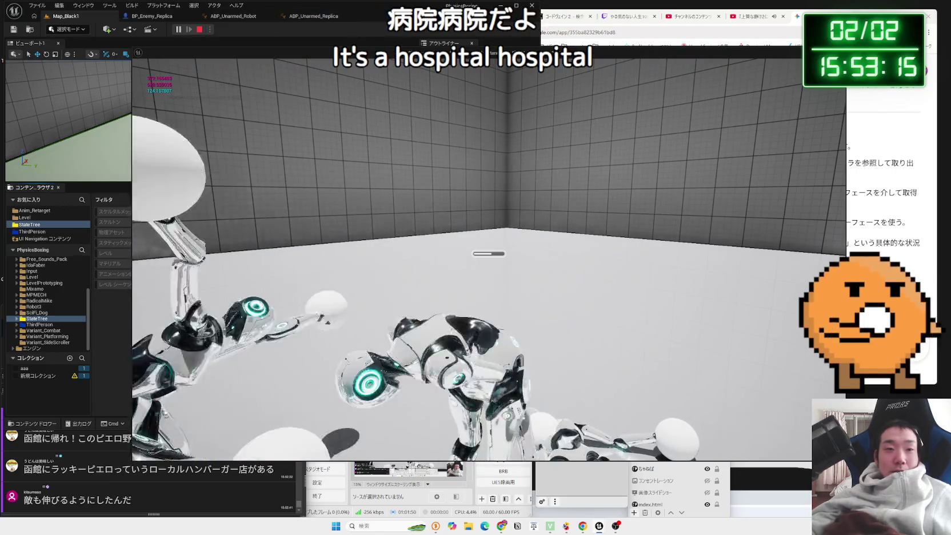
pyautogui.press('Escape')
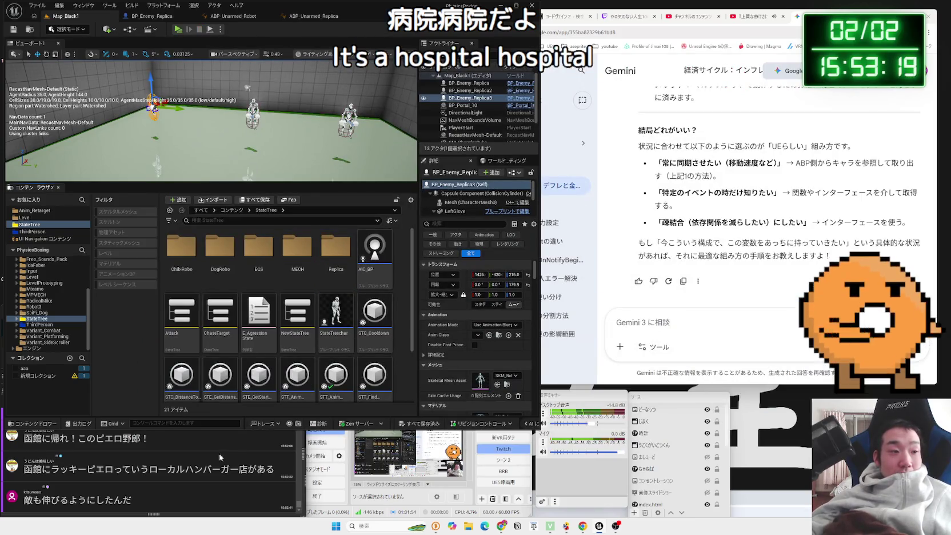
pyautogui.moveTo(52, 469)
pyautogui.mouseDown()
pyautogui.moveTo(113, 468)
pyautogui.moveTo(572, 32)
pyautogui.mouseUp()
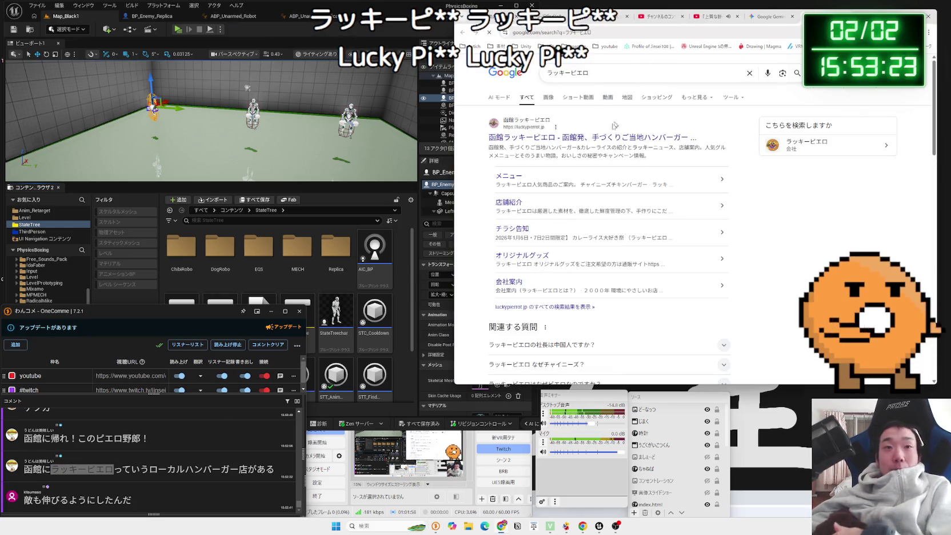
# - Open the luckypierrot.jp official homepage and scroll through it
pyautogui.click(571, 137)
pyautogui.moveTo(868, 16); pyautogui.dragTo(710, 20)
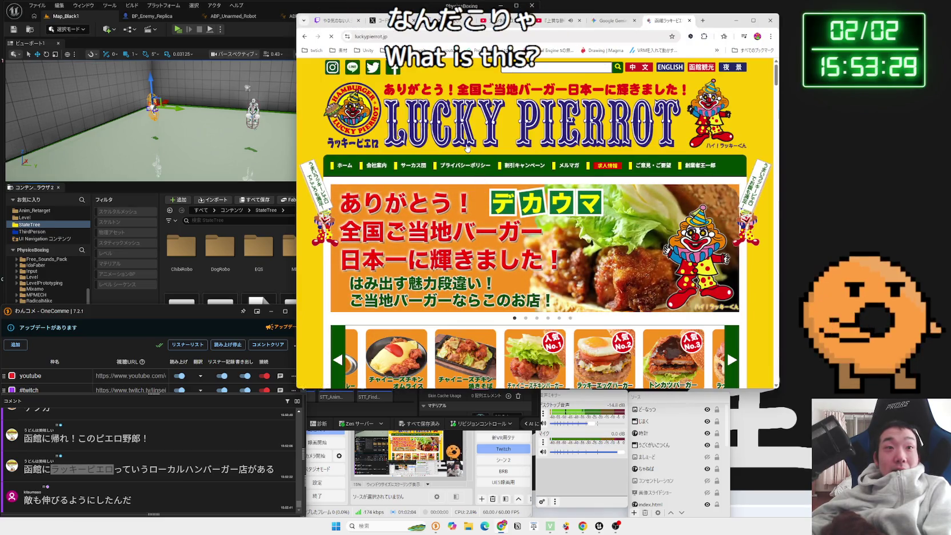
pyautogui.scroll(-2, 468, 147)
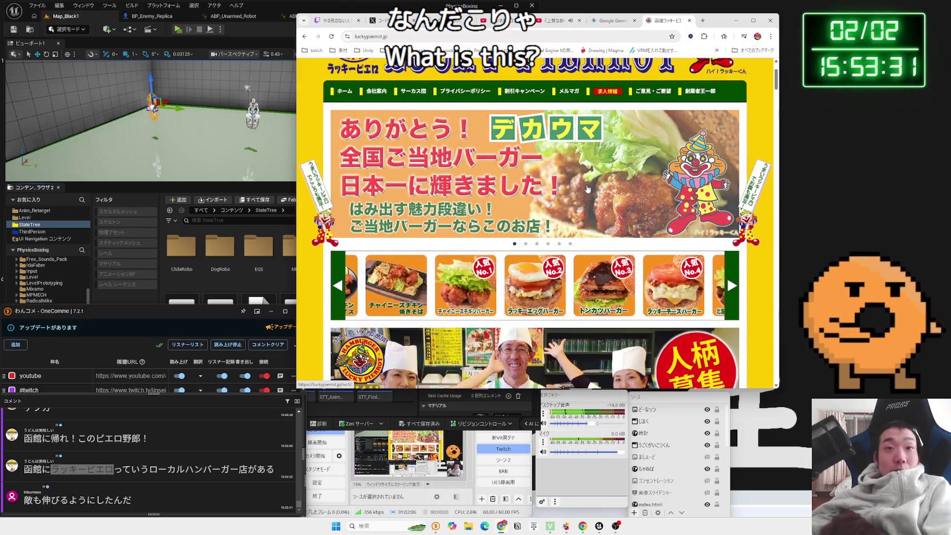
pyautogui.scroll(-2, 588, 189)
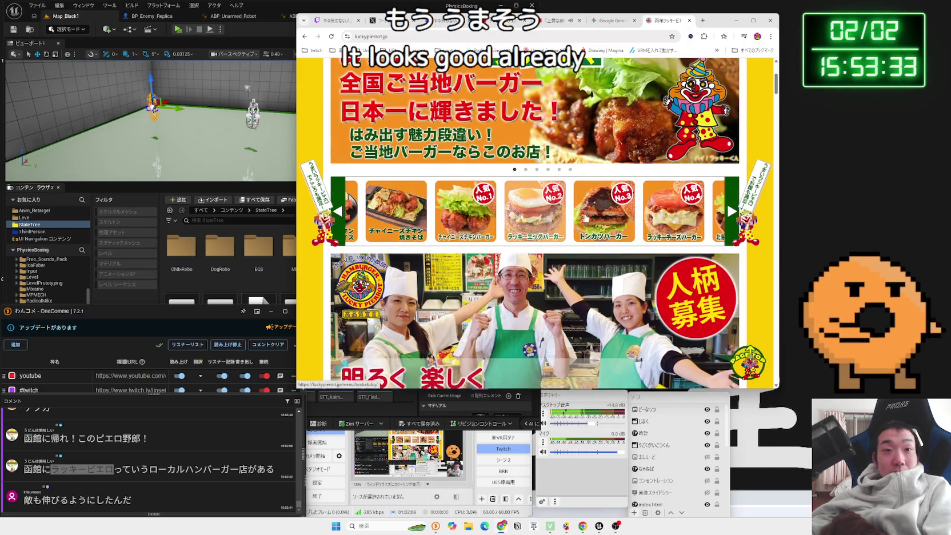
# - View the トンカツバーガー page, return to the top page, and select ポムニ in a comment
pyautogui.click(583, 217)
pyautogui.scroll(-4, 593, 217)
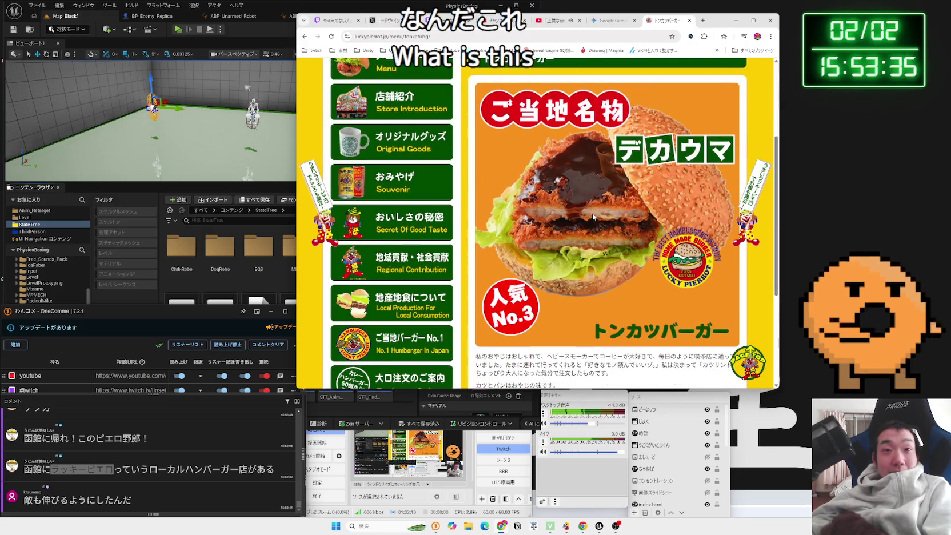
pyautogui.hotkey('alt', 'Left')
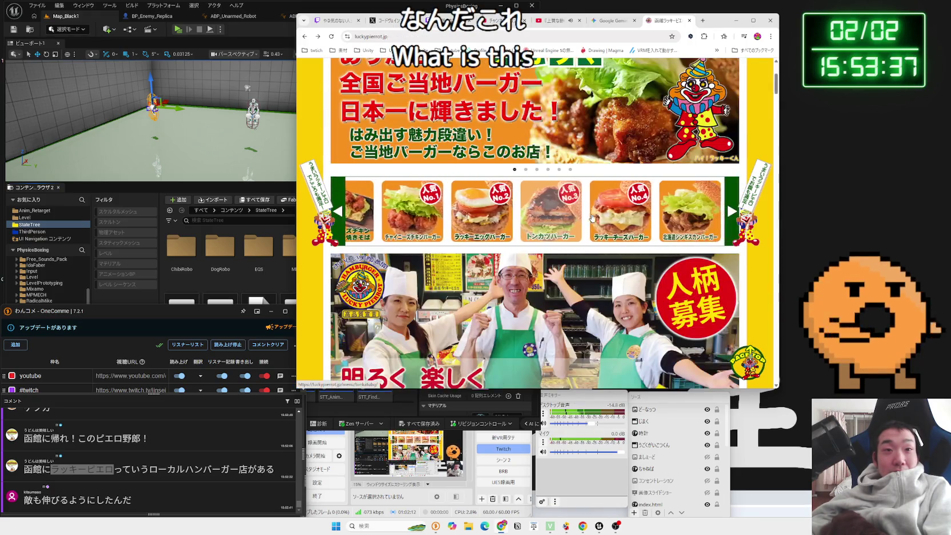
pyautogui.scroll(-4, 536, 218)
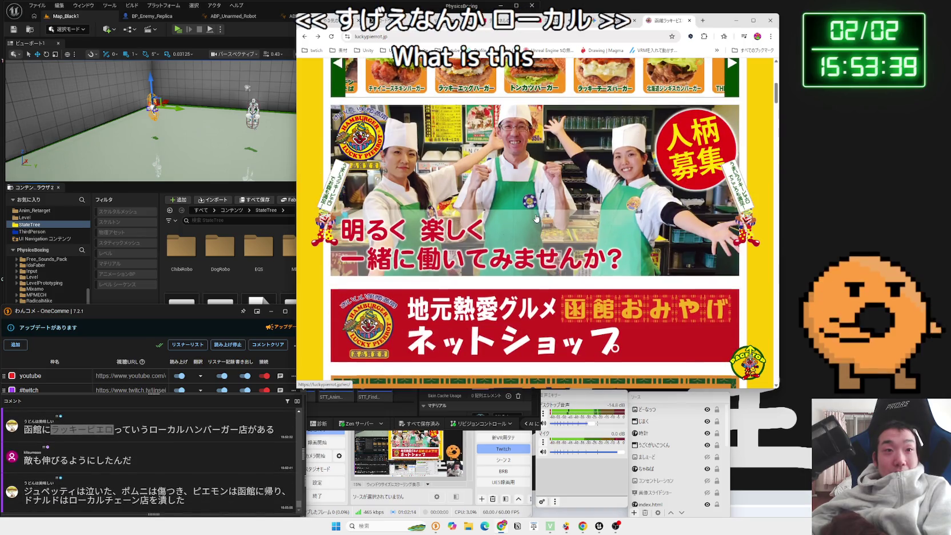
pyautogui.scroll(3, 536, 218)
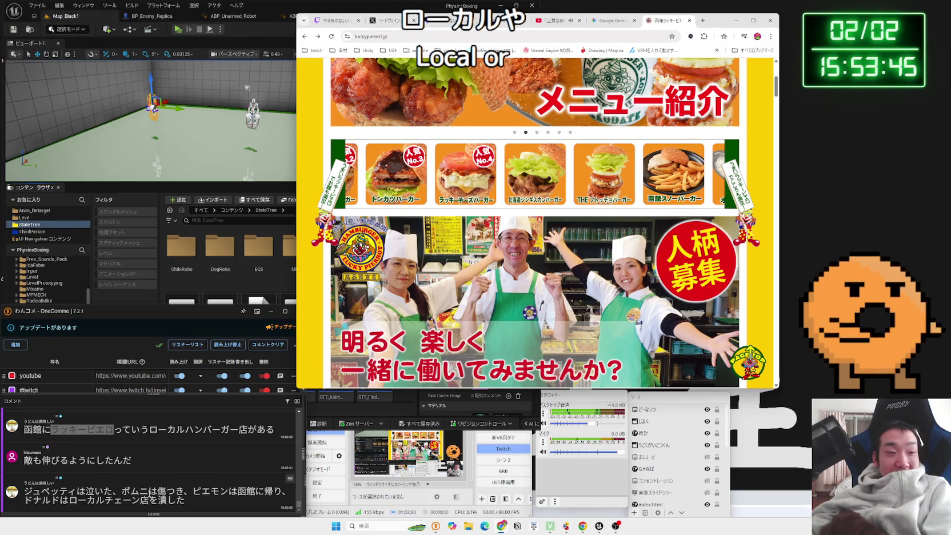
pyautogui.moveTo(148, 492)
pyautogui.mouseDown()
pyautogui.moveTo(131, 492)
pyautogui.moveTo(488, 184)
pyautogui.mouseUp()
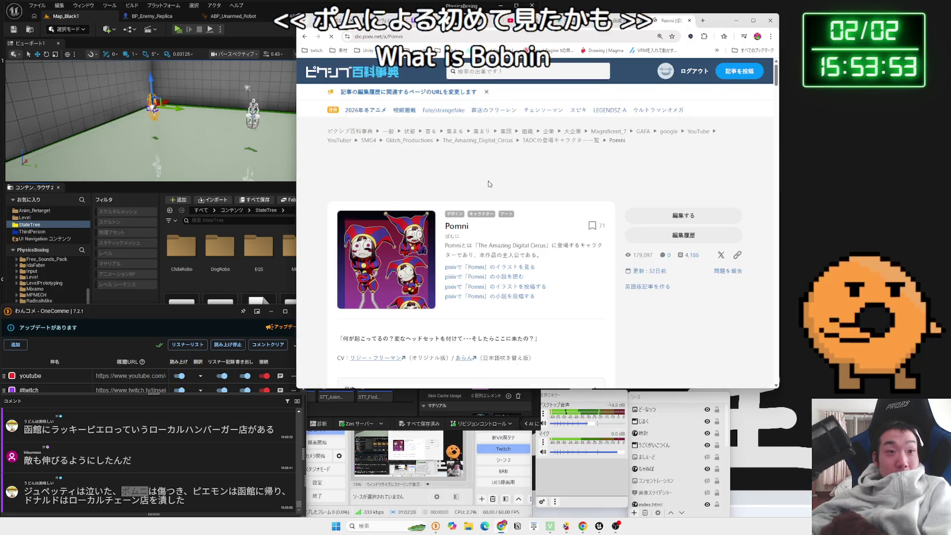
# - Scroll through the Pomni article, then close it to return to Lucky Pierrot
pyautogui.scroll(-20, 489, 184)
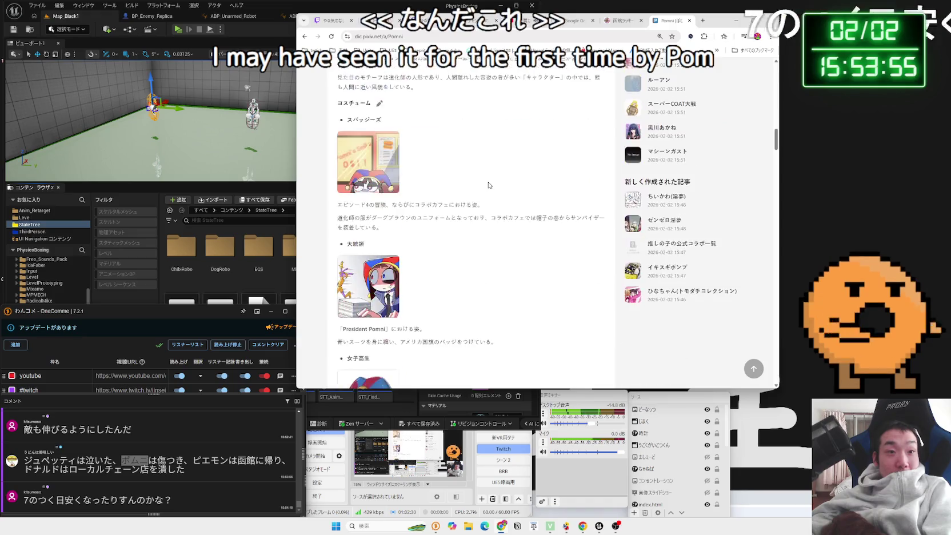
pyautogui.scroll(-15, 488, 184)
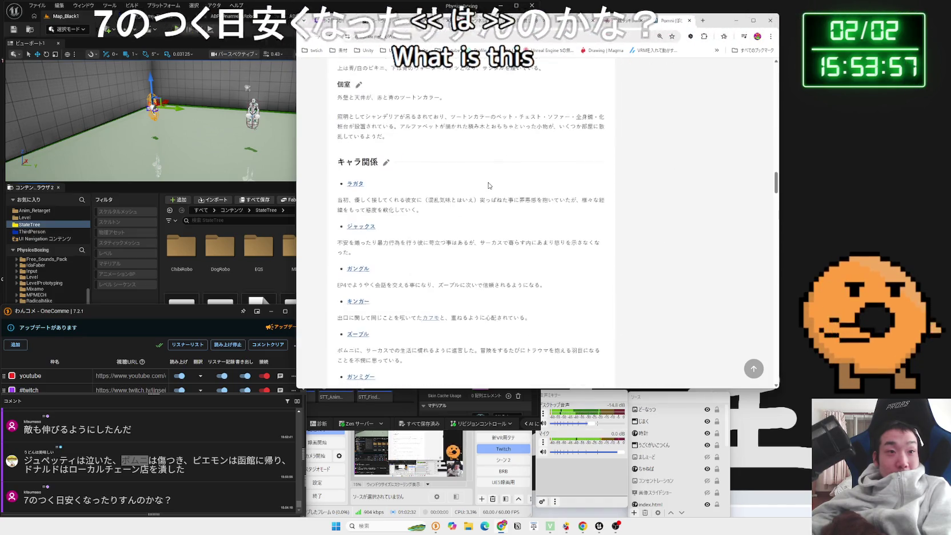
pyautogui.scroll(10, 489, 184)
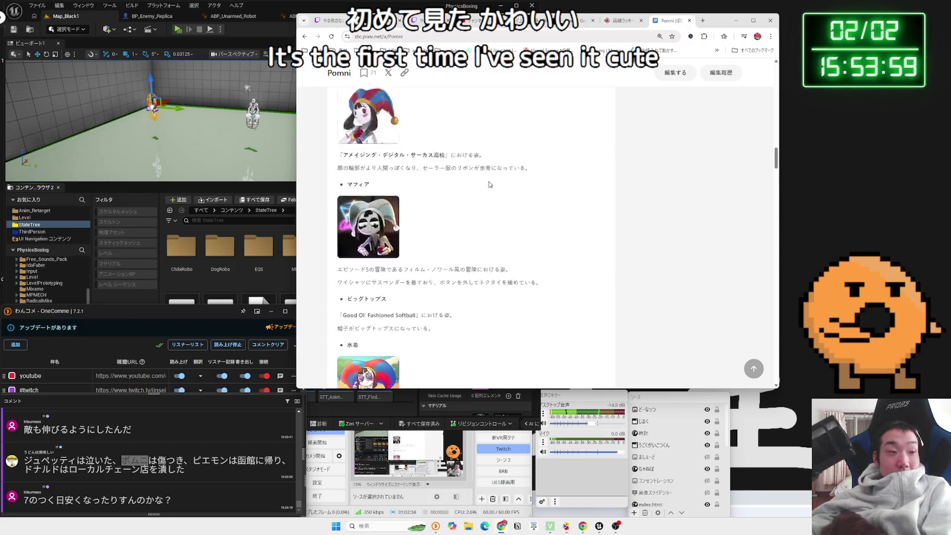
pyautogui.scroll(10, 488, 184)
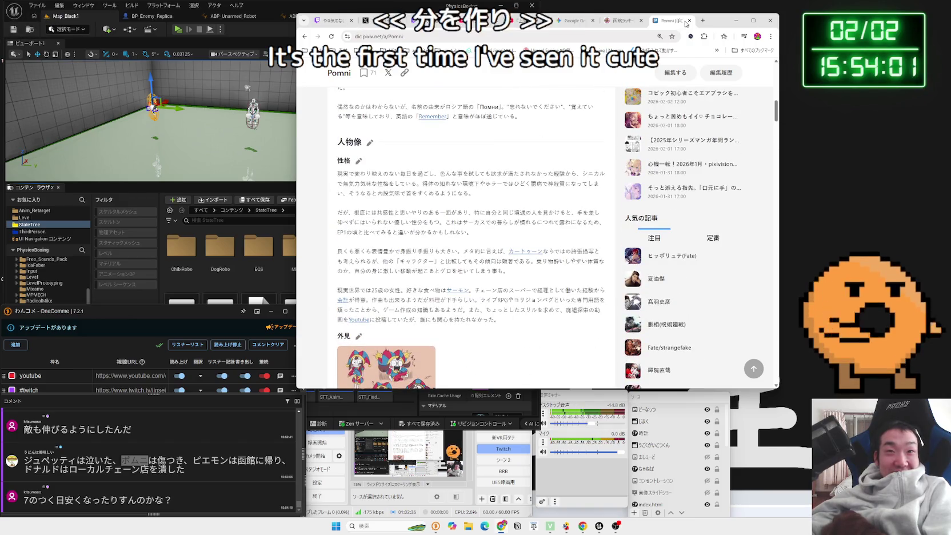
pyautogui.click(689, 21)
pyautogui.click(347, 147)
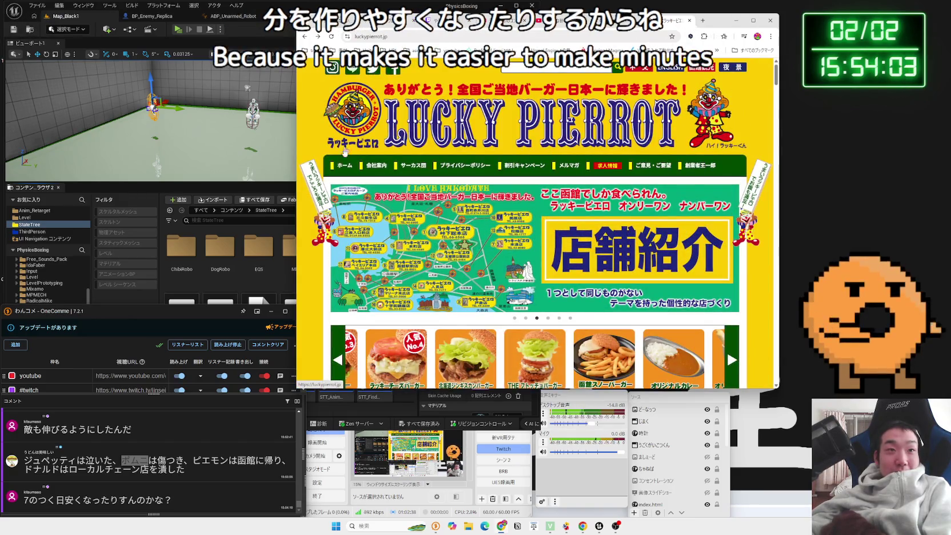
# - Open and scroll through the 函館スノーバーガー product page
pyautogui.scroll(-3, 334, 155)
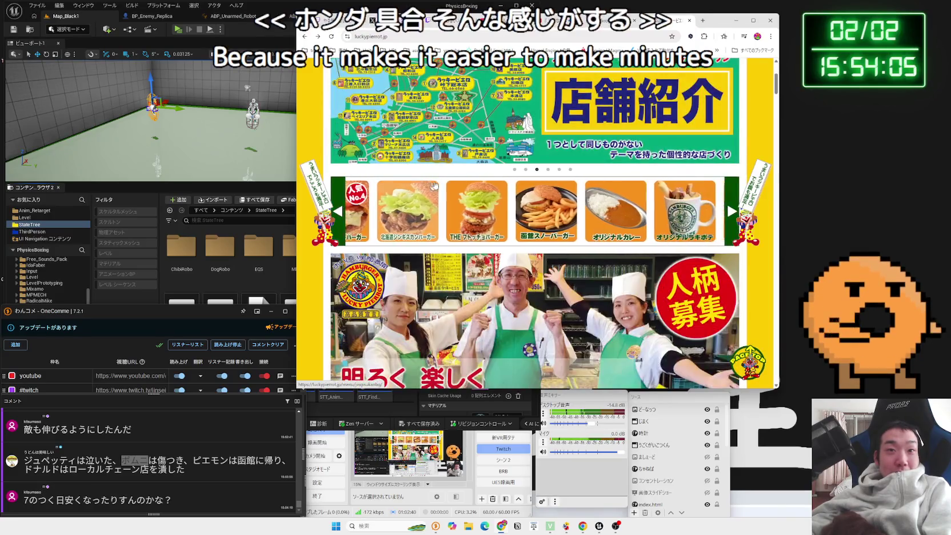
pyautogui.click(520, 209)
pyautogui.scroll(-3, 544, 208)
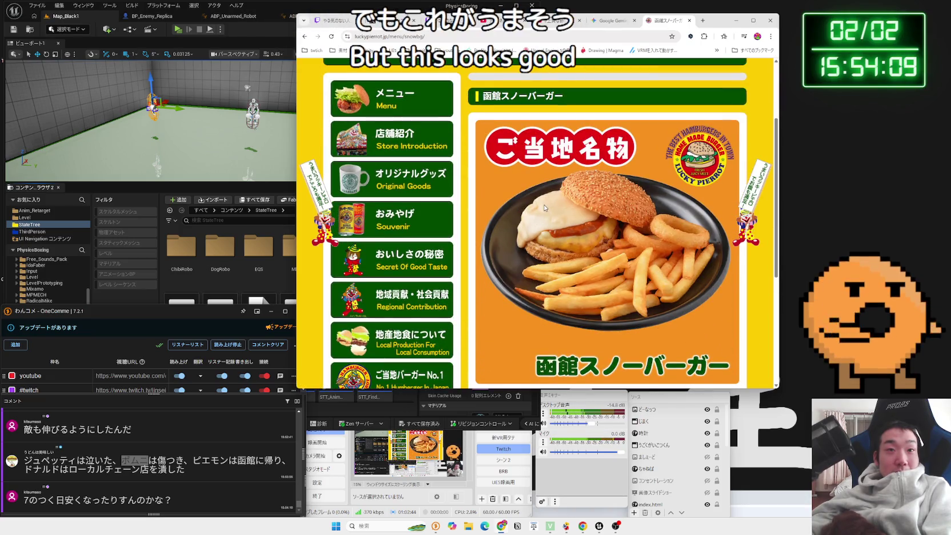
pyautogui.scroll(-1, 545, 208)
pyautogui.scroll(-1, 545, 208)
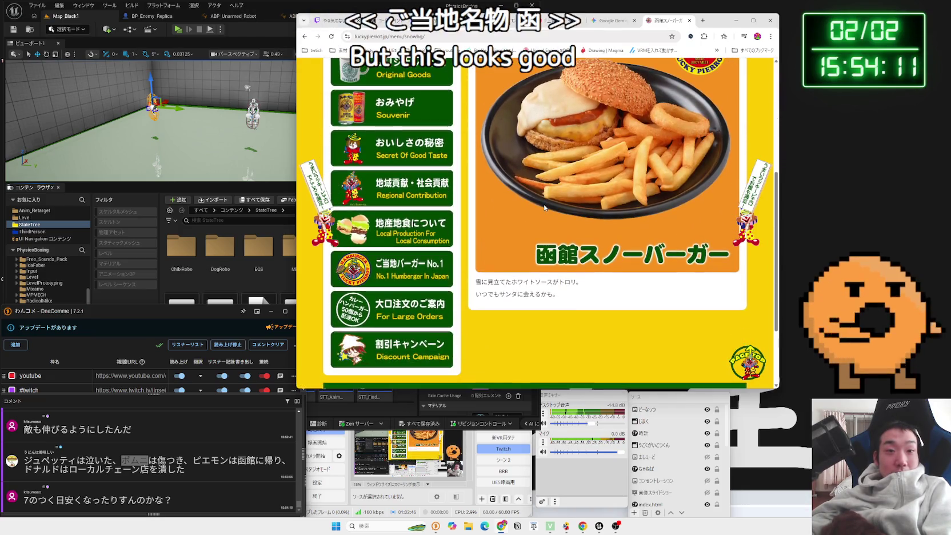
pyautogui.scroll(2, 544, 207)
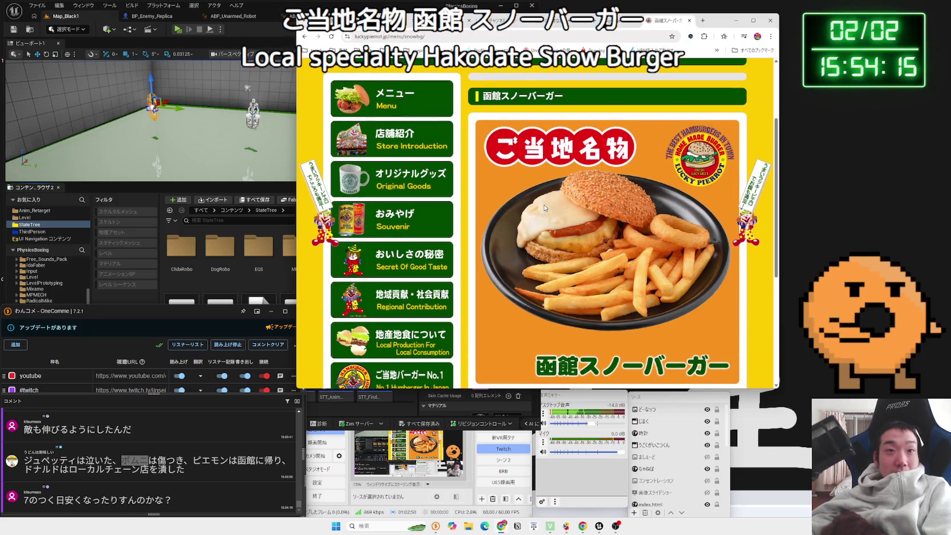
# - Show the Lucky Pierrot menu page in a browser window widened to the left
pyautogui.click(386, 105)
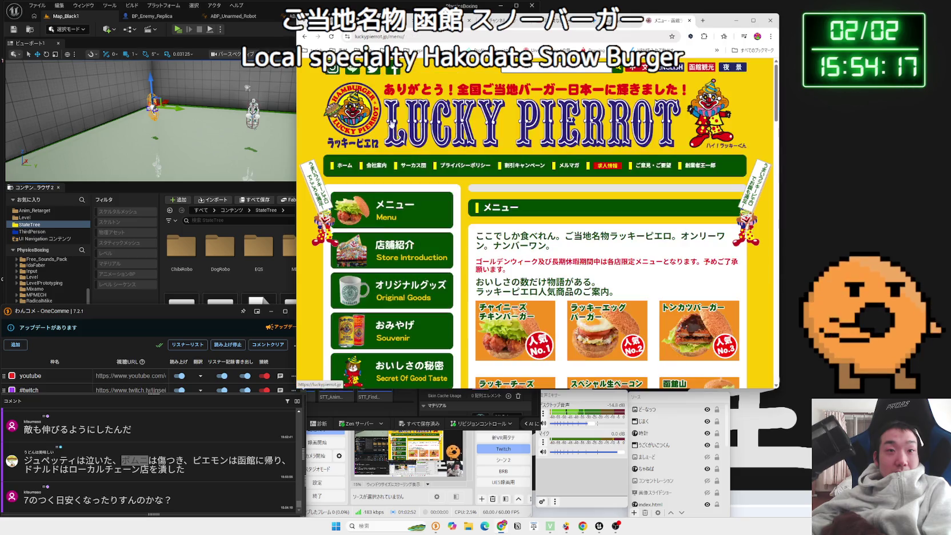
pyautogui.scroll(-2, 386, 118)
pyautogui.moveTo(295, 140); pyautogui.dragTo(222, 141)
pyautogui.scroll(-2, 646, 203)
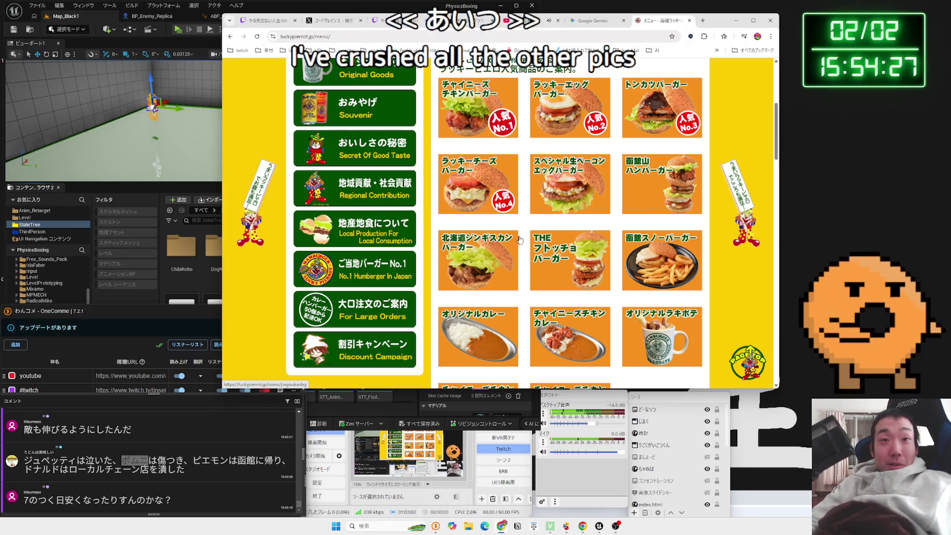
# - Scroll through the current Lucky Pierrot page, clearing an accidental text selection along the way
pyautogui.scroll(1, 525, 237)
pyautogui.scroll(-4, 520, 235)
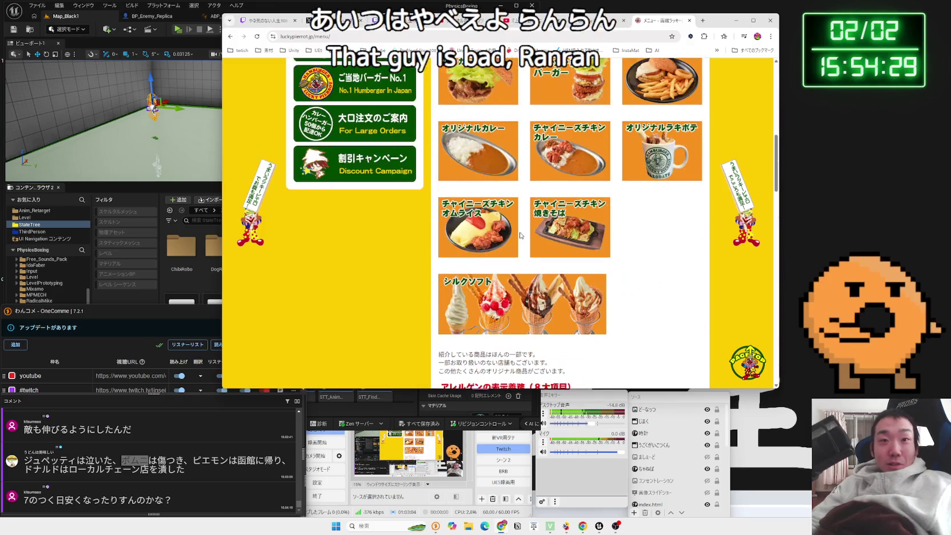
pyautogui.scroll(-4, 521, 235)
pyautogui.scroll(-4, 551, 215)
pyautogui.scroll(1, 554, 216)
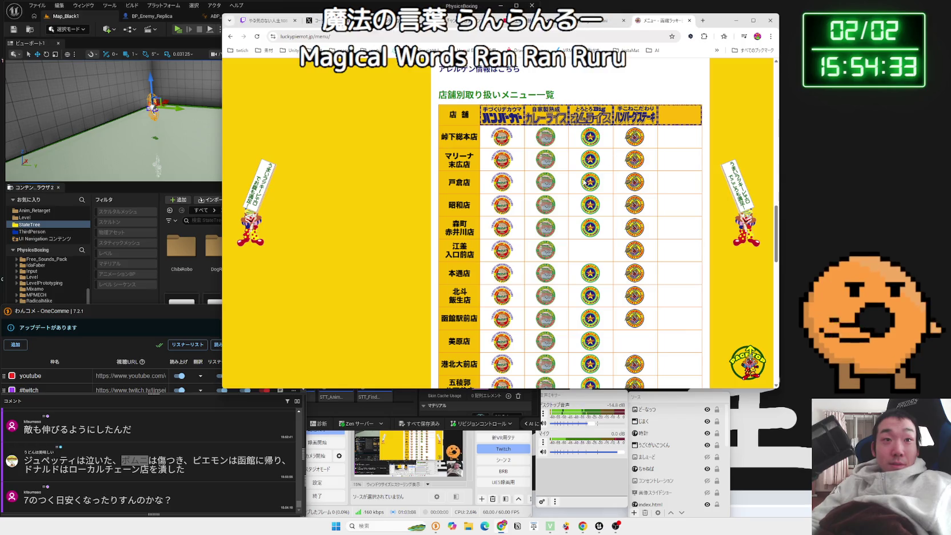
pyautogui.scroll(-10, 594, 172)
pyautogui.scroll(-3, 584, 181)
pyautogui.scroll(4, 585, 181)
pyautogui.scroll(9, 585, 181)
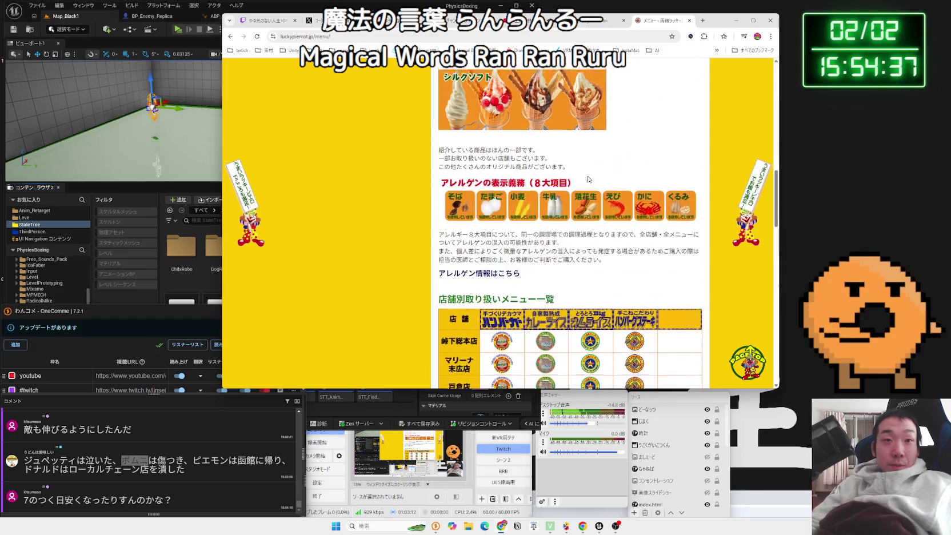
pyautogui.scroll(-2, 588, 179)
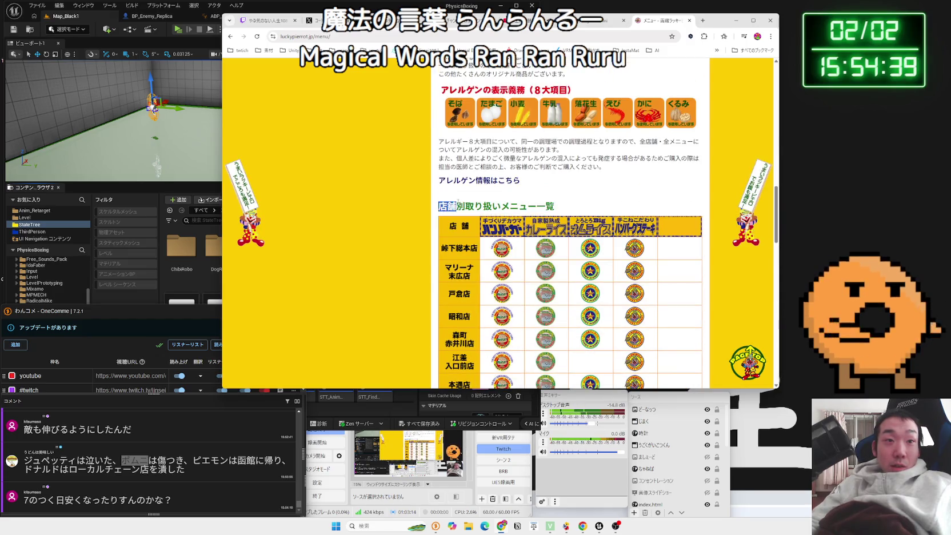
pyautogui.click(436, 206)
pyautogui.scroll(-10, 515, 203)
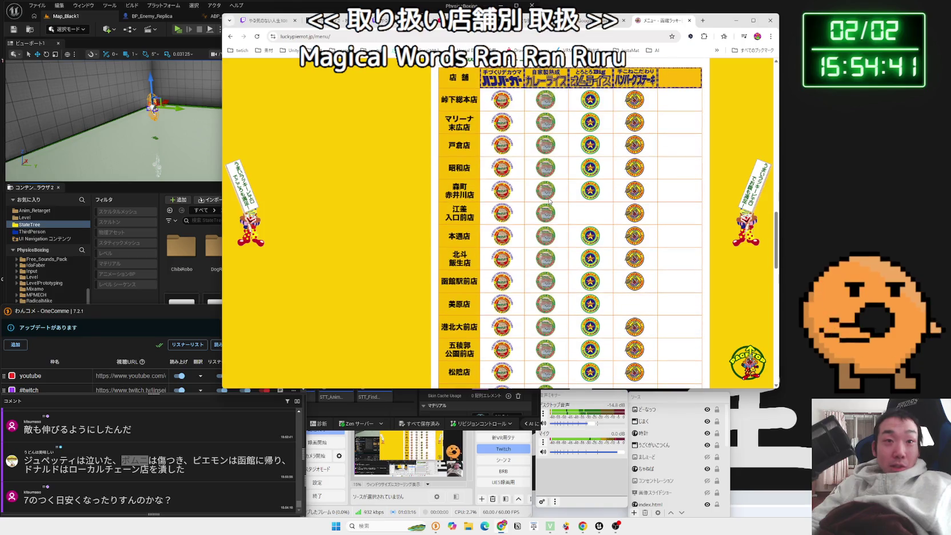
pyautogui.scroll(-2, 587, 193)
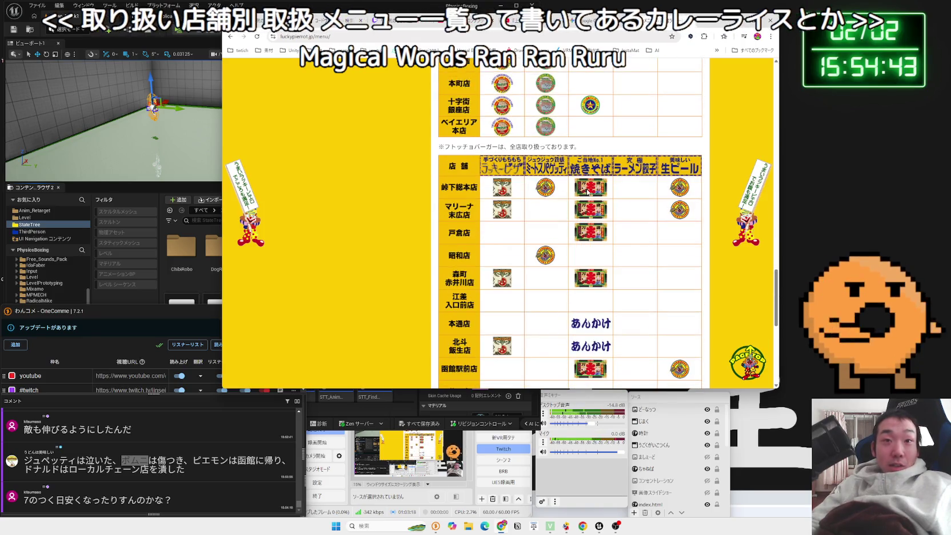
pyautogui.scroll(-3, 631, 189)
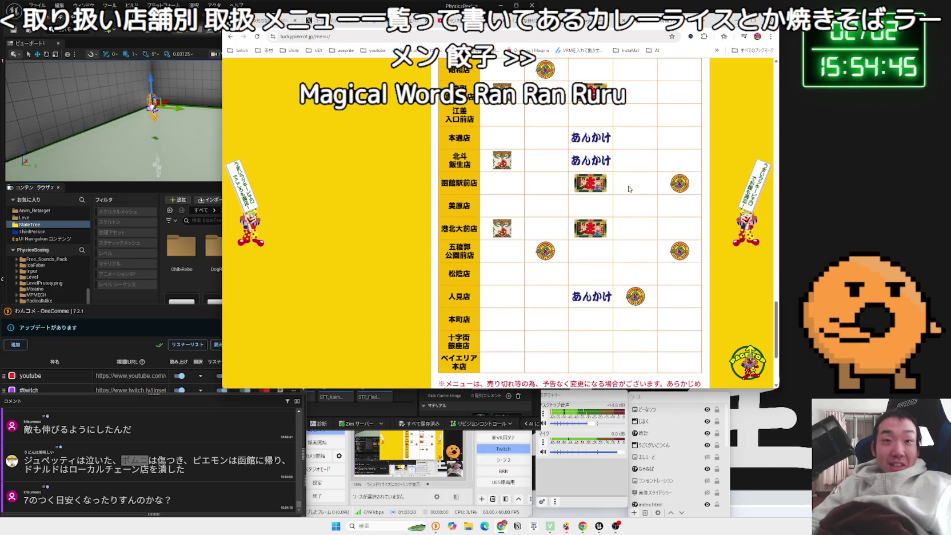
pyautogui.scroll(15, 568, 189)
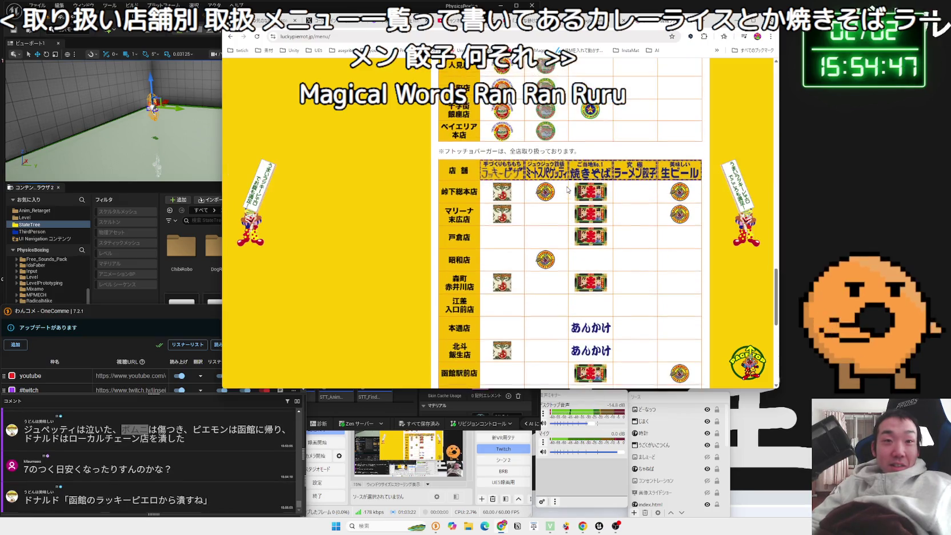
pyautogui.scroll(-3, 568, 189)
pyautogui.scroll(10, 568, 189)
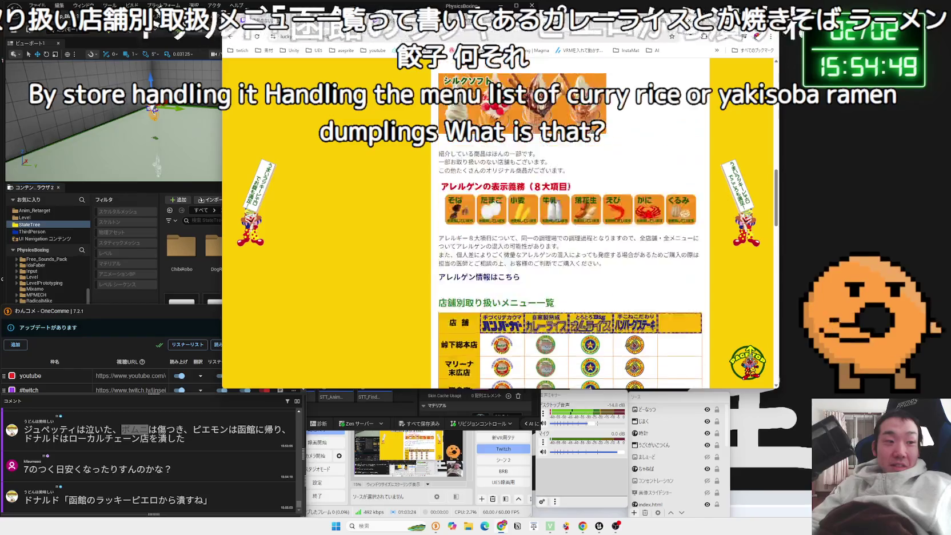
pyautogui.scroll(-1, 570, 188)
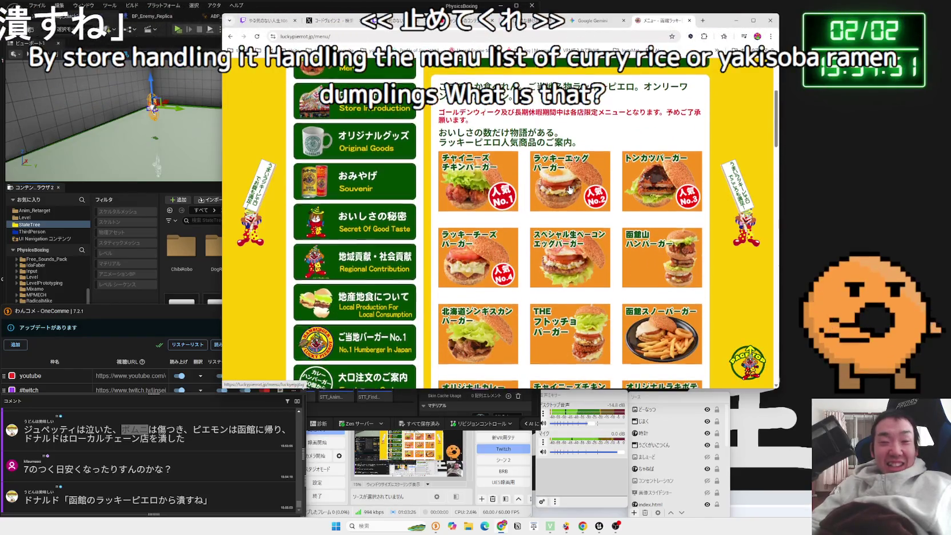
pyautogui.scroll(-1, 569, 189)
pyautogui.scroll(3, 571, 189)
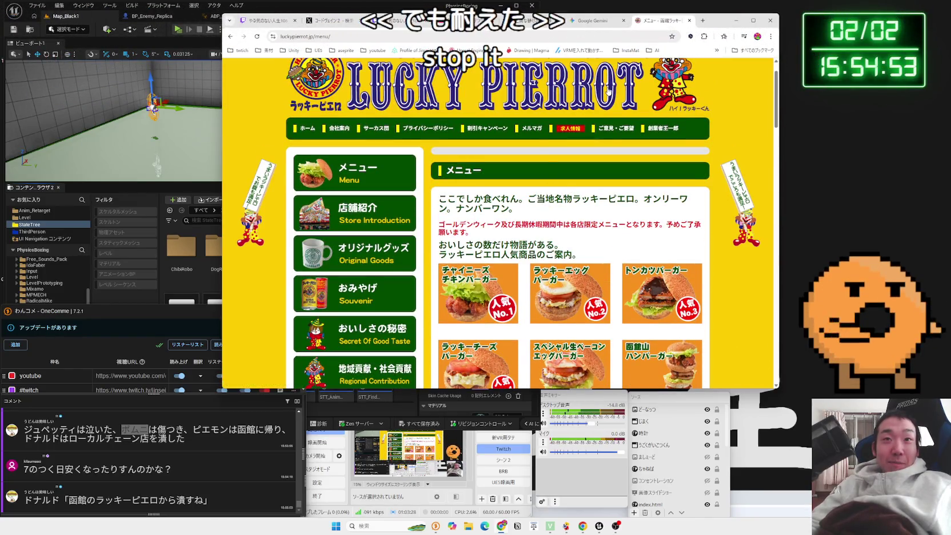
# - Return to the Lucky Pierrot home page and open the 北海道ジンギスカンバーガー product page
pyautogui.click(608, 90)
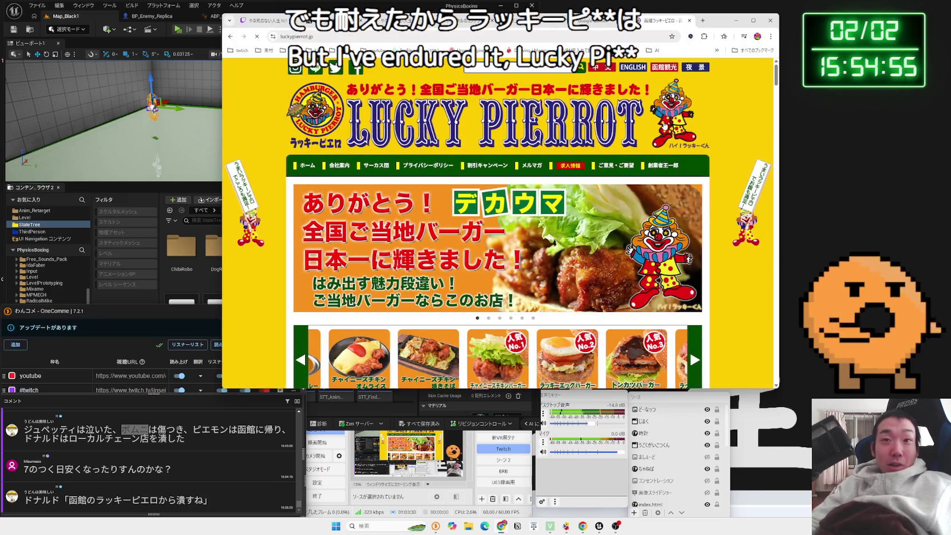
pyautogui.scroll(5, 686, 238)
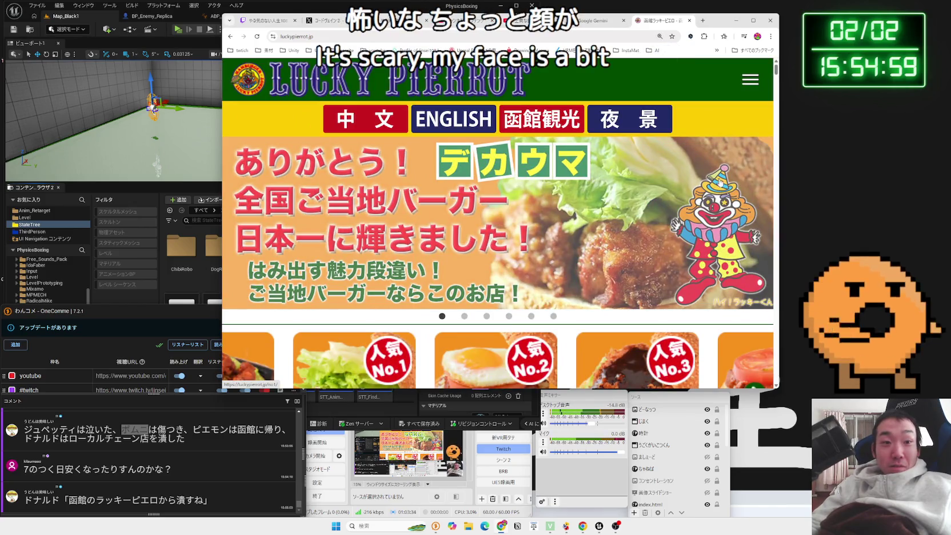
pyautogui.scroll(-3, 626, 227)
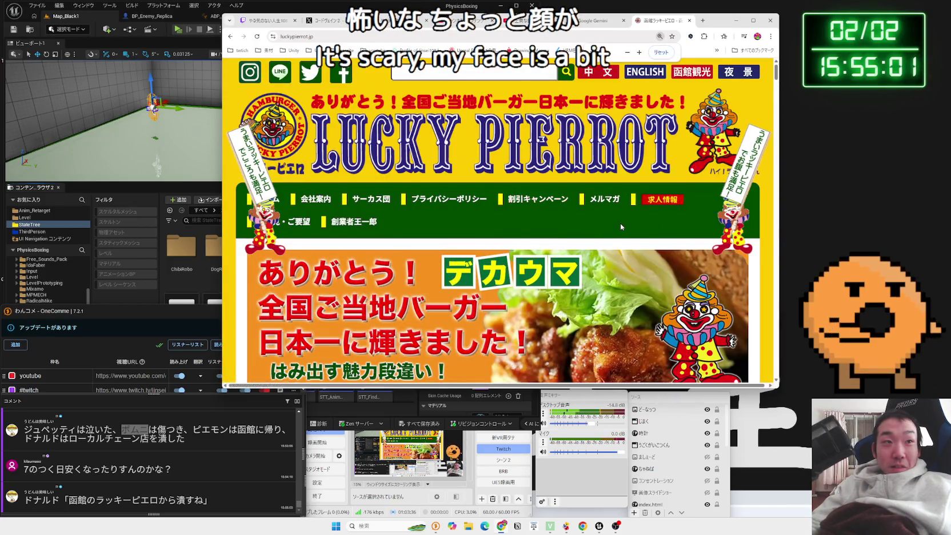
pyautogui.scroll(-1, 621, 228)
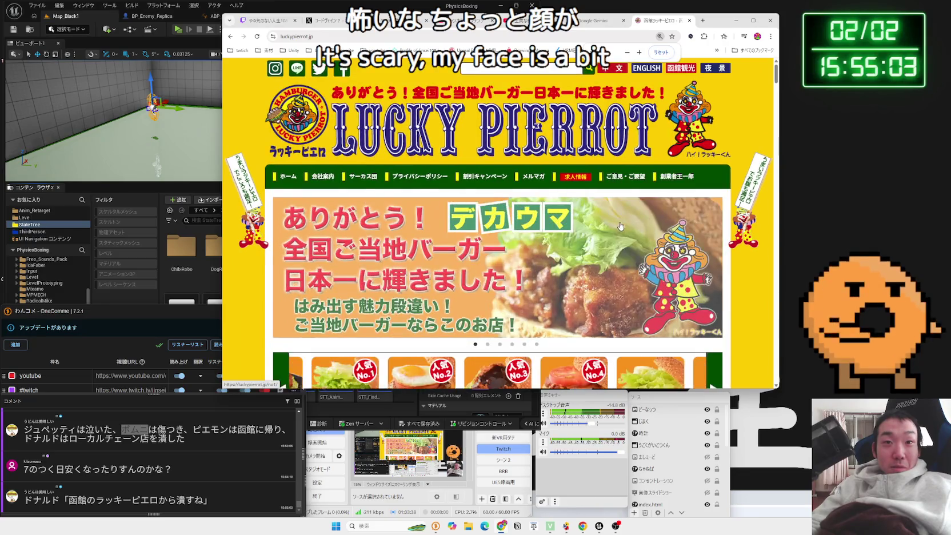
pyautogui.scroll(1, 620, 226)
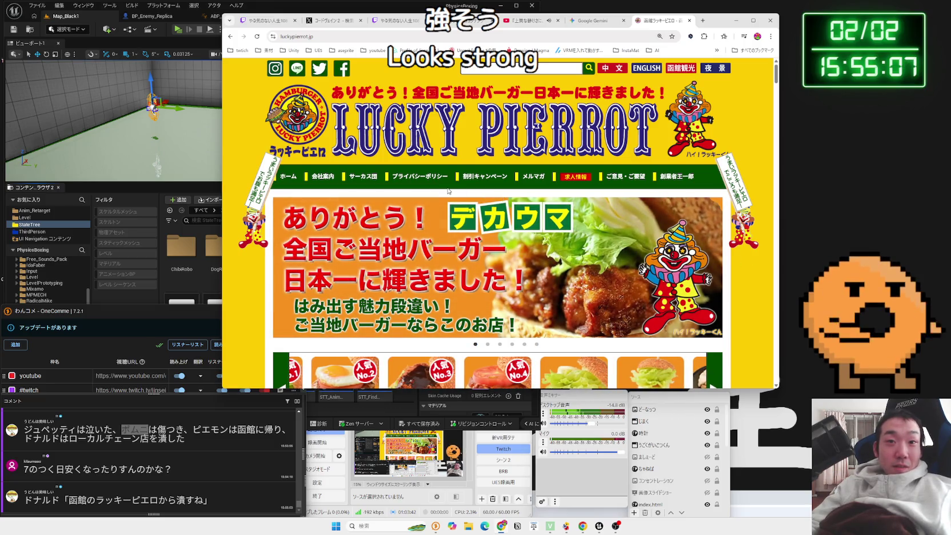
pyautogui.scroll(-2, 461, 236)
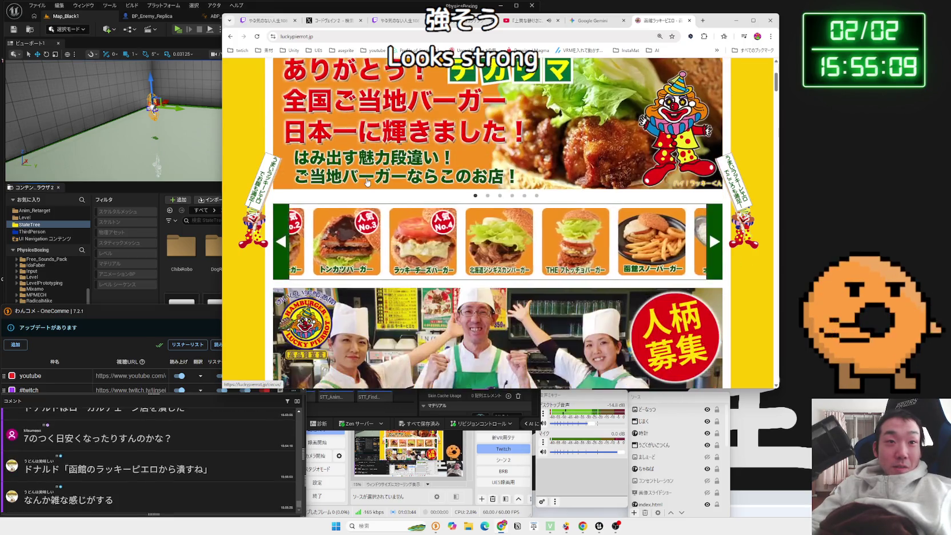
pyautogui.click(487, 235)
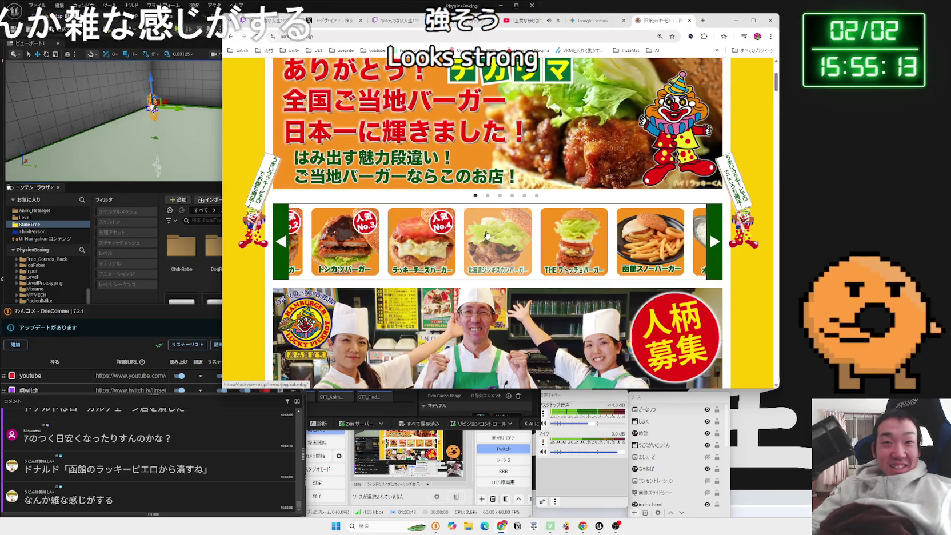
# - Read through the 北海道ジンギスカンバーガー product page
pyautogui.scroll(-3, 487, 234)
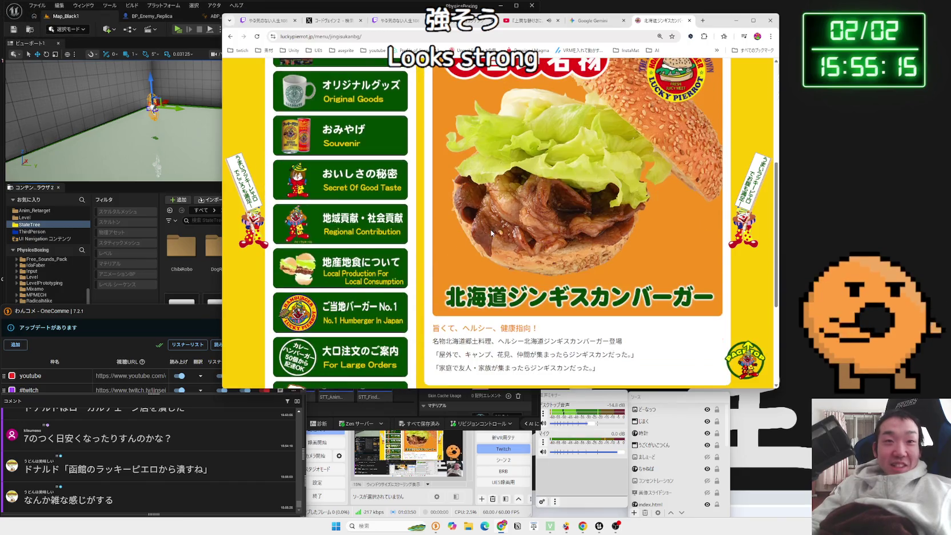
pyautogui.scroll(3, 503, 228)
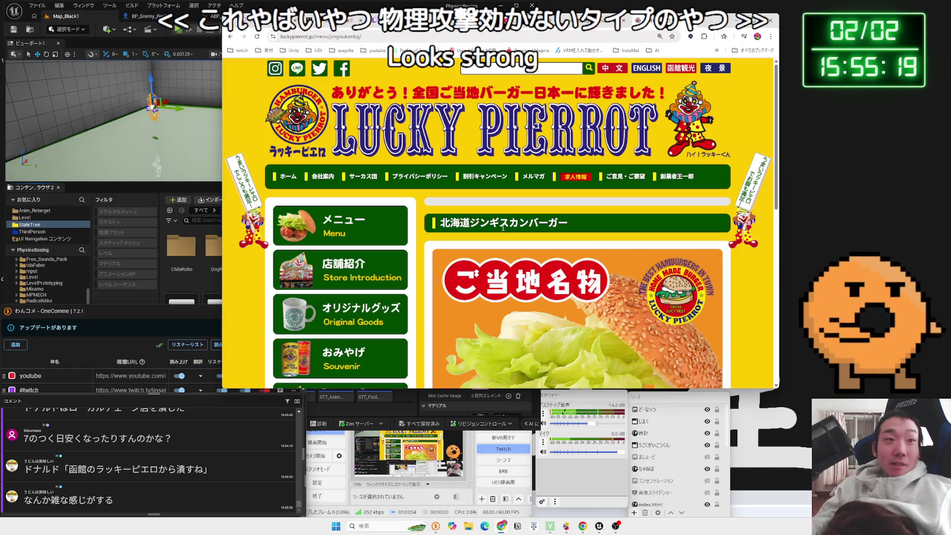
pyautogui.scroll(-2, 467, 212)
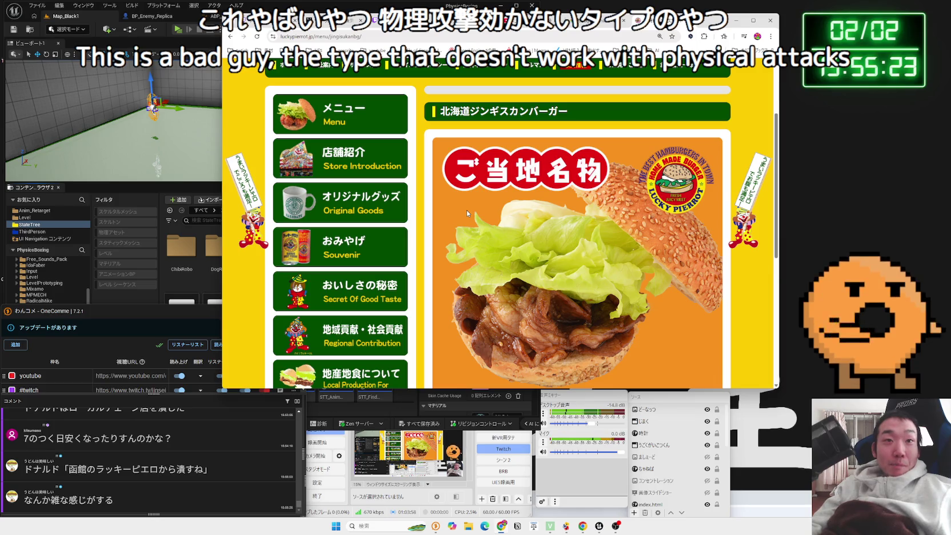
pyautogui.scroll(-3, 511, 211)
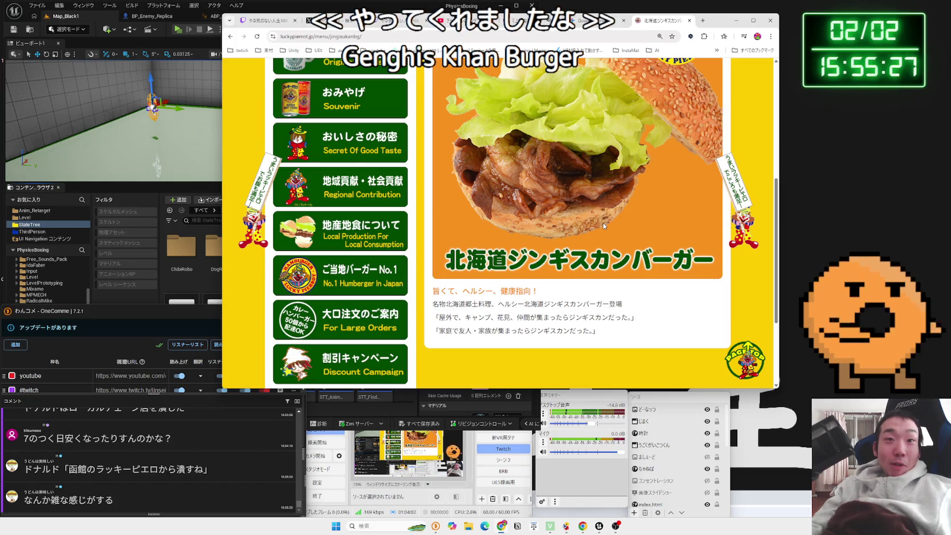
pyautogui.scroll(1, 680, 165)
pyautogui.scroll(-2, 576, 264)
pyautogui.scroll(-1, 570, 256)
pyautogui.scroll(7, 568, 250)
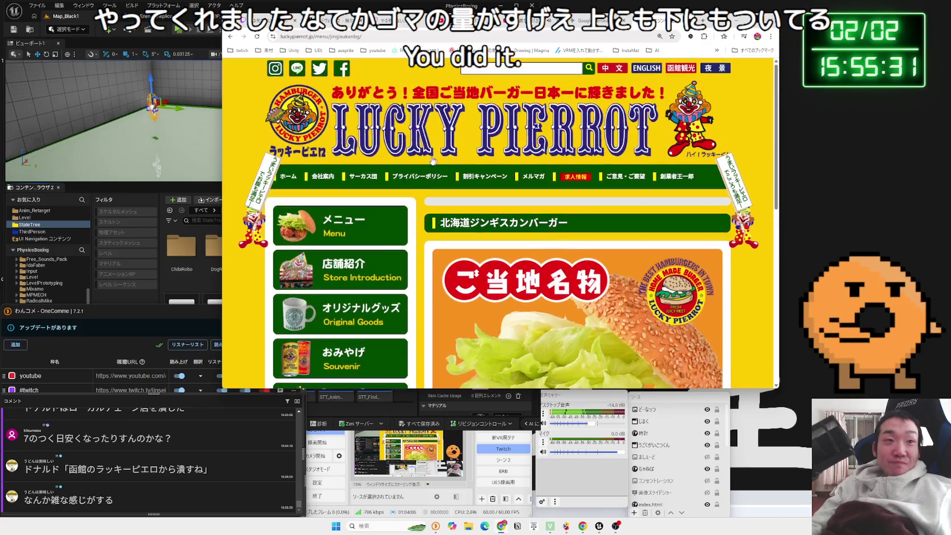
# - From the burger menu, view the ラッキーエッグバーガー (330g) detail page, then return to the list
pyautogui.click(326, 221)
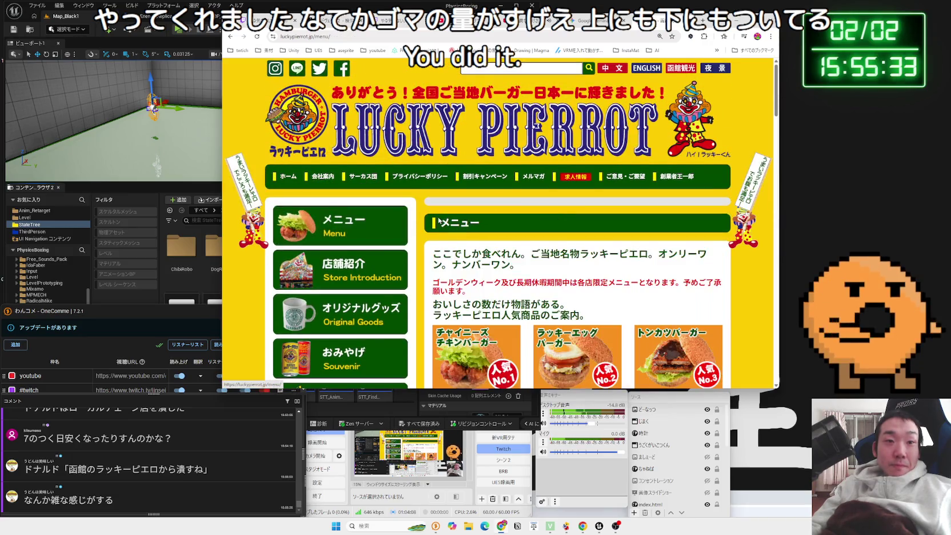
pyautogui.scroll(-5, 437, 220)
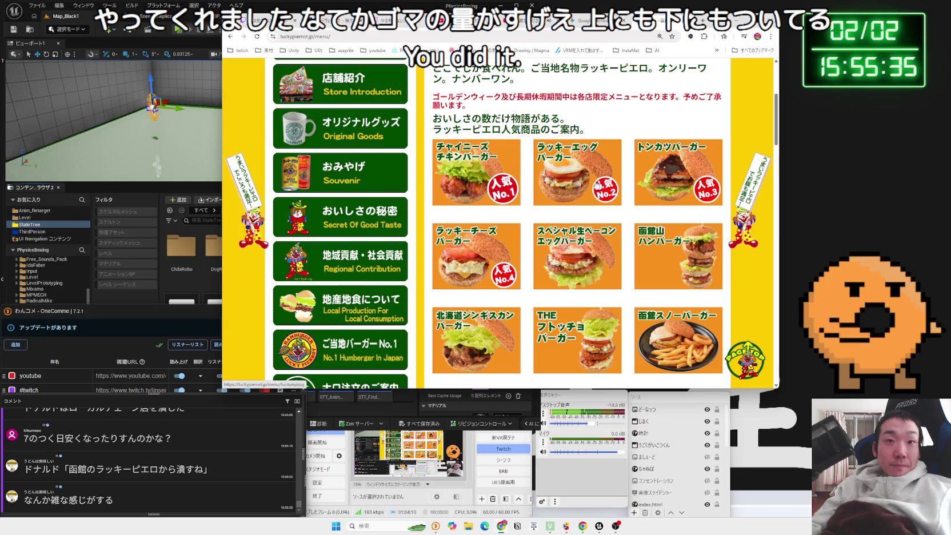
pyautogui.click(577, 185)
pyautogui.scroll(-4, 550, 192)
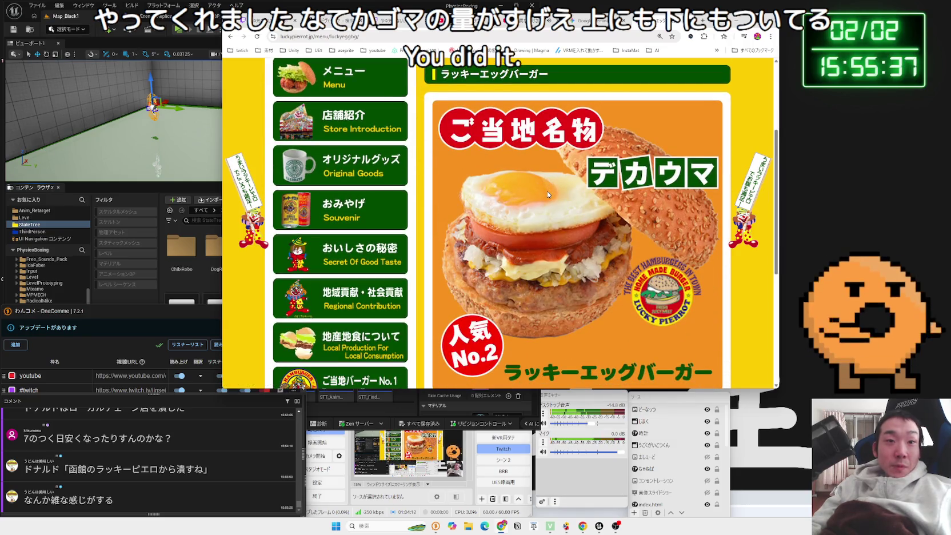
pyautogui.scroll(-3, 548, 191)
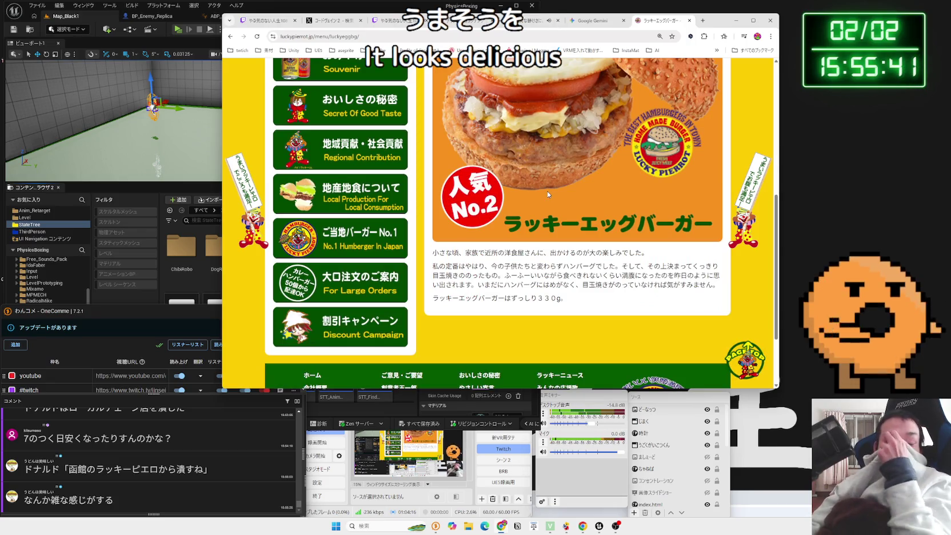
pyautogui.hotkey('alt', 'Left')
pyautogui.scroll(-3, 569, 202)
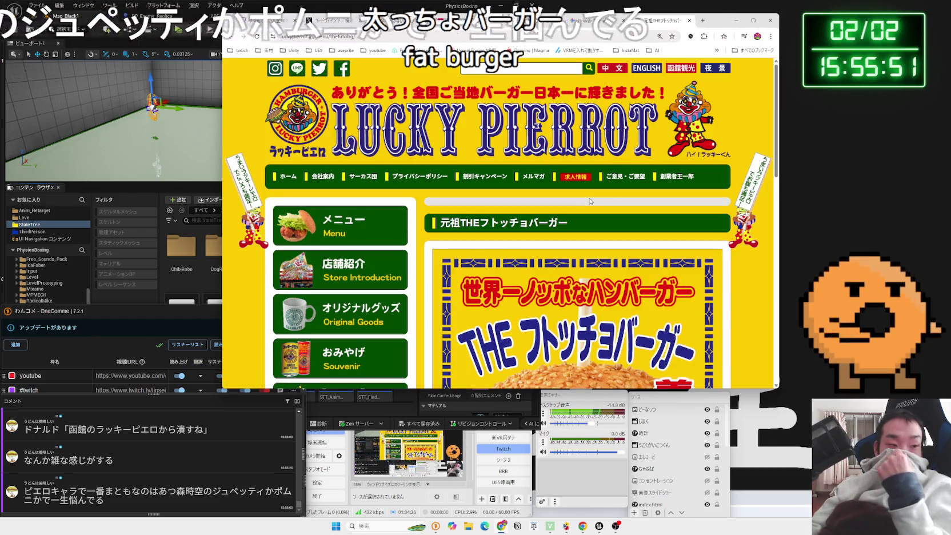
# - Search ポムニ from the chat comment, read its pixiv encyclopedia article, and return to the results
pyautogui.doubleClick(269, 491)
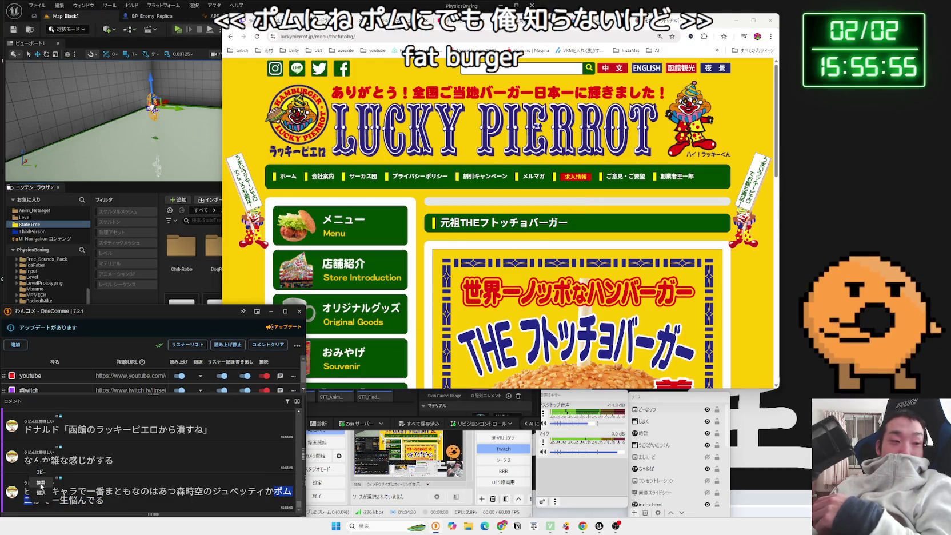
pyautogui.moveTo(33, 501); pyautogui.dragTo(444, 261)
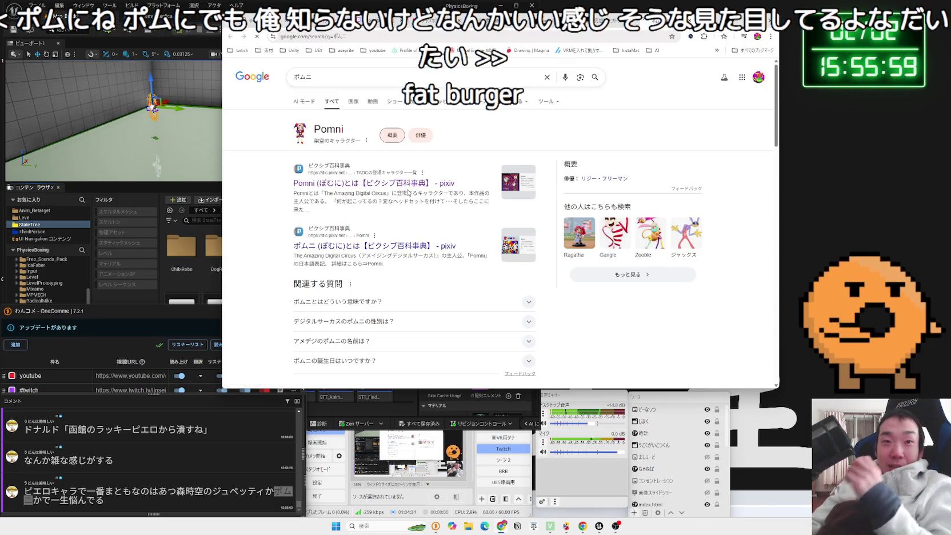
pyautogui.scroll(-7, 474, 193)
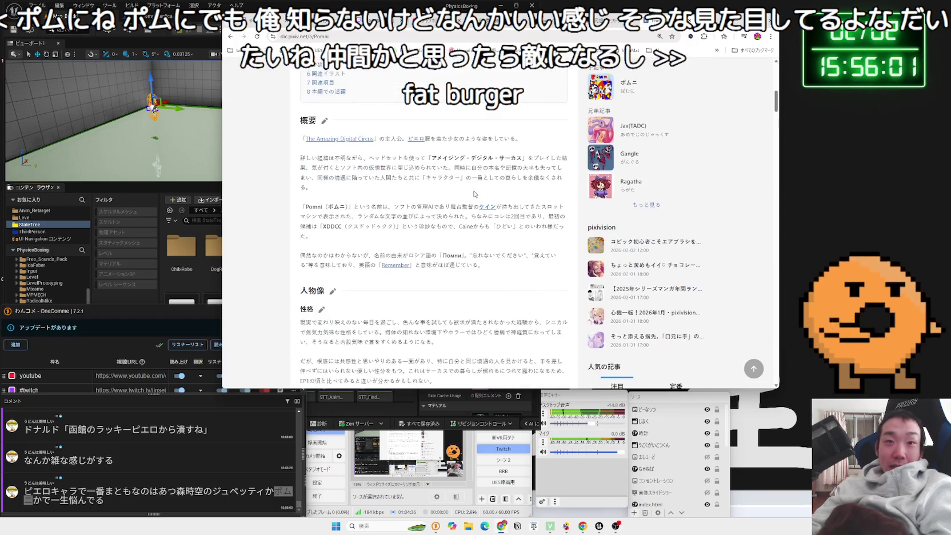
pyautogui.scroll(-6, 474, 194)
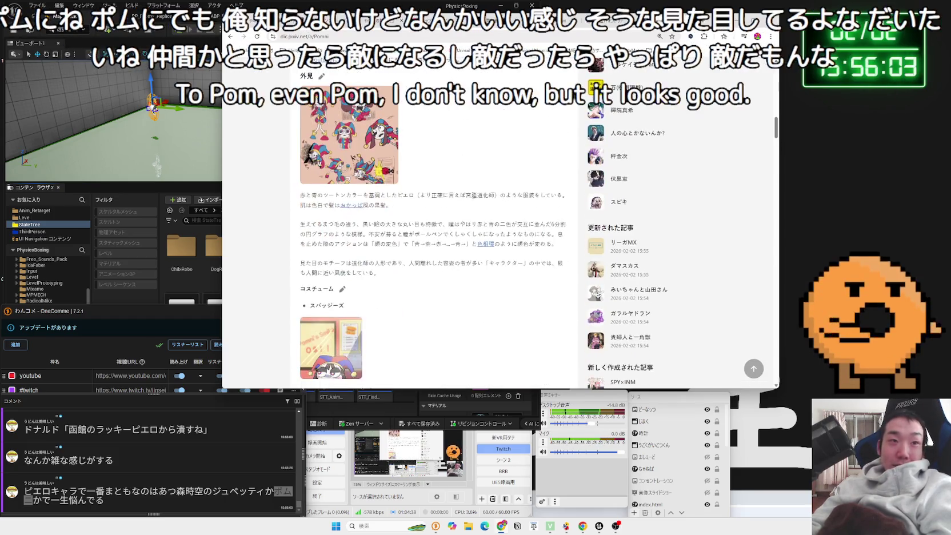
pyautogui.click(483, 234)
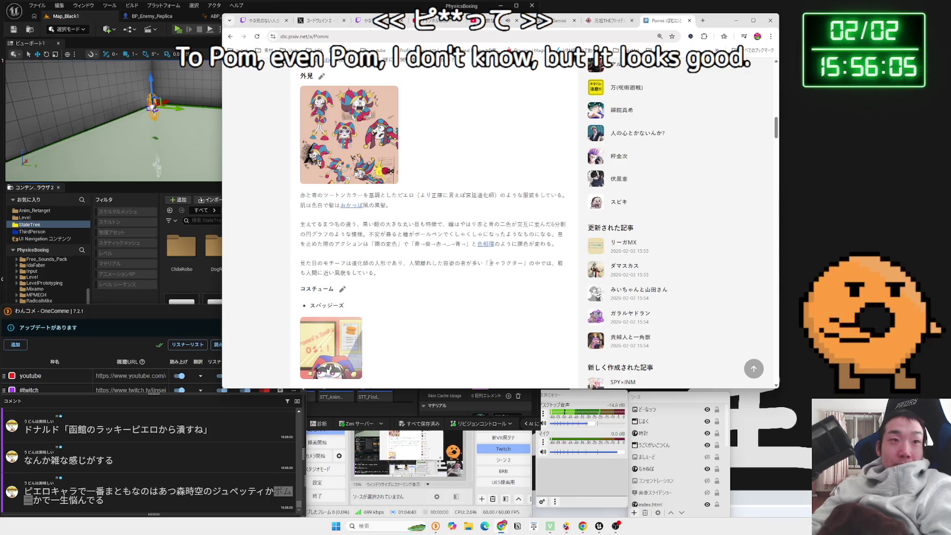
pyautogui.scroll(-8, 482, 246)
pyautogui.scroll(-3, 483, 255)
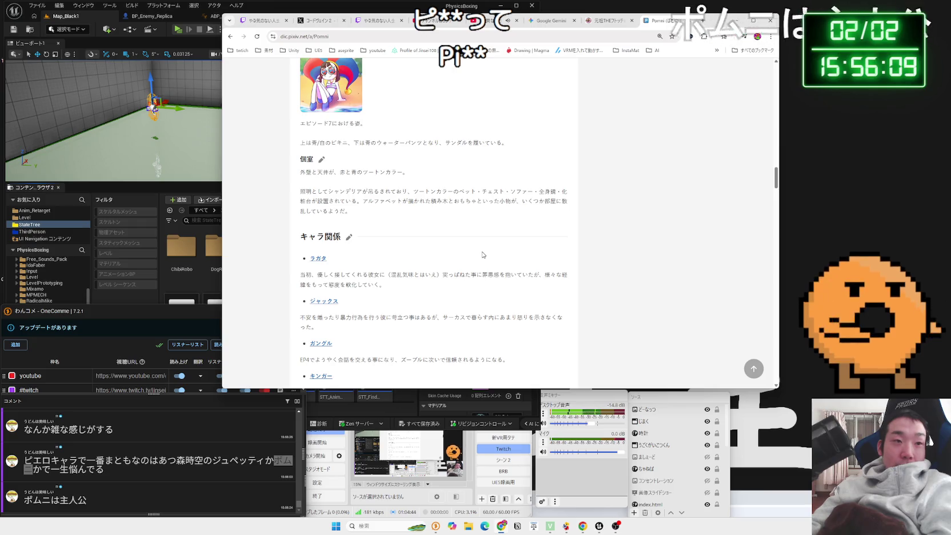
pyautogui.scroll(10, 483, 255)
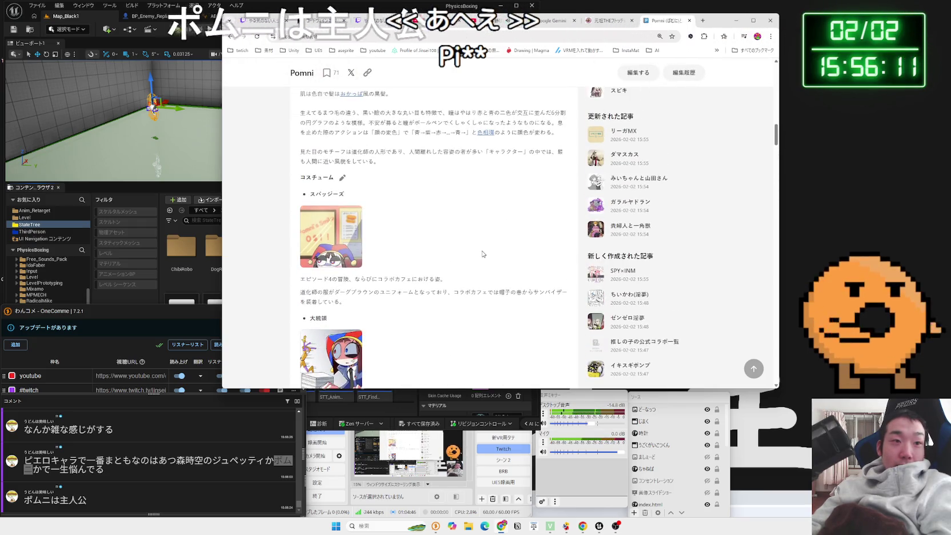
pyautogui.scroll(6, 481, 254)
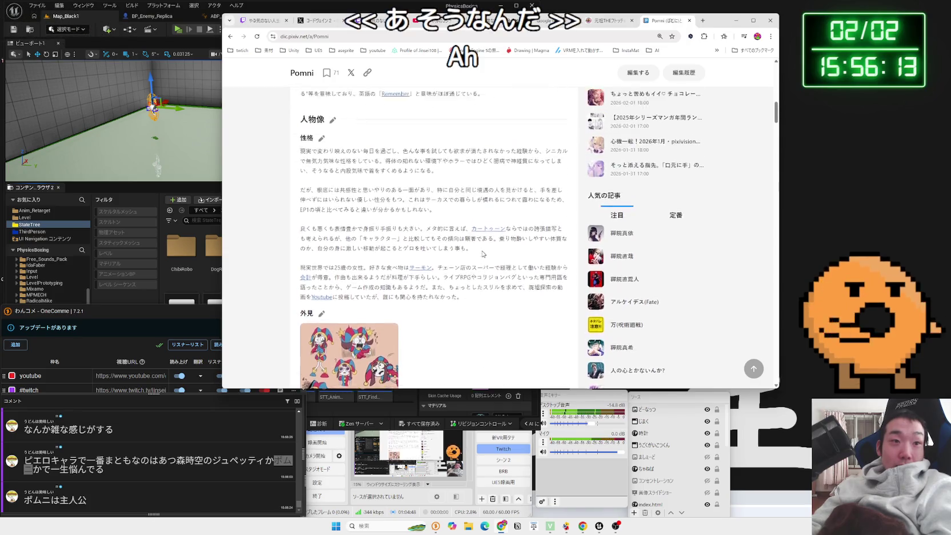
pyautogui.scroll(3, 482, 254)
pyautogui.hotkey('alt', 'Left')
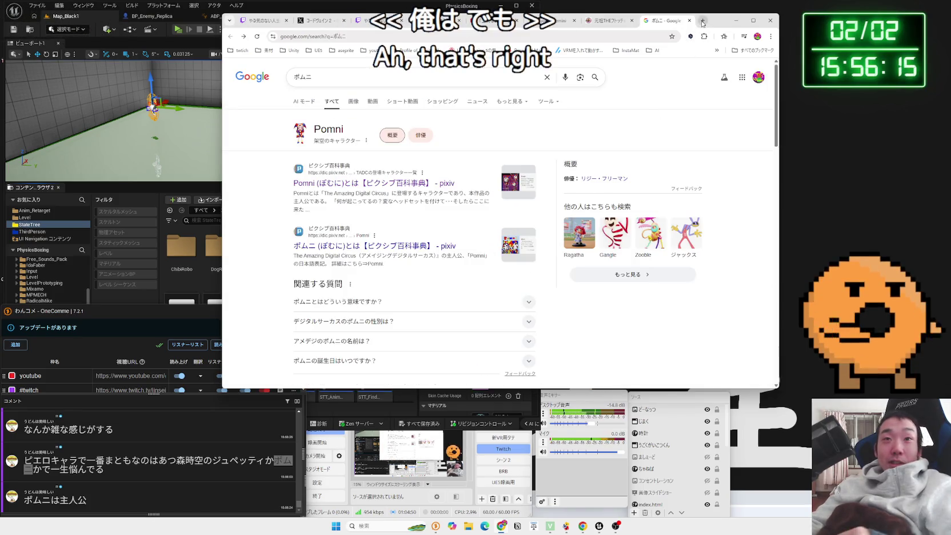
# - Search Google for 焼きたてジャパン ピエロ in a new tab
pyautogui.click(703, 21)
pyautogui.write('やき')
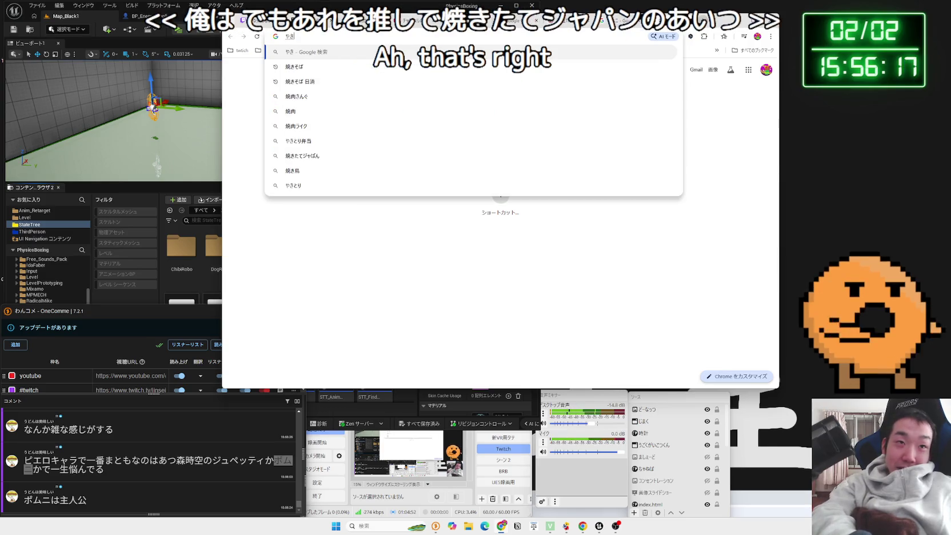
pyautogui.write('たてジャパン')
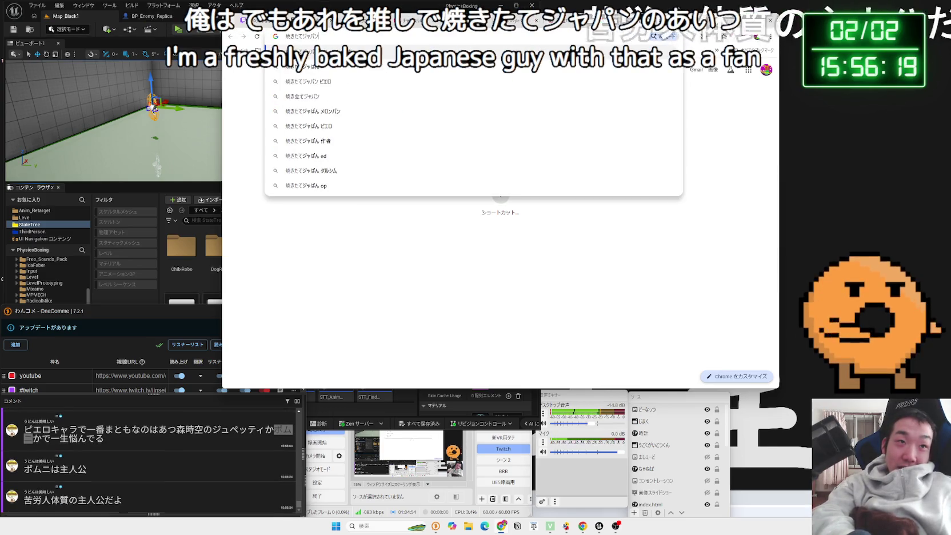
pyautogui.write(' ピエロ')
pyautogui.press('Return')
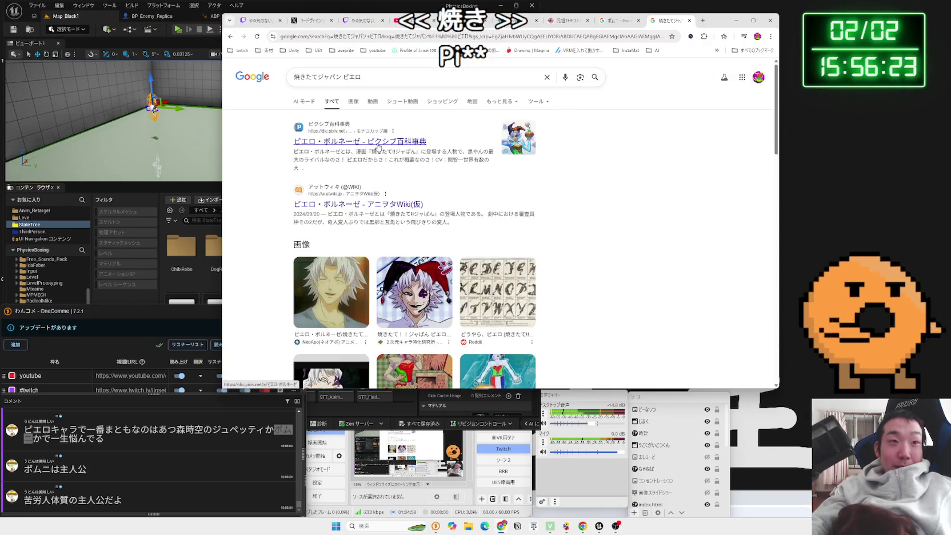
pyautogui.scroll(-2, 429, 186)
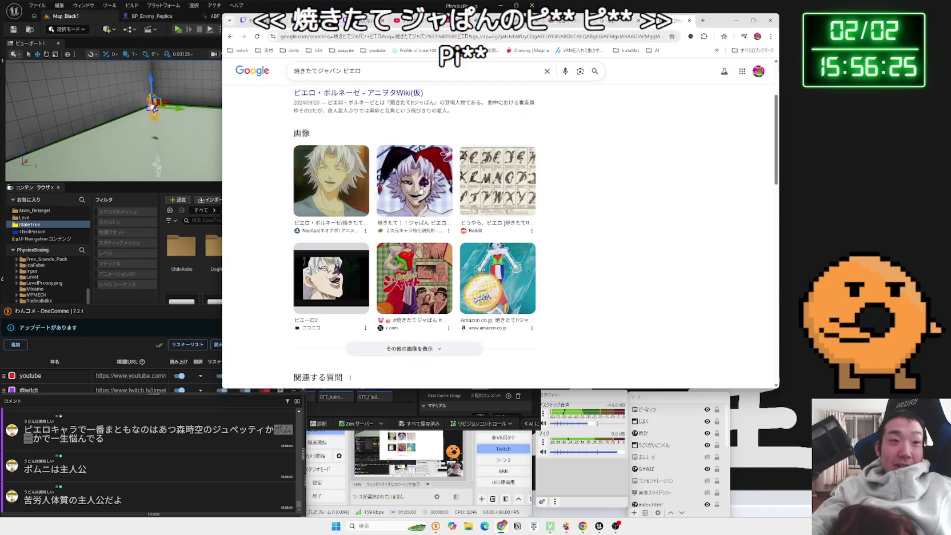
# - Preview the second clown image, browse the ピエロ・ボルネーゼ results, then bring the chat window forward
pyautogui.click(422, 193)
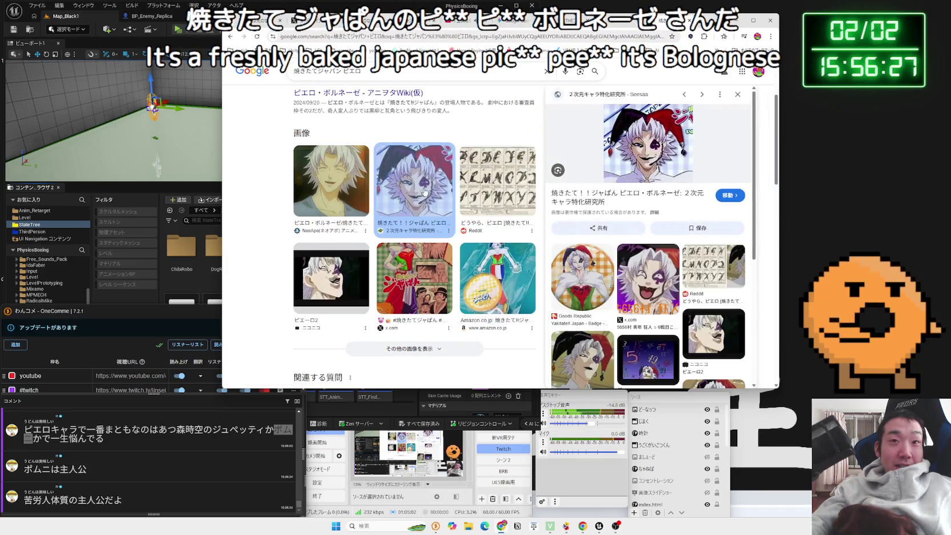
pyautogui.scroll(-3, 669, 183)
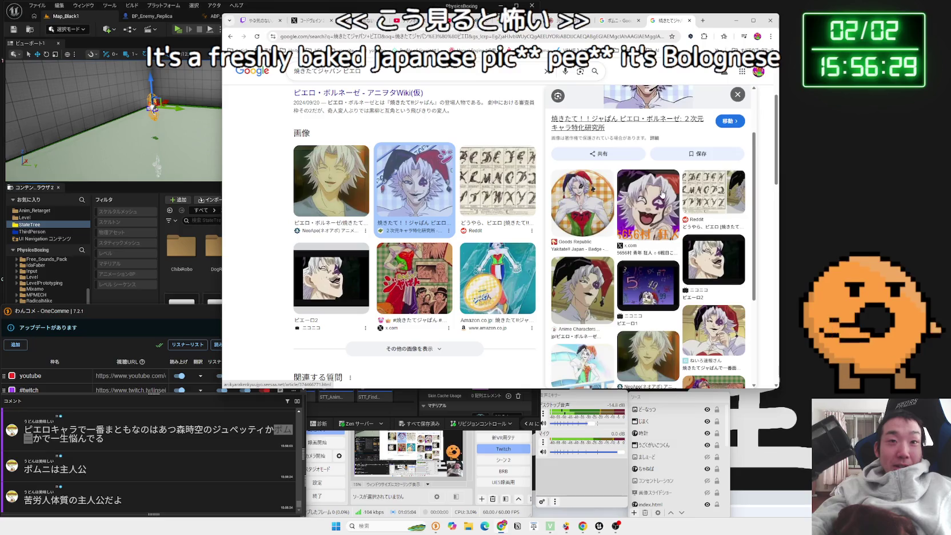
pyautogui.scroll(-2, 599, 207)
pyautogui.scroll(-10, 483, 251)
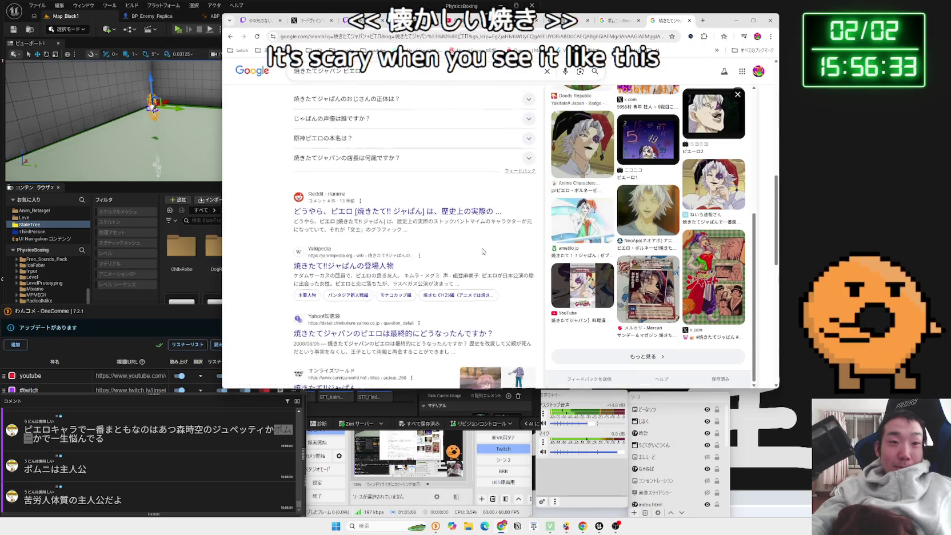
pyautogui.scroll(8, 483, 252)
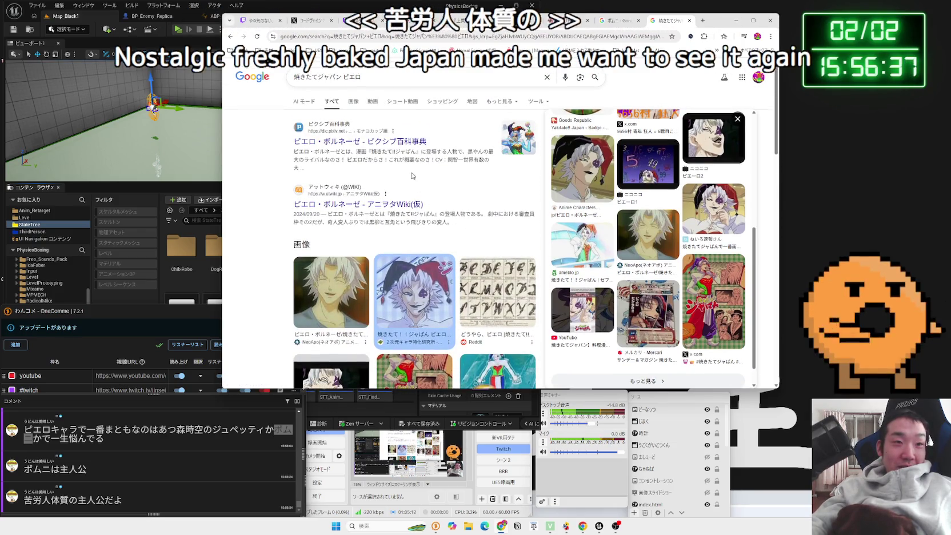
pyautogui.click(118, 468)
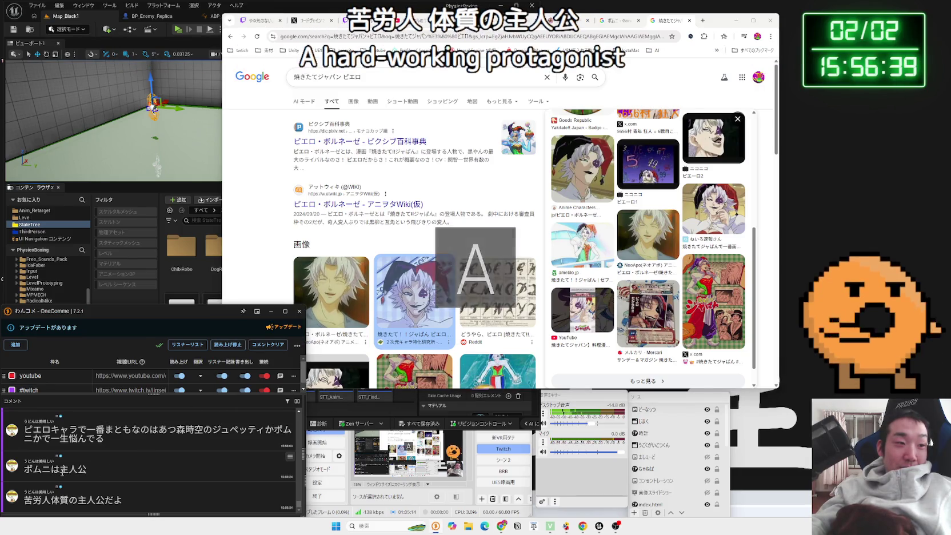
# - Back on the Pomni article, view its pixiv fan artwork, then close that tab
pyautogui.click(620, 20)
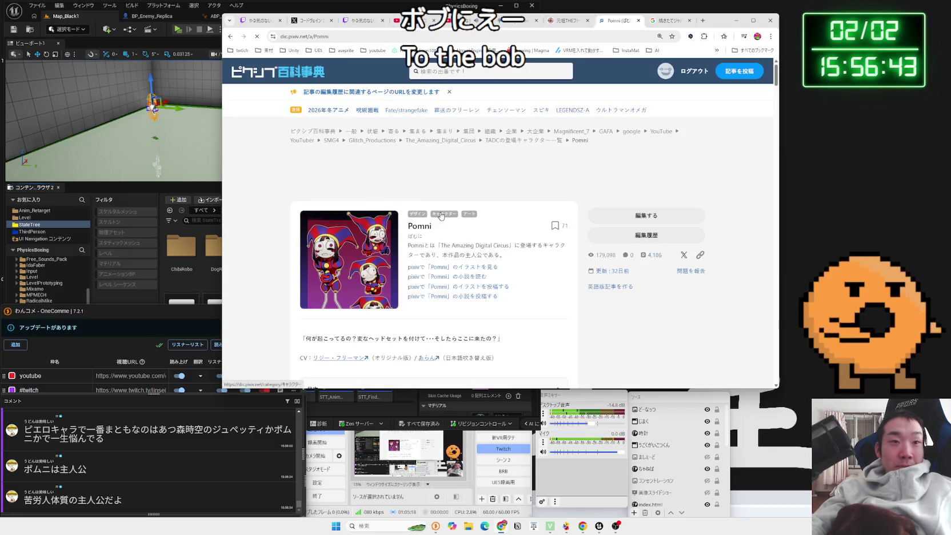
pyautogui.scroll(-10, 441, 215)
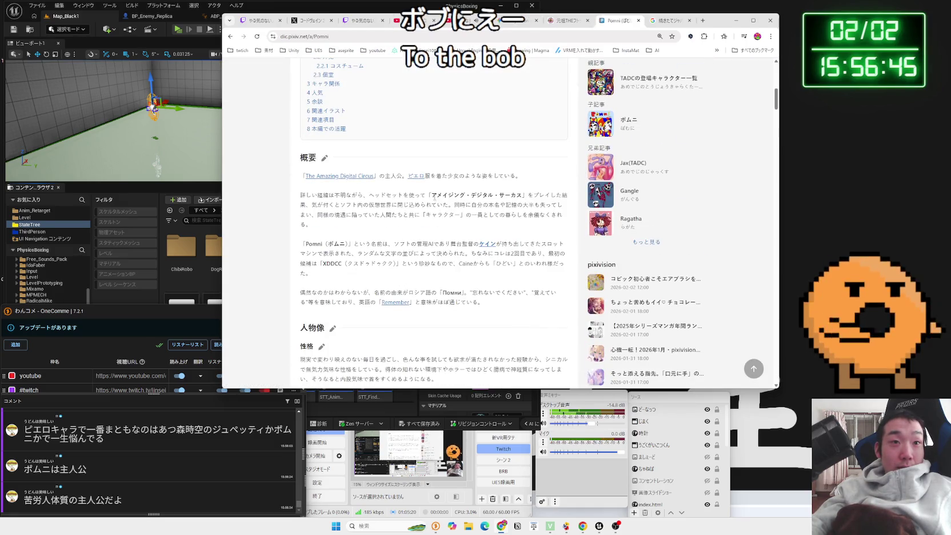
pyautogui.scroll(-3, 509, 200)
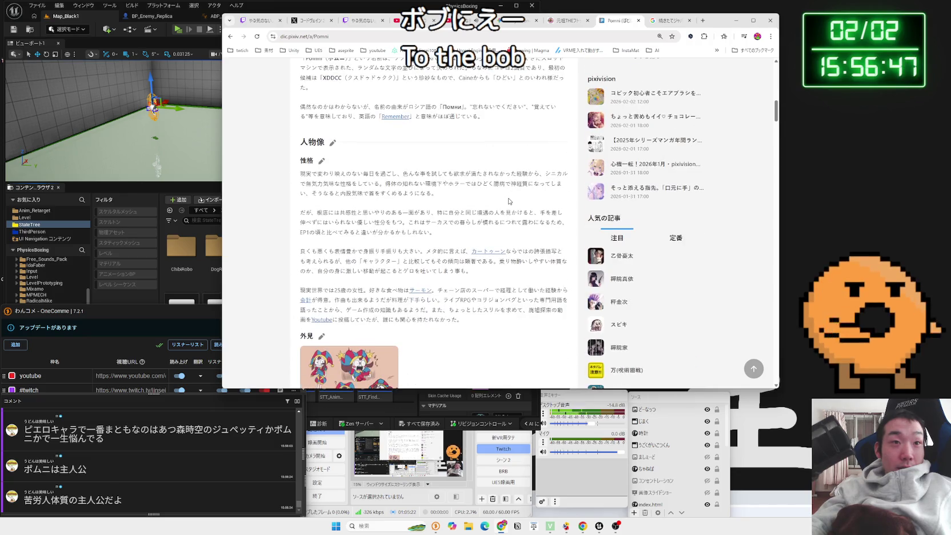
pyautogui.scroll(-2, 509, 201)
pyautogui.scroll(-1, 472, 209)
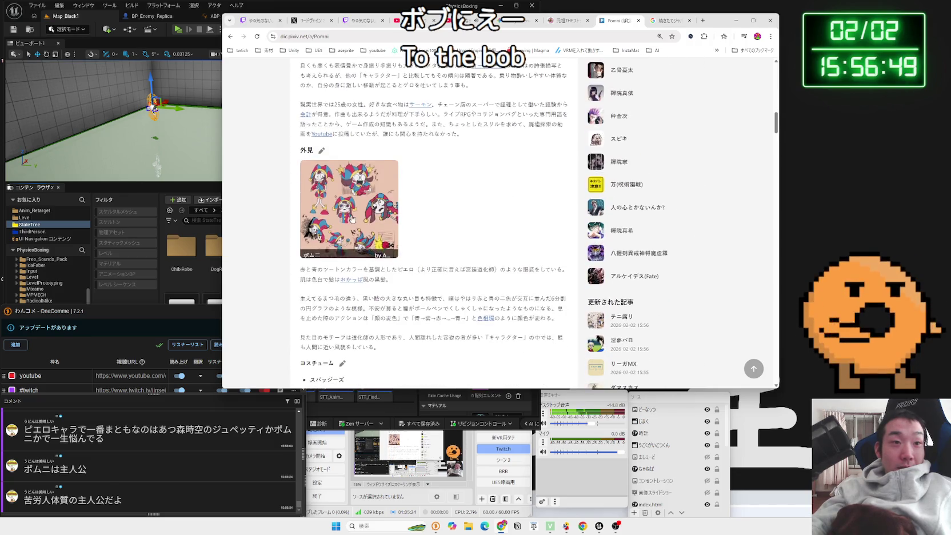
pyautogui.click(351, 217)
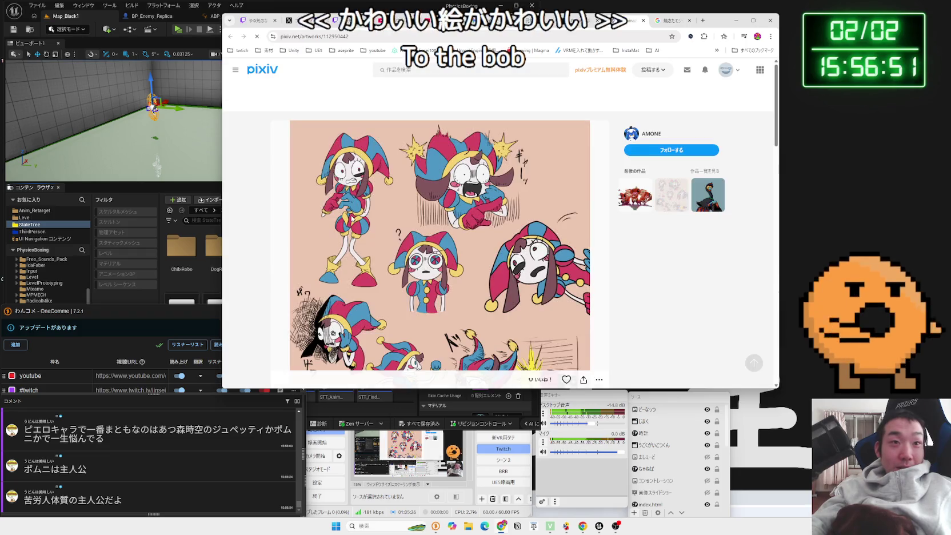
pyautogui.scroll(-2, 615, 70)
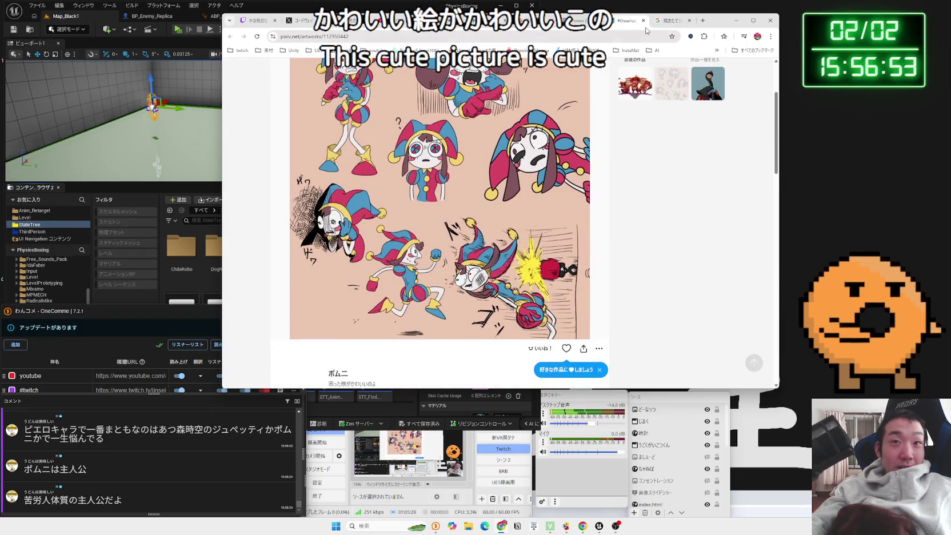
pyautogui.click(643, 20)
pyautogui.scroll(5, 375, 231)
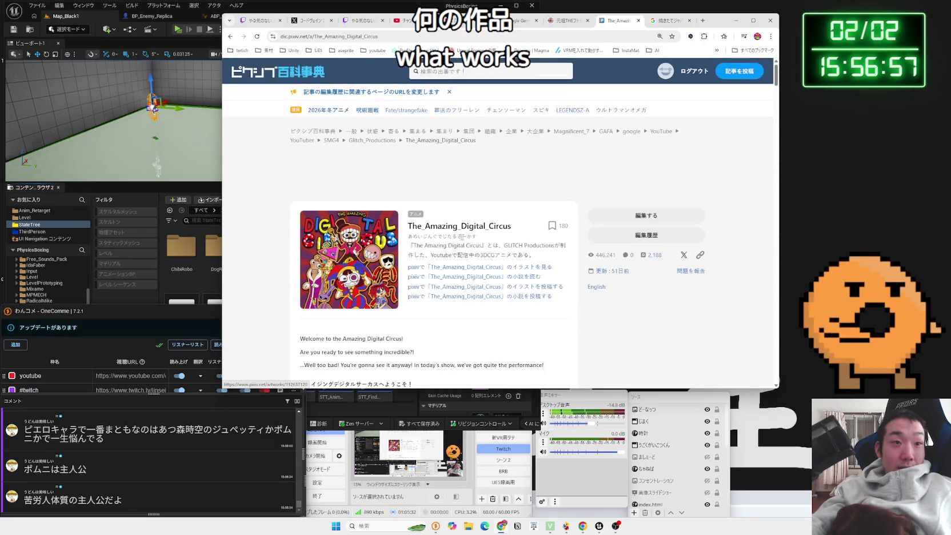
# - Google The_Amazing_Digital_Circus, pick Pomni, and preview the figure image and 30-second video result
pyautogui.rightClick(409, 224)
pyautogui.click(448, 256)
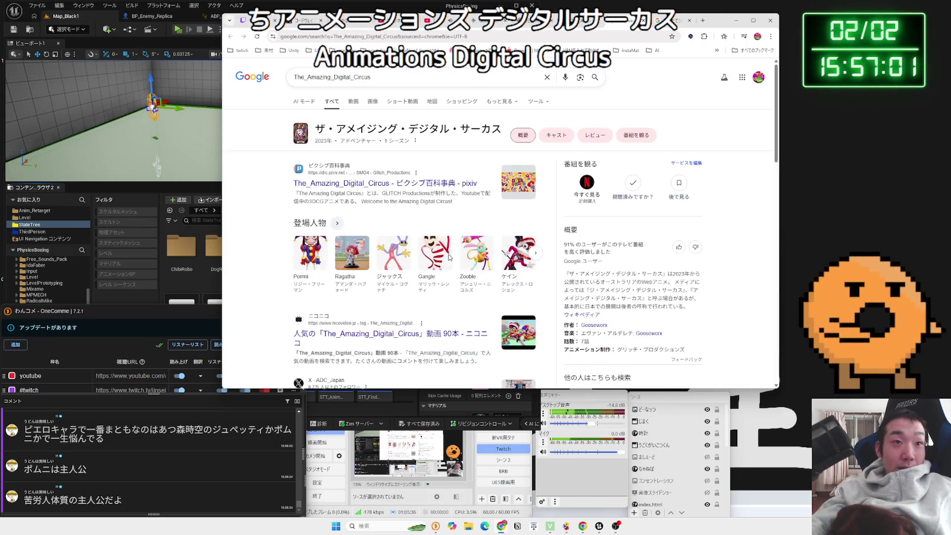
pyautogui.click(312, 253)
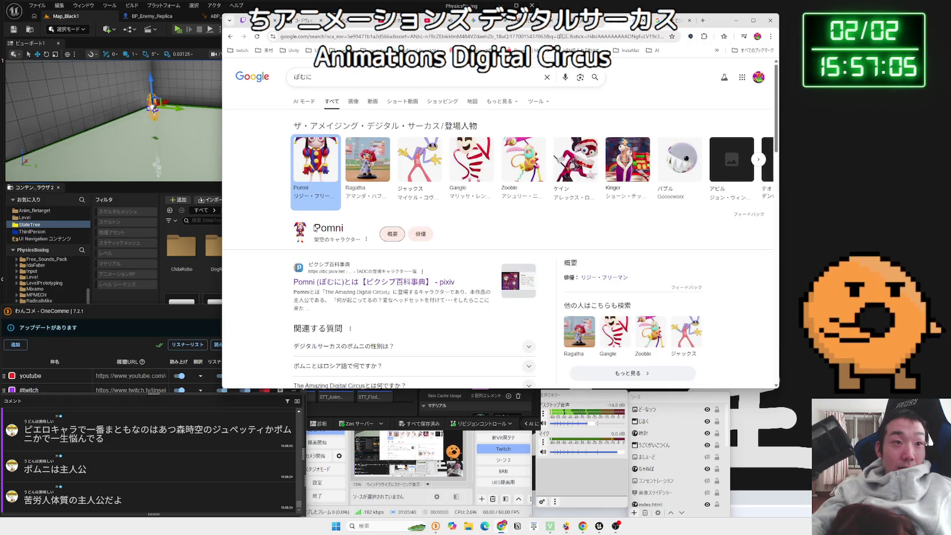
pyautogui.click(349, 104)
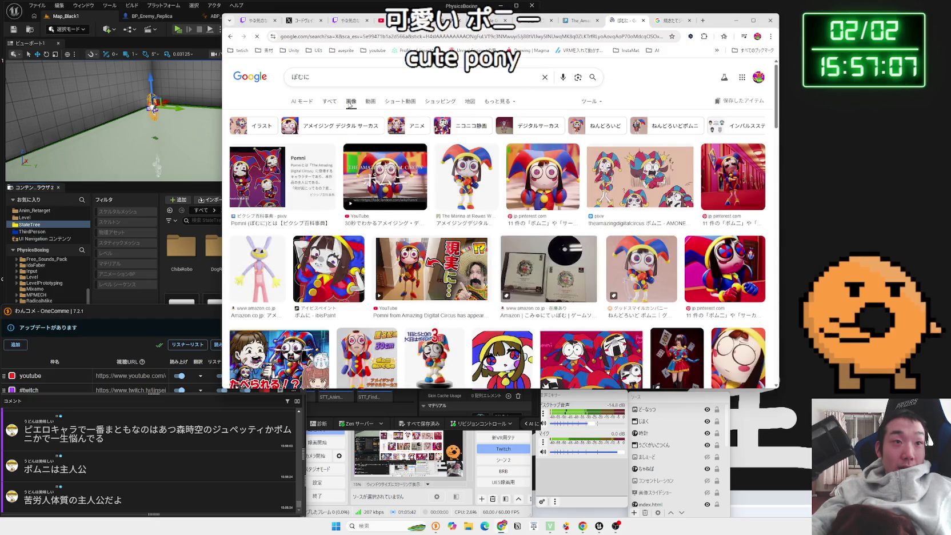
pyautogui.click(461, 184)
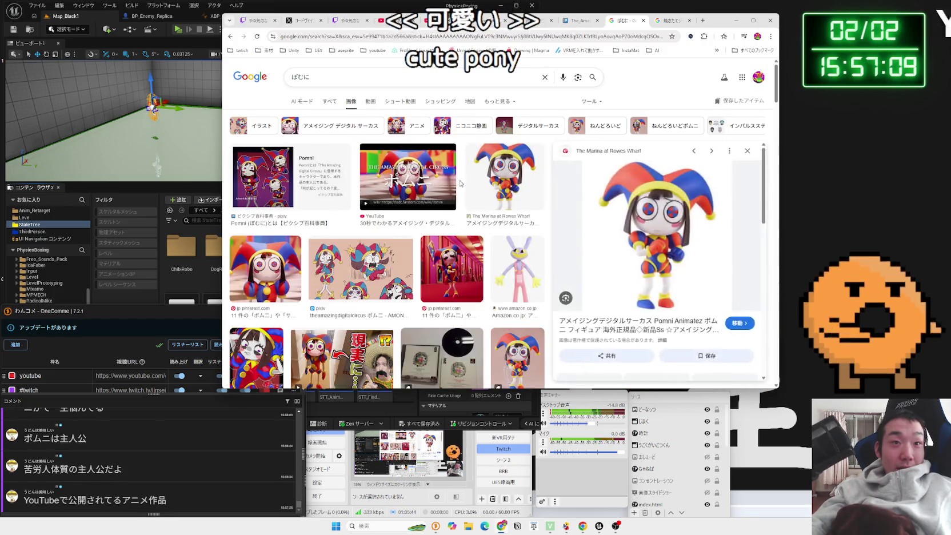
pyautogui.click(409, 182)
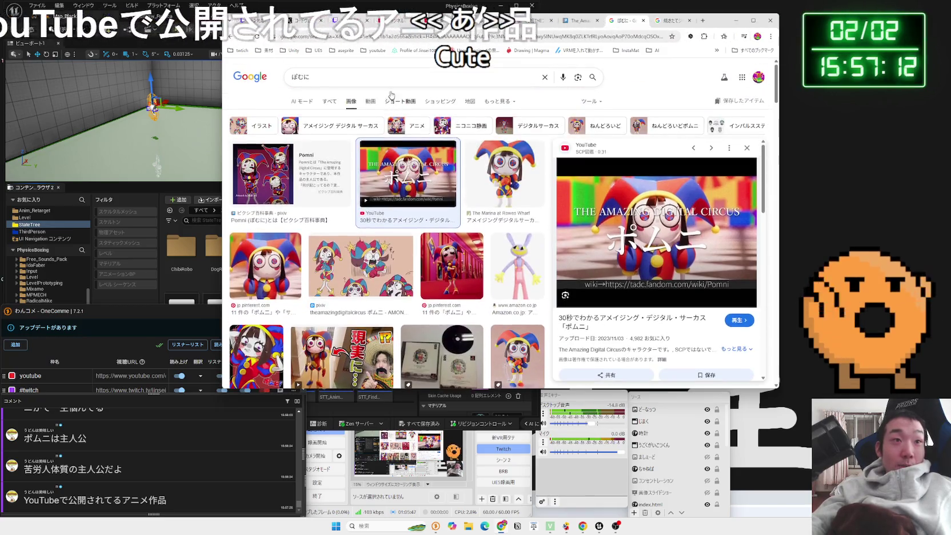
# - Edit the ぽむに query, scroll the results, then open the pixiv encyclopedia result in a new tab
pyautogui.click(378, 78)
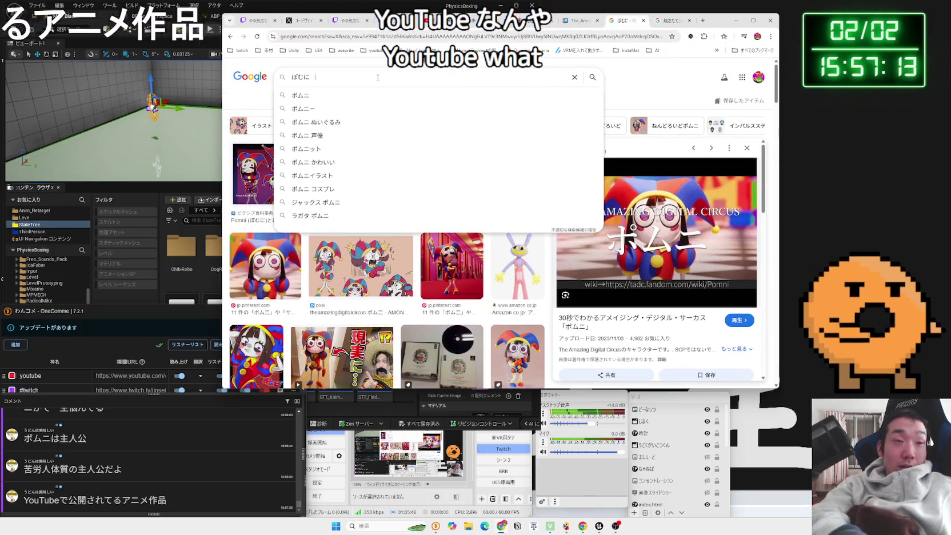
pyautogui.click(244, 102)
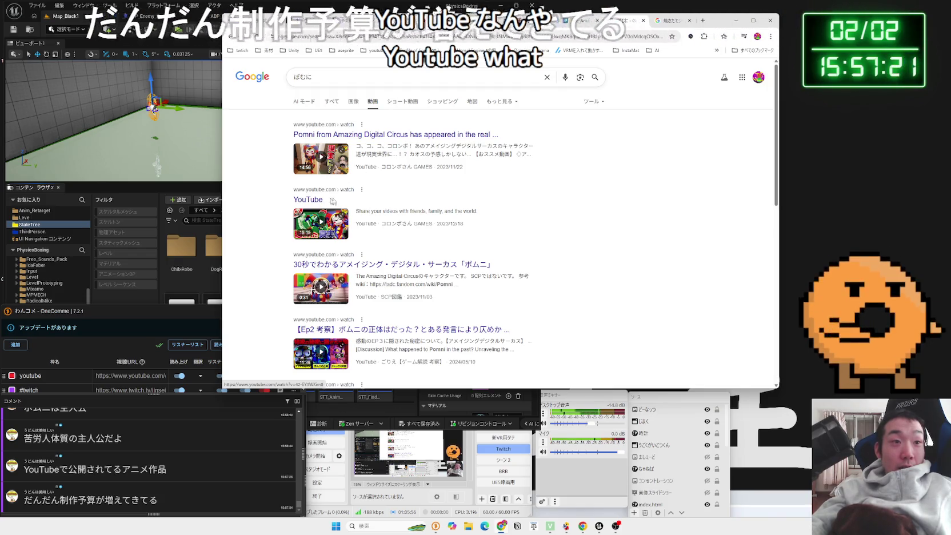
pyautogui.scroll(-2, 325, 203)
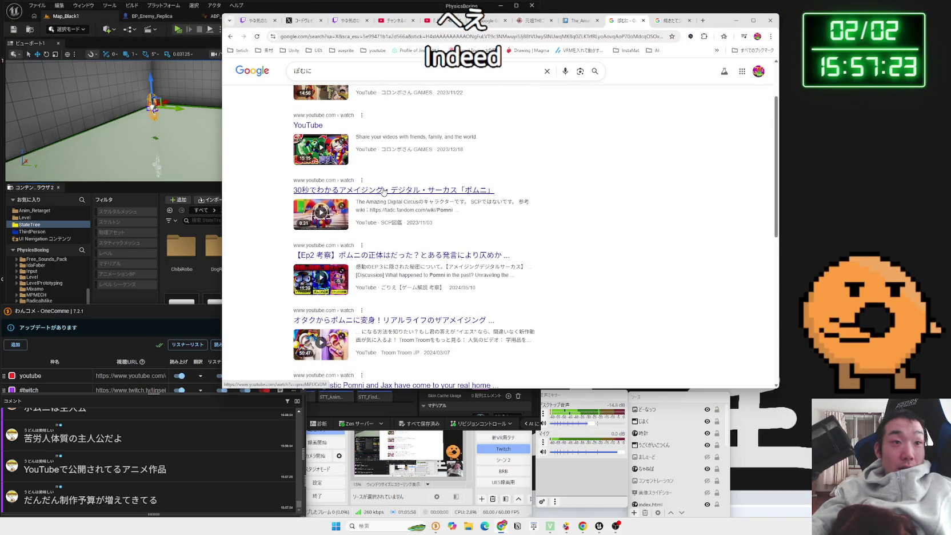
pyautogui.scroll(-4, 399, 256)
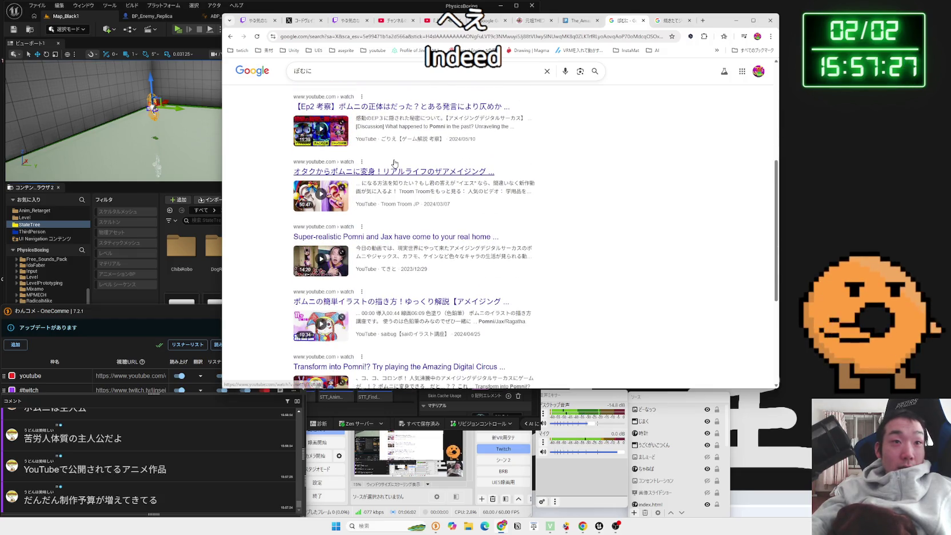
pyautogui.hotkey('alt', 'Left')
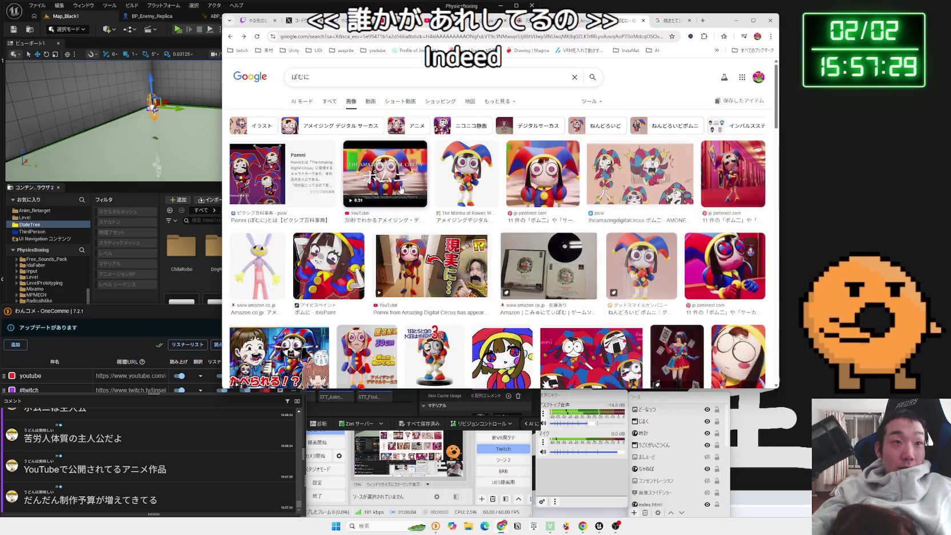
pyautogui.click(702, 211)
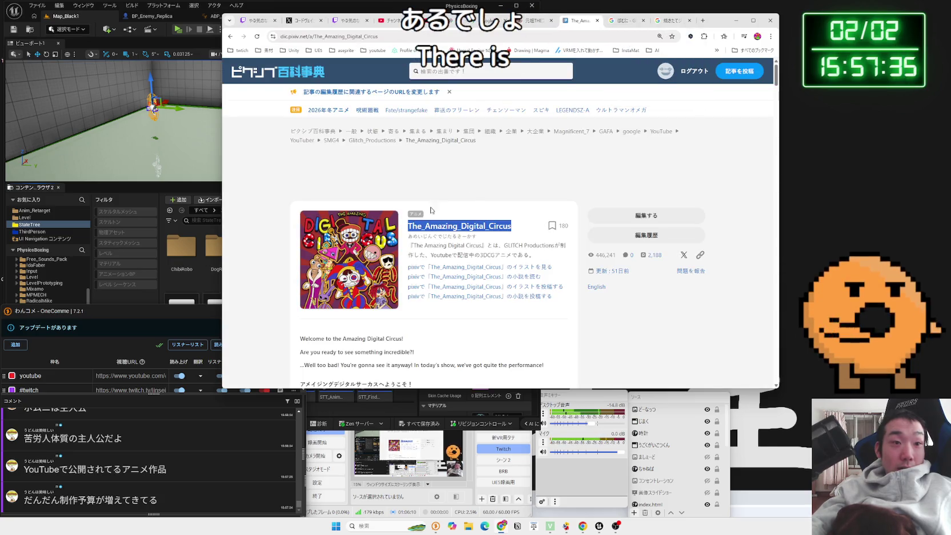
# - Scroll to the overview and twice peek at the linked YouTube encyclopedia article
pyautogui.scroll(-10, 432, 210)
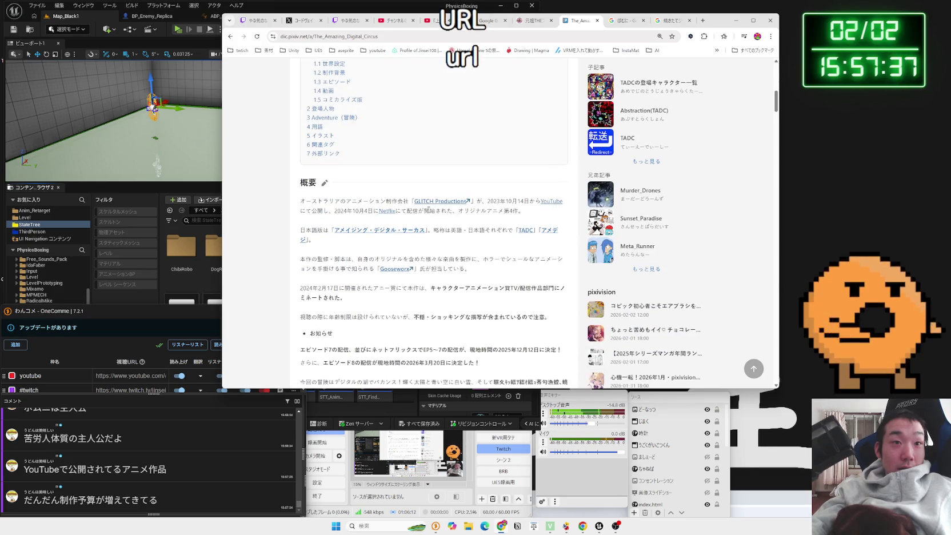
pyautogui.click(556, 203)
pyautogui.hotkey('alt', 'Left')
pyautogui.click(464, 219)
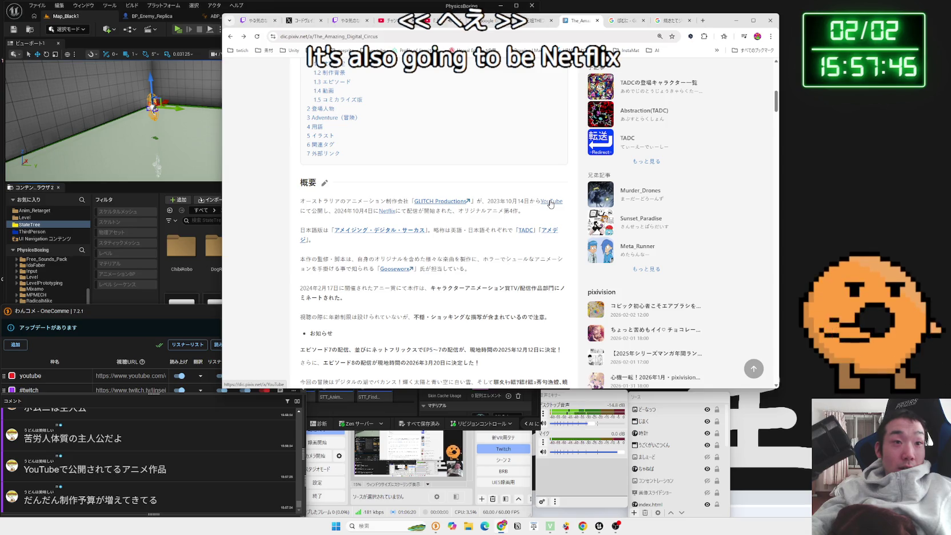
pyautogui.click(552, 201)
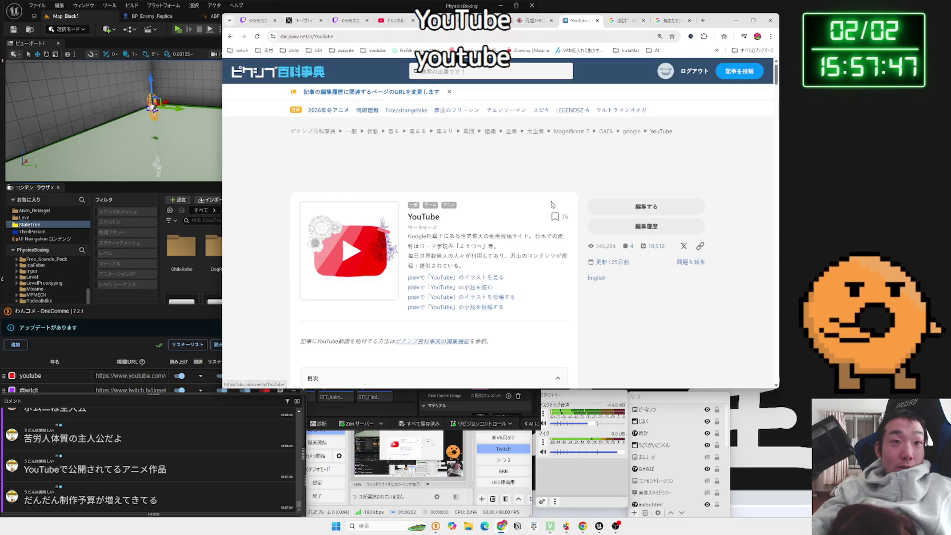
pyautogui.scroll(-5, 490, 201)
pyautogui.hotkey('alt', 'Left')
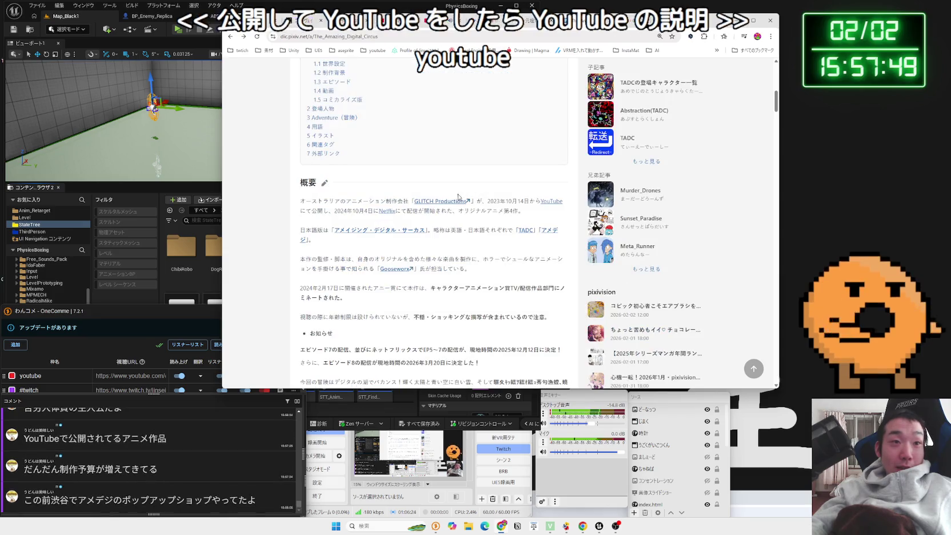
# - Read the 概要 overview text and open GLITCH Productions' YouTube channel
pyautogui.scroll(-1, 392, 197)
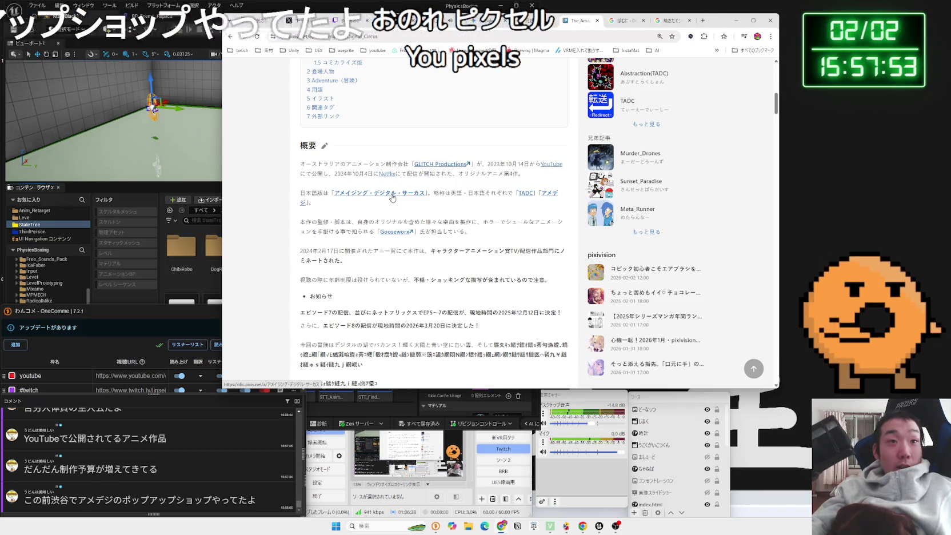
pyautogui.scroll(5, 392, 197)
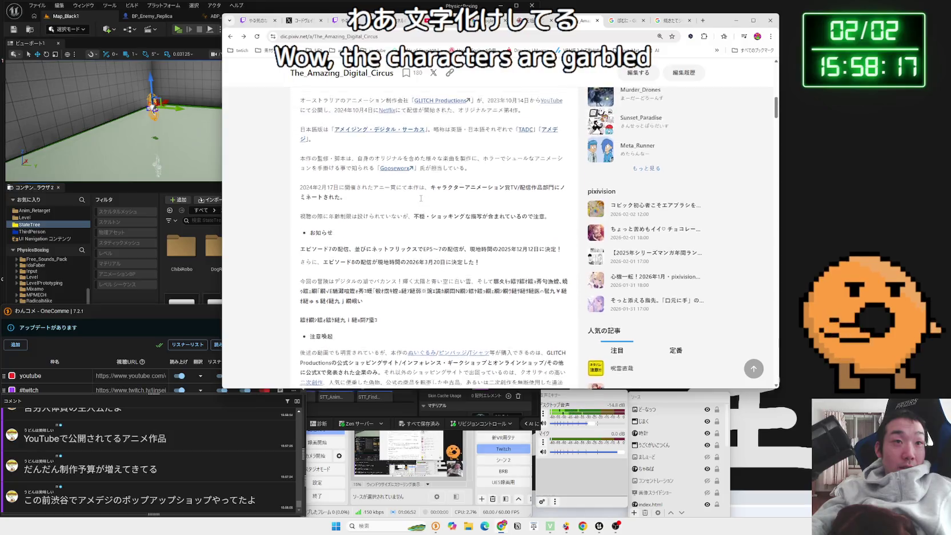
pyautogui.scroll(1, 397, 199)
pyautogui.click(429, 166)
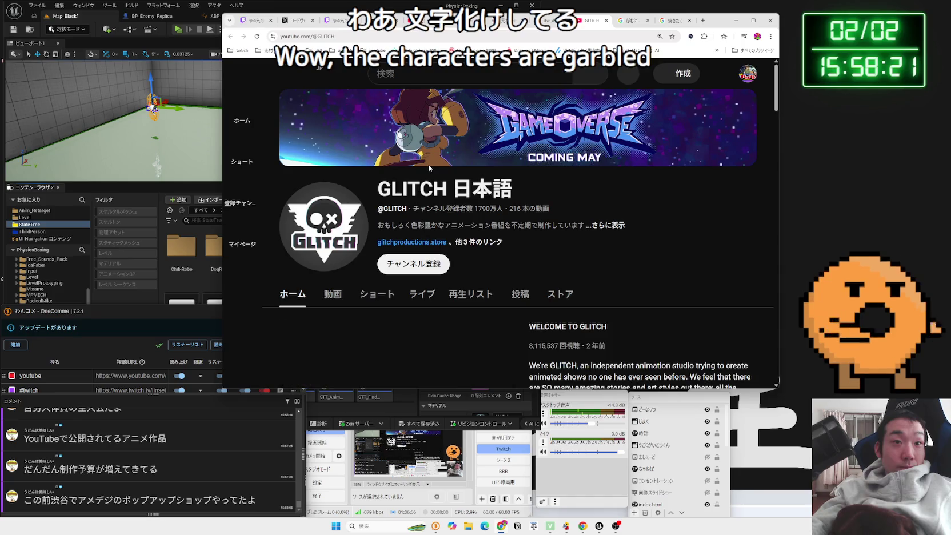
# - On the GLITCH 日本語 channel, list uploaded videos and play ポムニ、リゾートへ行く
pyautogui.scroll(-3, 423, 168)
pyautogui.scroll(-3, 361, 203)
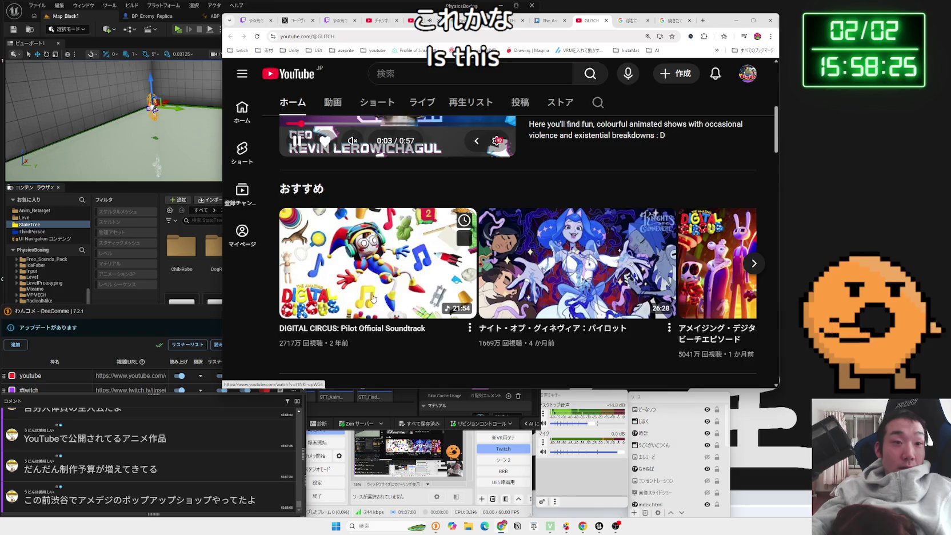
pyautogui.scroll(3, 379, 295)
pyautogui.click(333, 278)
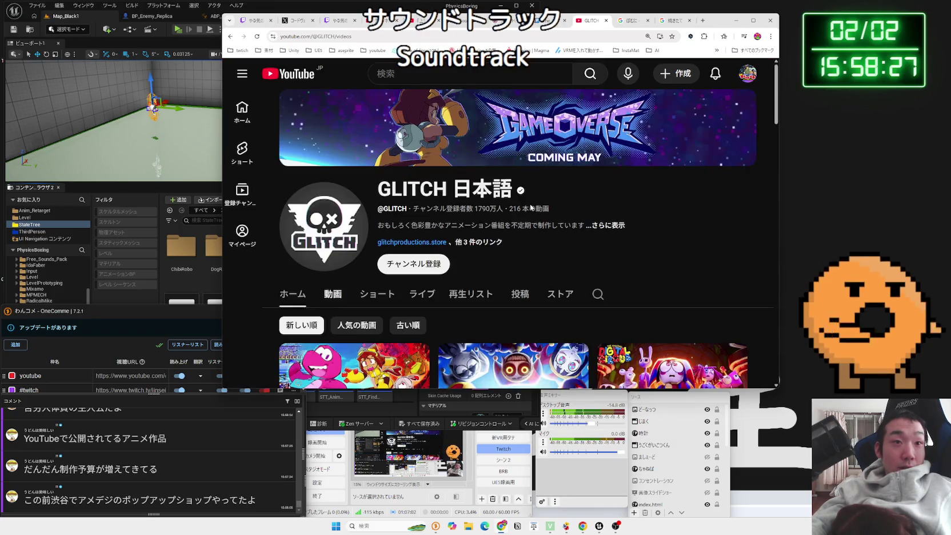
pyautogui.scroll(-3, 511, 235)
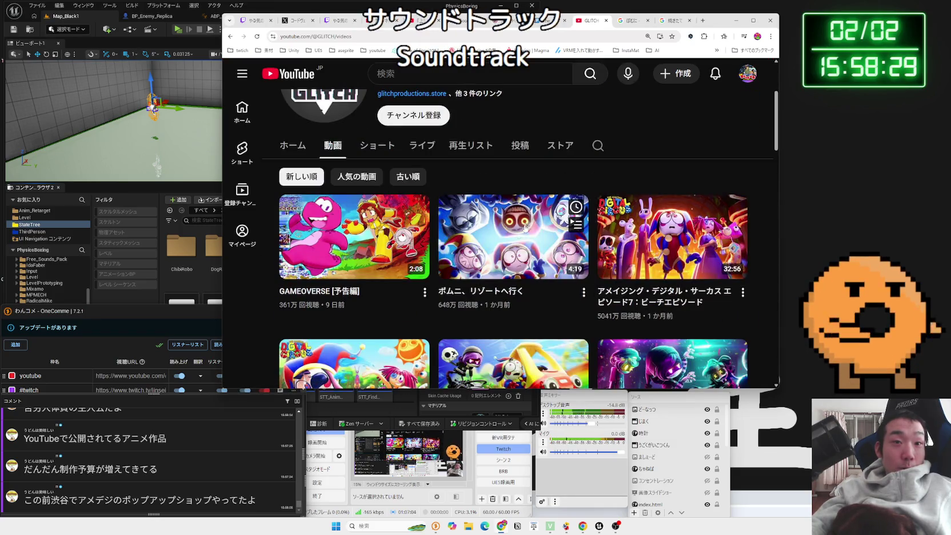
pyautogui.click(500, 239)
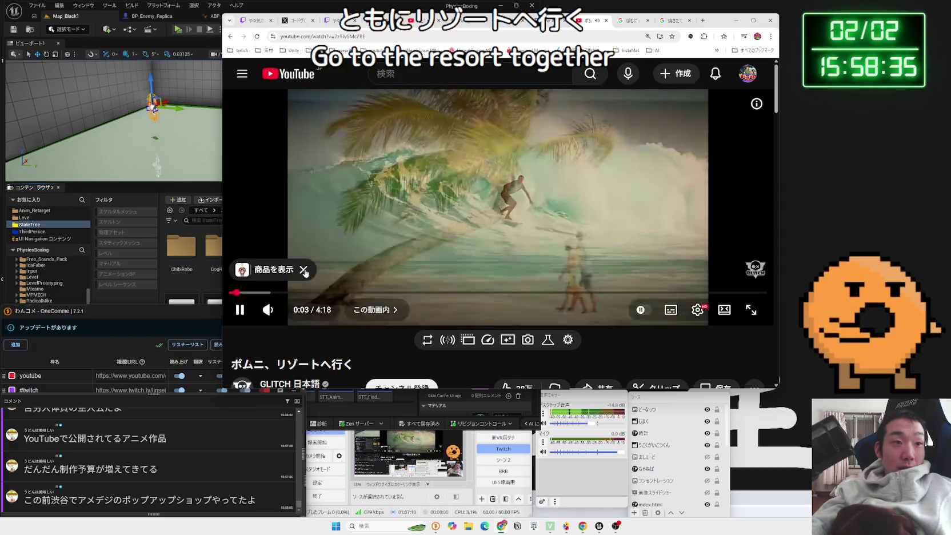
# - Expand the video description, then check the player settings listing 20 subtitle tracks, captions off
pyautogui.scroll(-2, 311, 314)
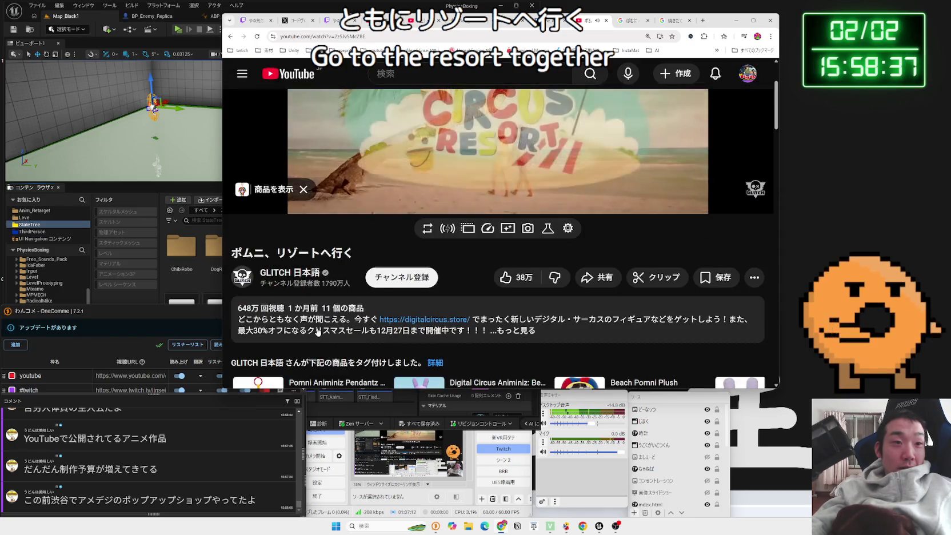
pyautogui.click(504, 331)
pyautogui.scroll(-3, 504, 333)
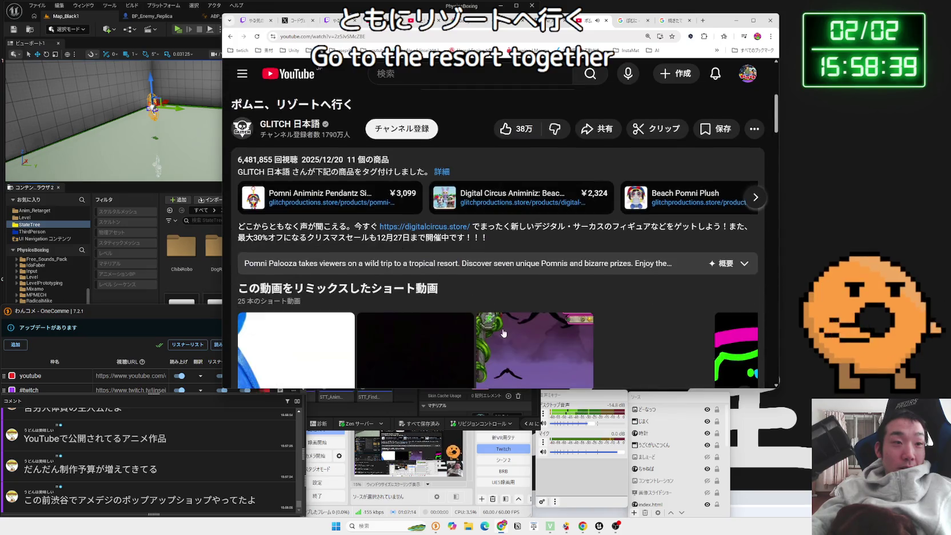
pyautogui.scroll(5, 503, 333)
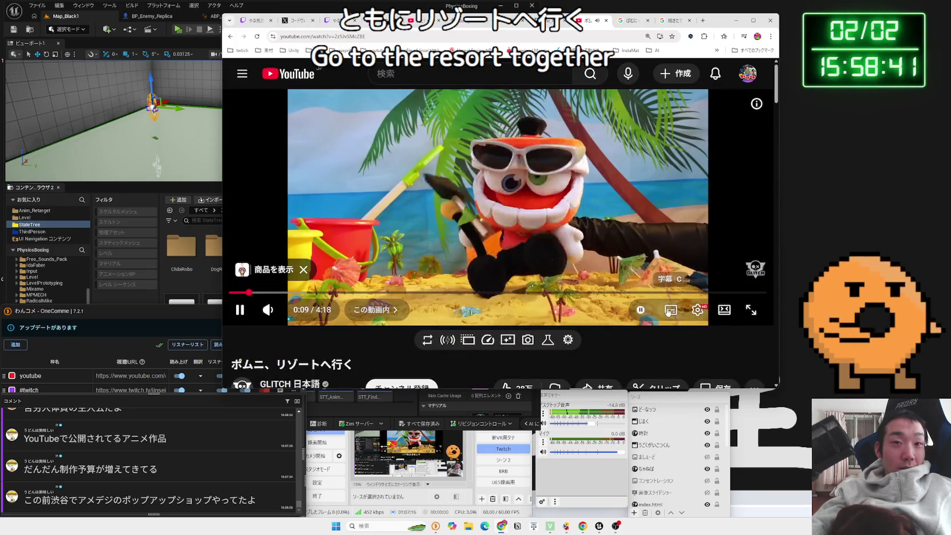
pyautogui.click(697, 310)
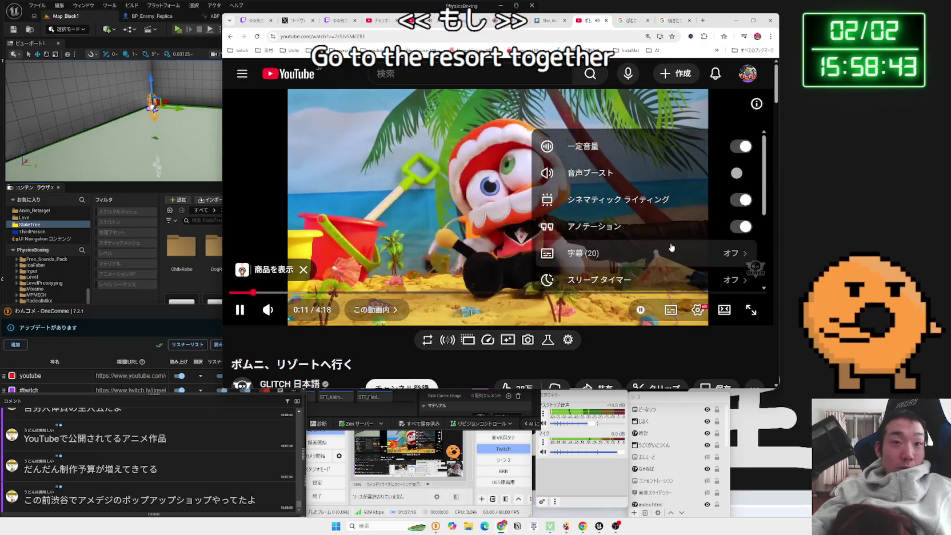
pyautogui.scroll(-3, 669, 247)
pyautogui.scroll(-2, 669, 246)
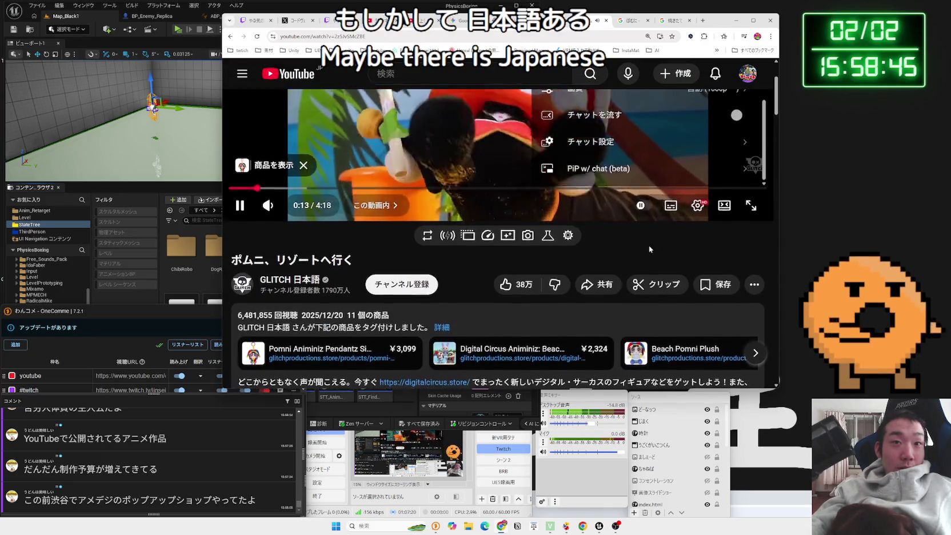
pyautogui.scroll(2, 651, 245)
pyautogui.scroll(1, 668, 234)
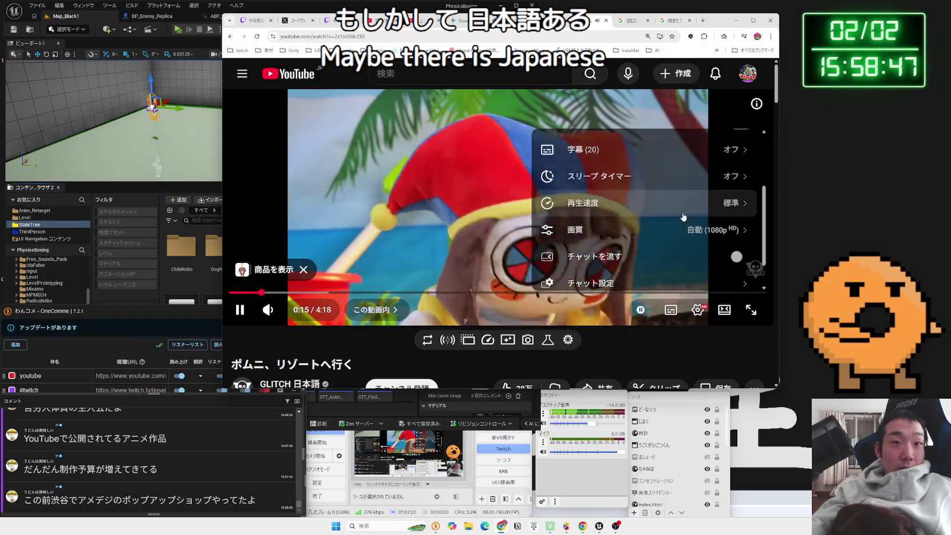
pyautogui.scroll(2, 683, 214)
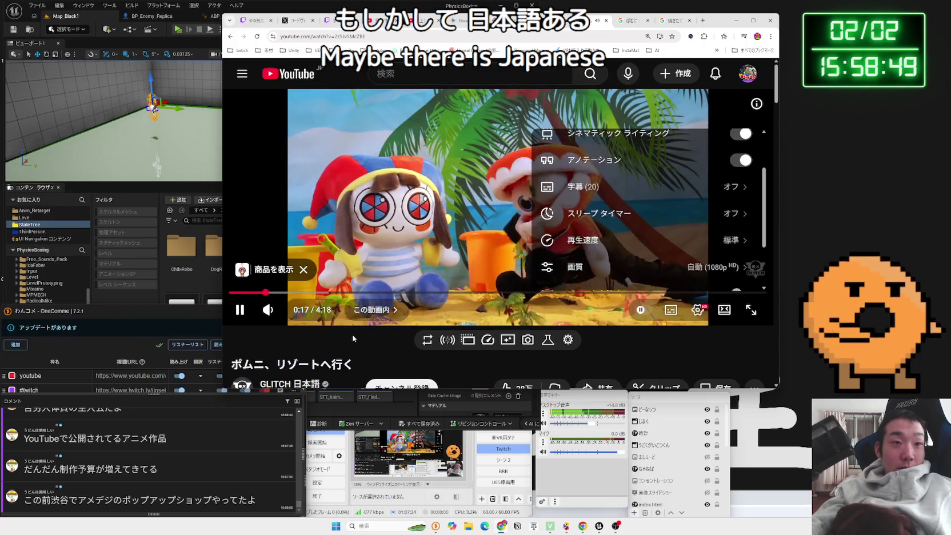
pyautogui.click(358, 289)
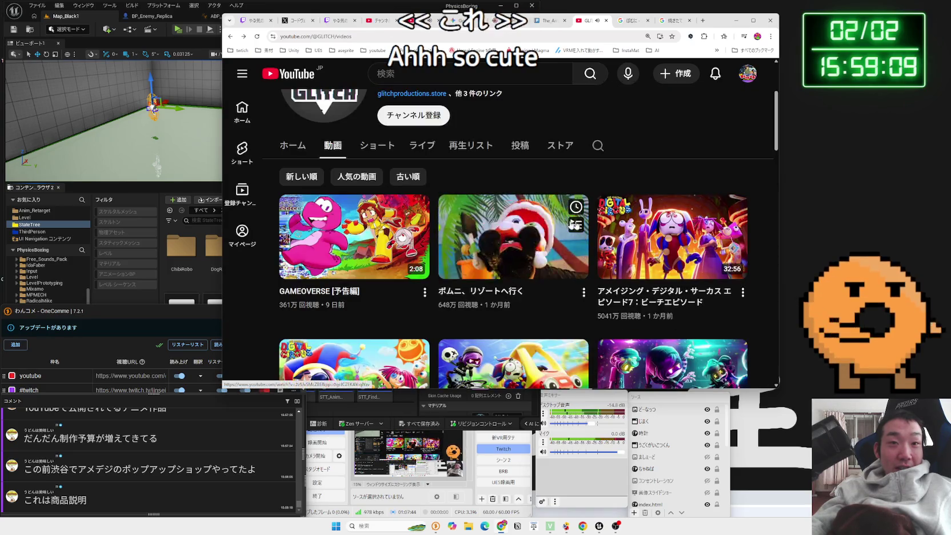
# - Scroll far down GLITCH's video grid and open THE AMAZING DIGITAL CIRCUS [OFFICIAL TRAILER]
pyautogui.scroll(-3, 652, 226)
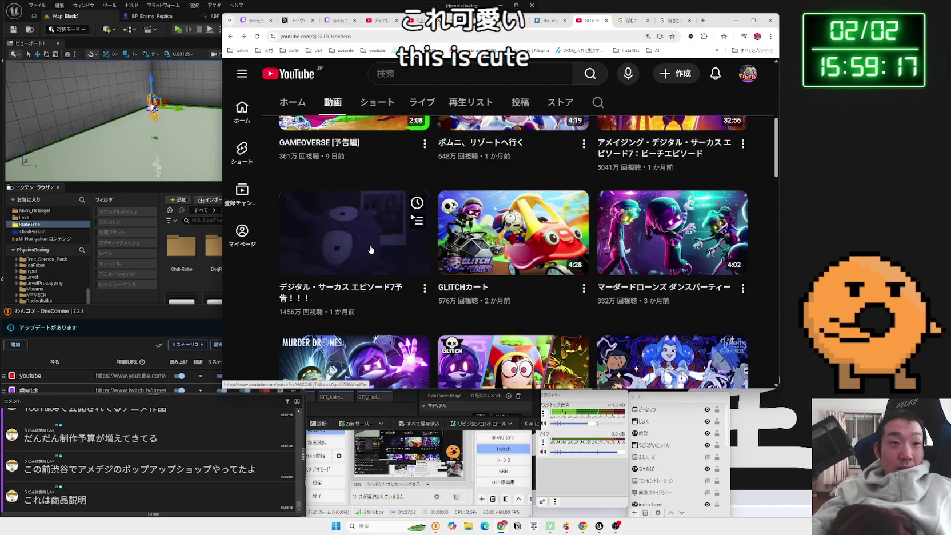
pyautogui.scroll(-3, 370, 249)
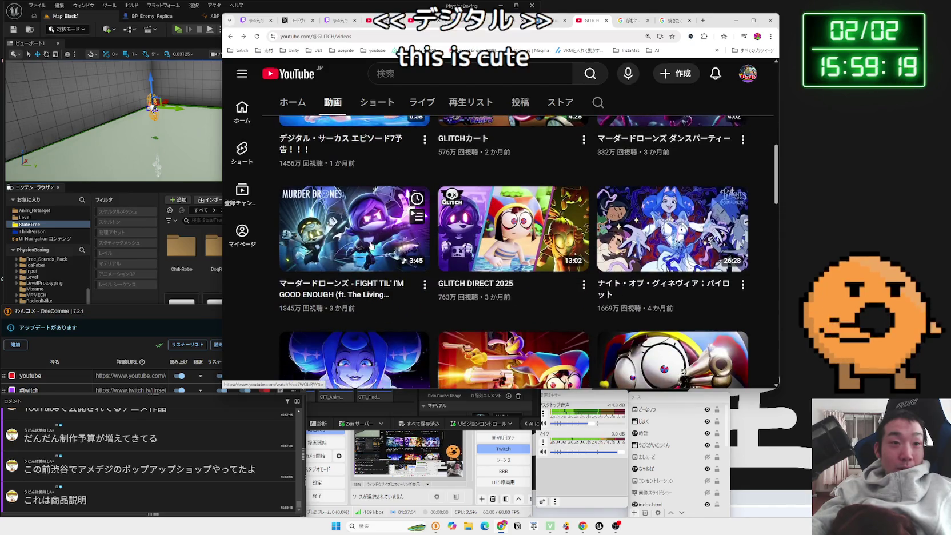
pyautogui.scroll(-3, 495, 238)
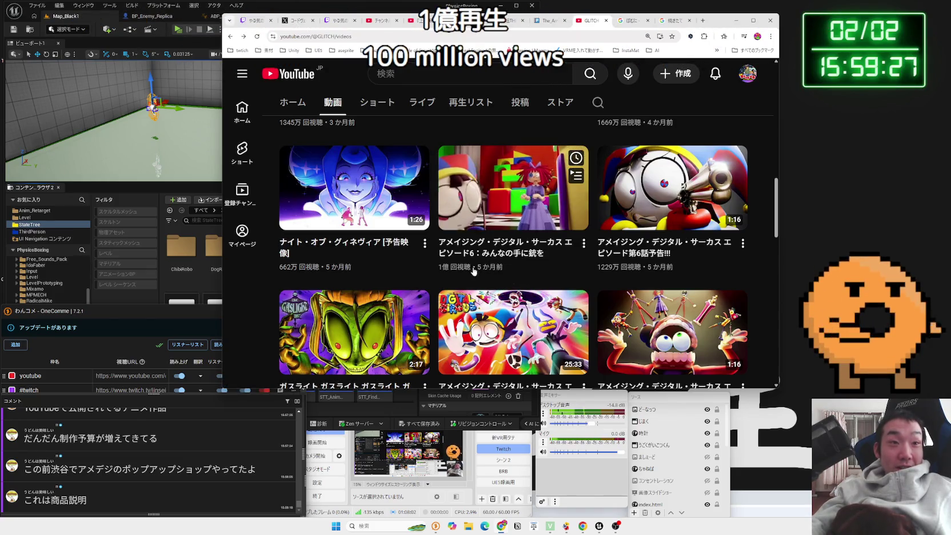
pyautogui.scroll(-3, 514, 218)
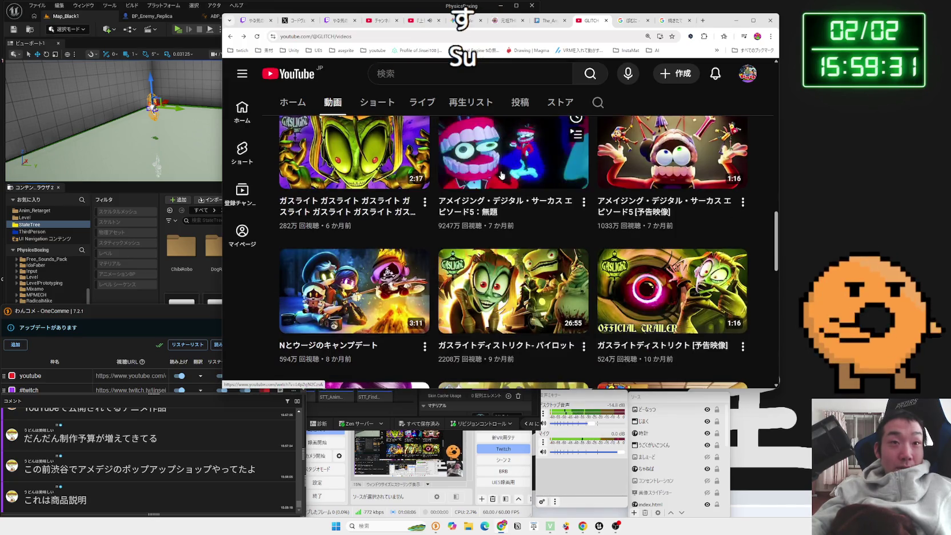
pyautogui.scroll(-6, 502, 175)
pyautogui.scroll(-3, 500, 175)
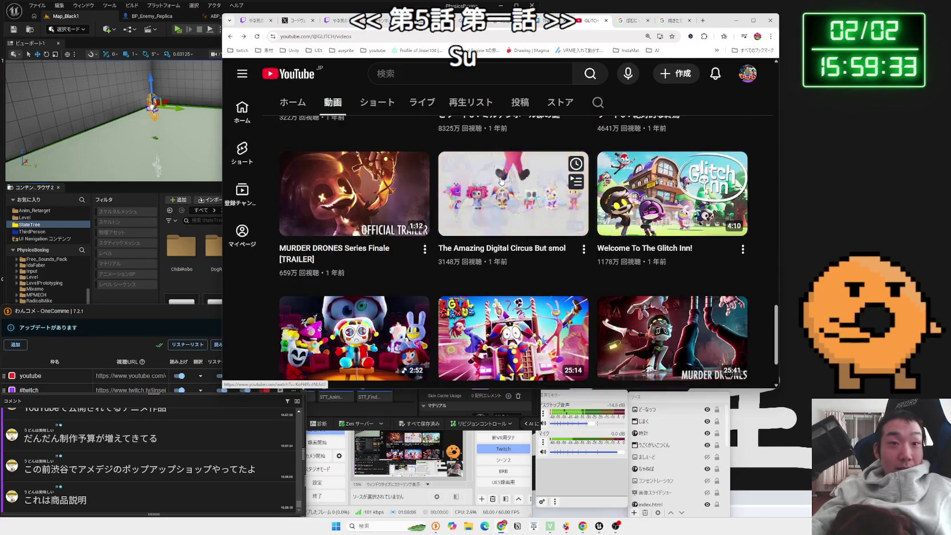
pyautogui.scroll(-2, 610, 179)
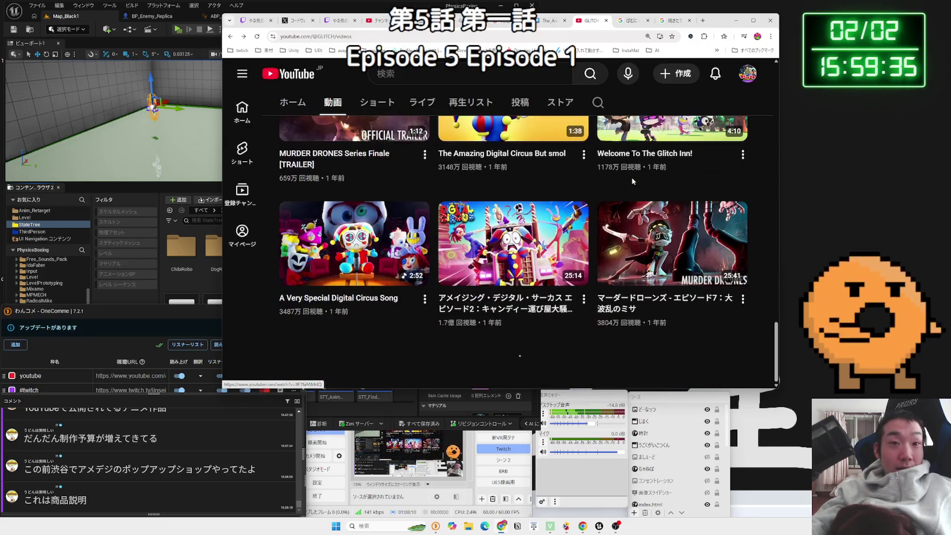
pyautogui.scroll(-3, 537, 180)
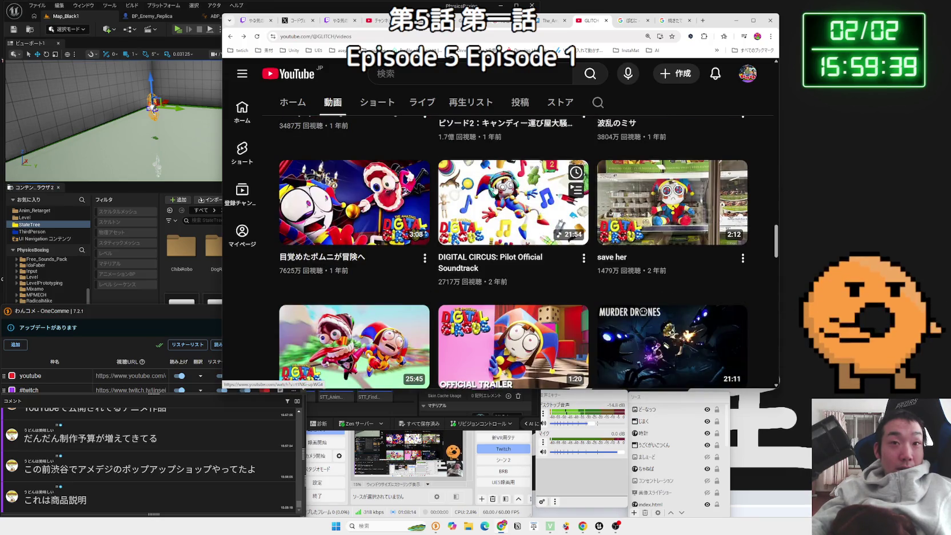
pyautogui.scroll(-3, 646, 190)
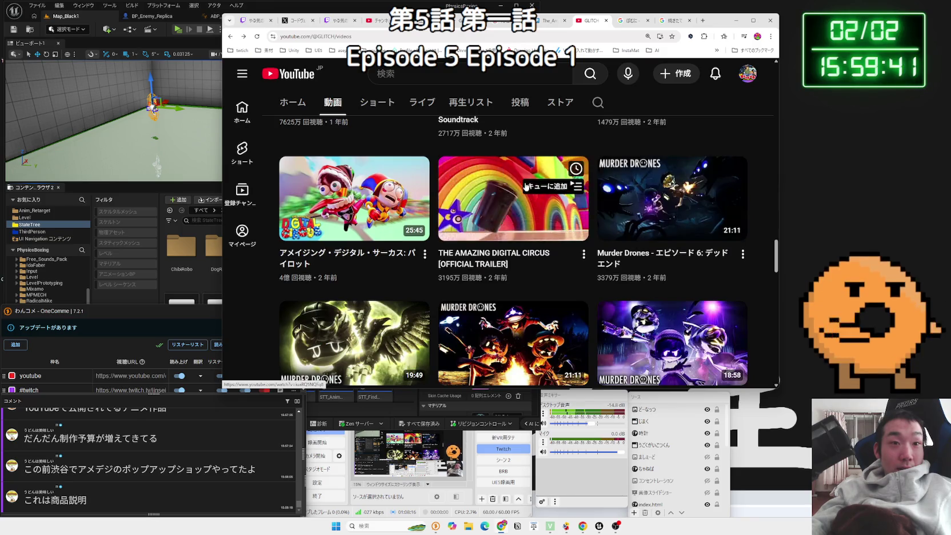
pyautogui.click(477, 183)
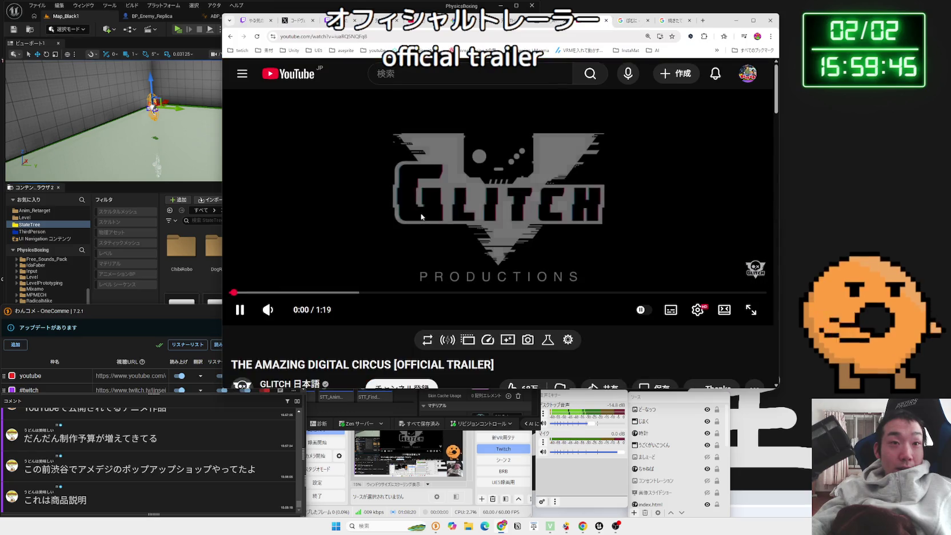
# - Reopen the trailer tab, watch to about 0:42 of 1:19, and return to GLITCH's videos page
pyautogui.click(606, 21)
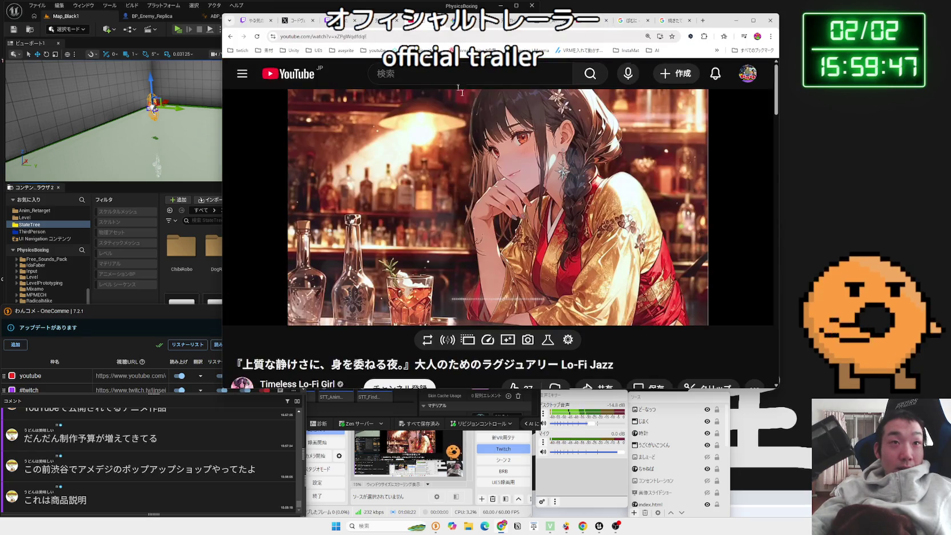
pyautogui.click(594, 24)
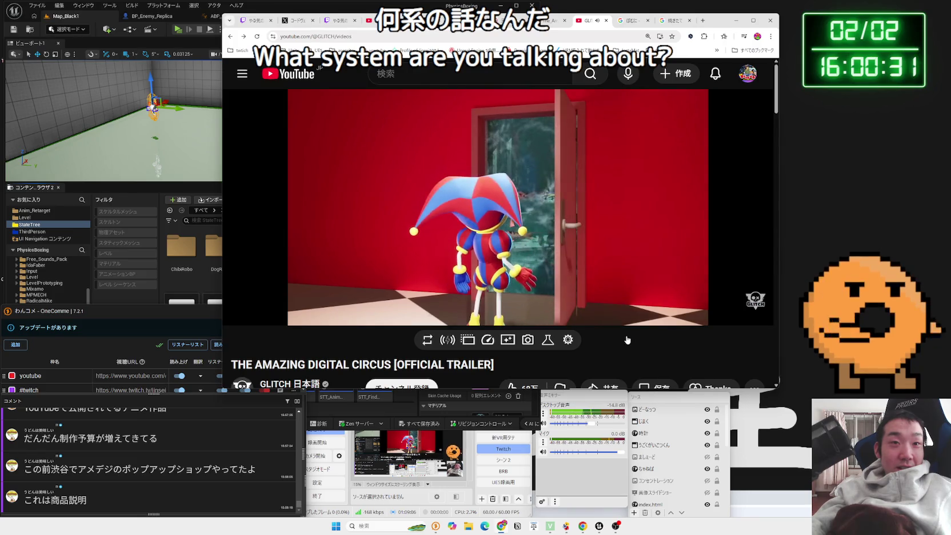
pyautogui.hotkey('alt', 'Left')
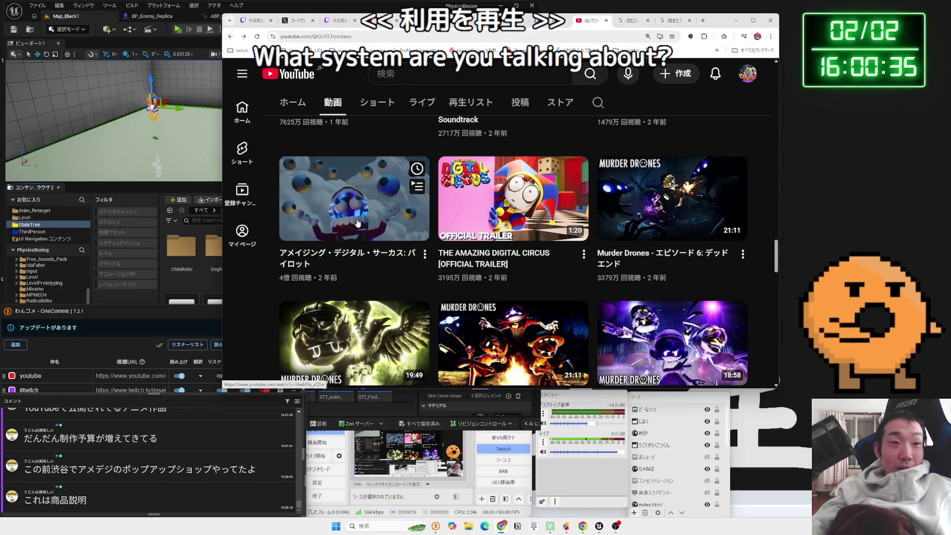
# - Play the 25:45 Amazing Digital Circus pilot from GLITCH's Videos grid, then bring the chat window forward
pyautogui.scroll(3, 399, 294)
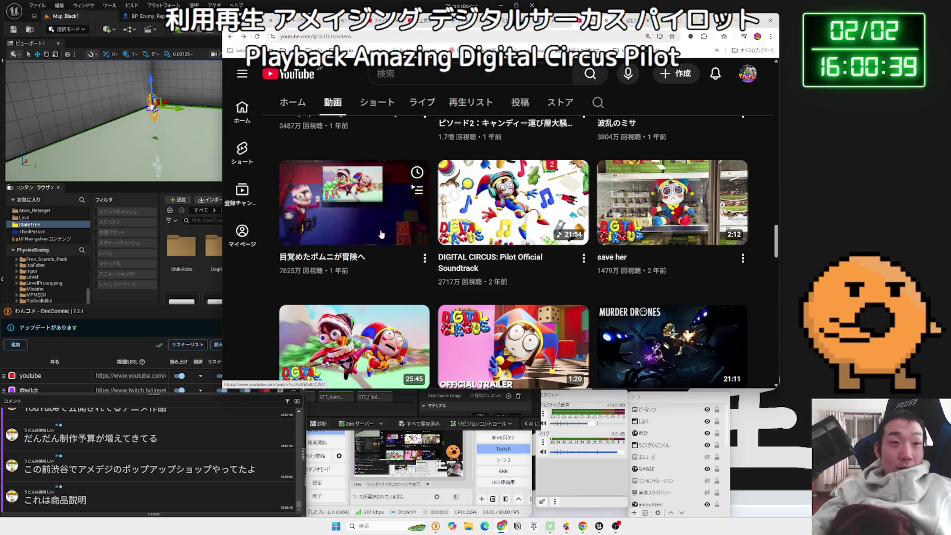
pyautogui.scroll(3, 400, 240)
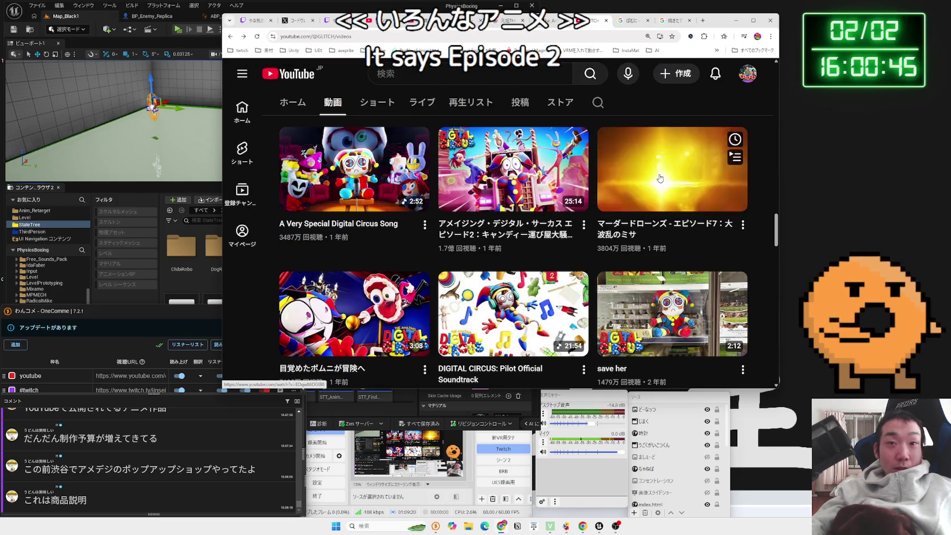
pyautogui.scroll(-2, 722, 260)
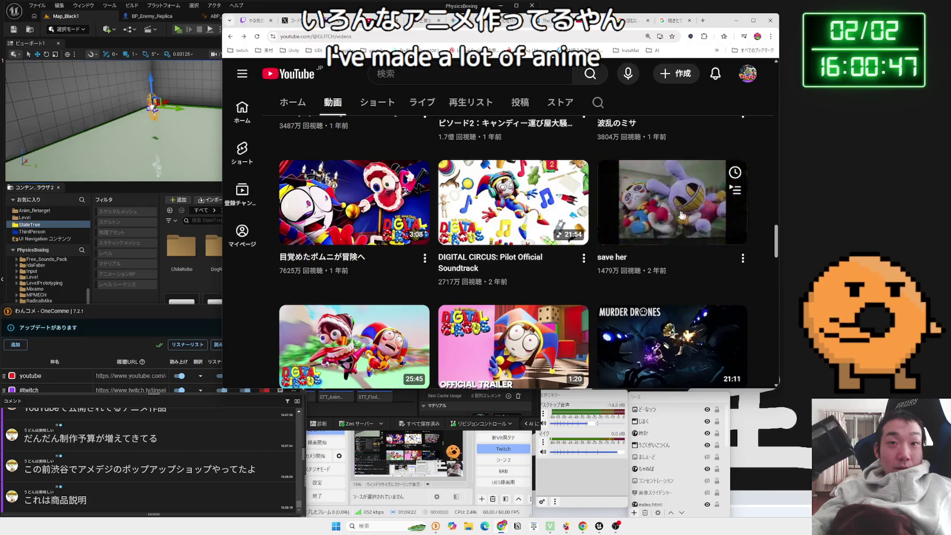
pyautogui.scroll(-2, 338, 224)
pyautogui.click(339, 224)
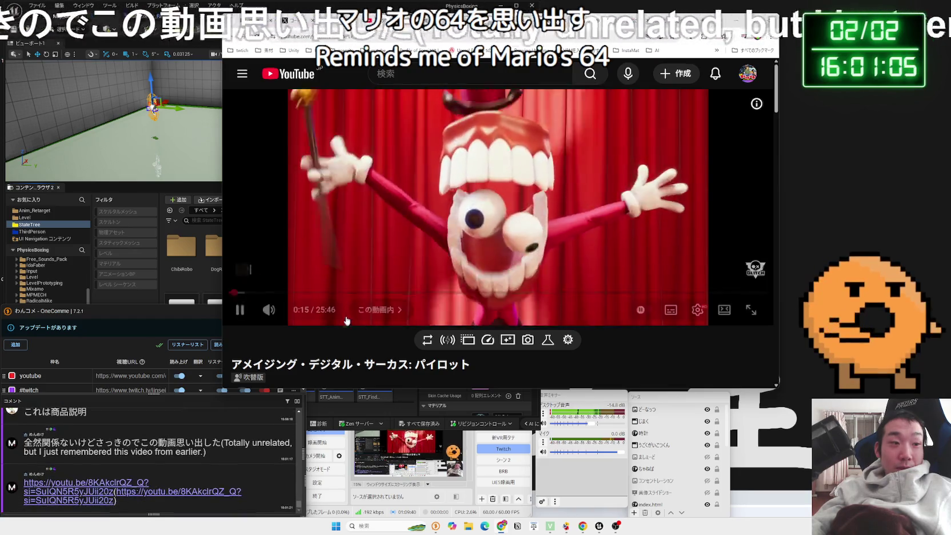
pyautogui.click(96, 484)
# - Pause the pilot and start the viewer-linked Famicom guessing video from the chat
pyautogui.click(96, 485)
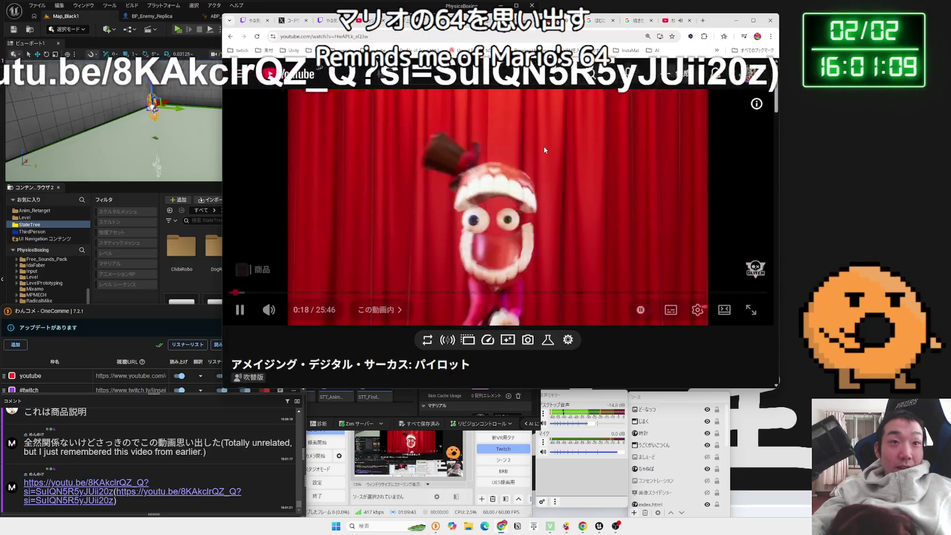
pyautogui.click(544, 146)
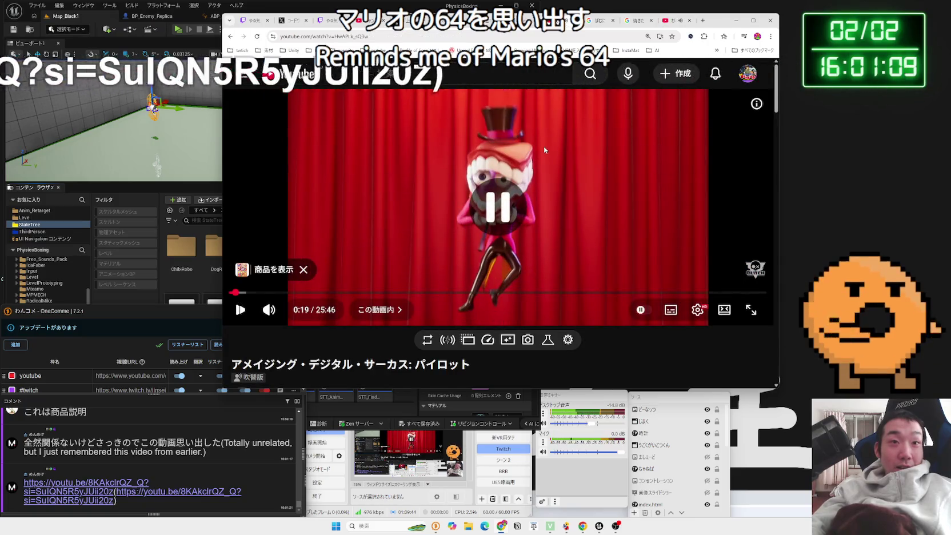
pyautogui.click(671, 24)
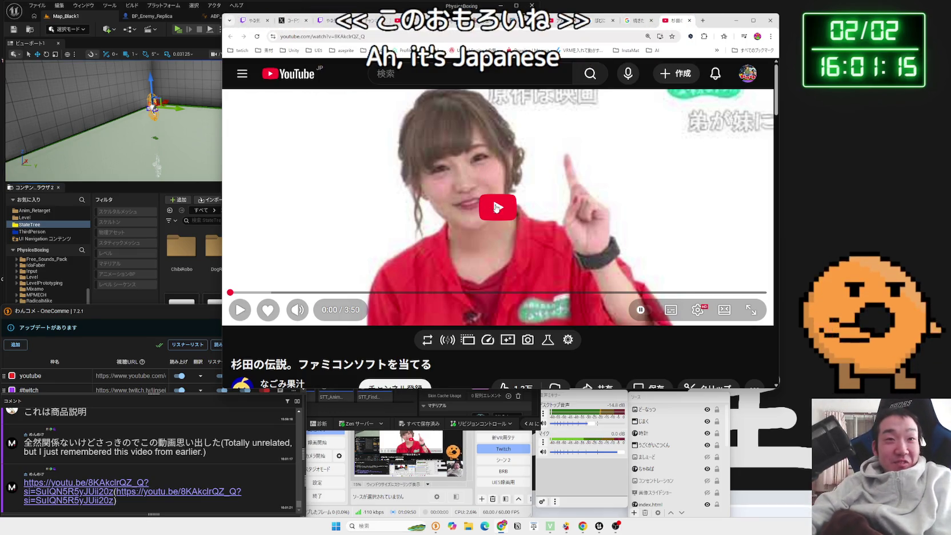
pyautogui.click(502, 219)
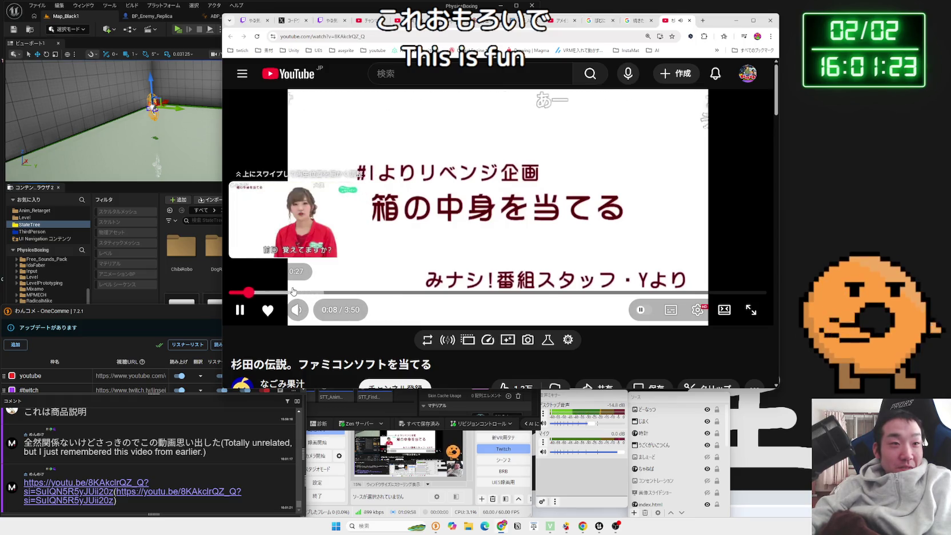
# - Skip the Famicom video ahead to 0:27, then to 1:06
pyautogui.click(292, 291)
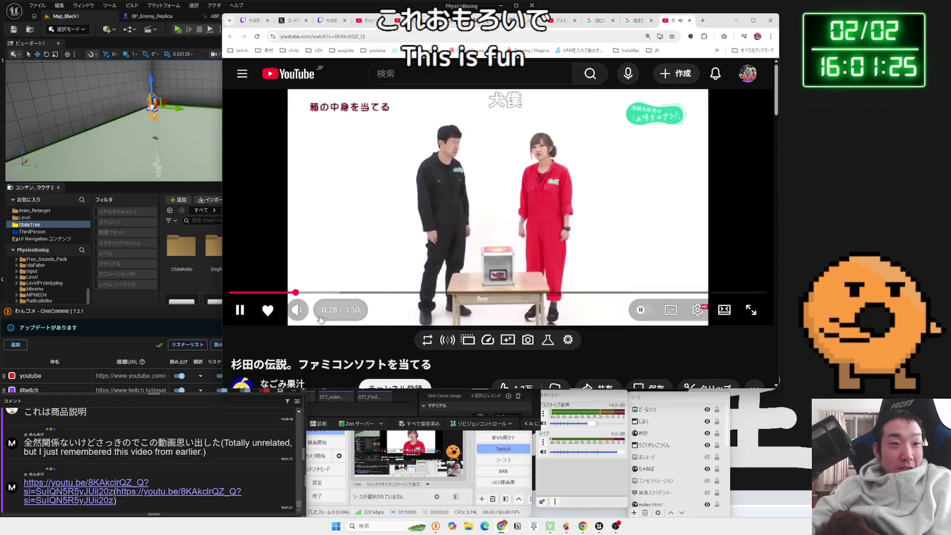
pyautogui.moveTo(314, 313)
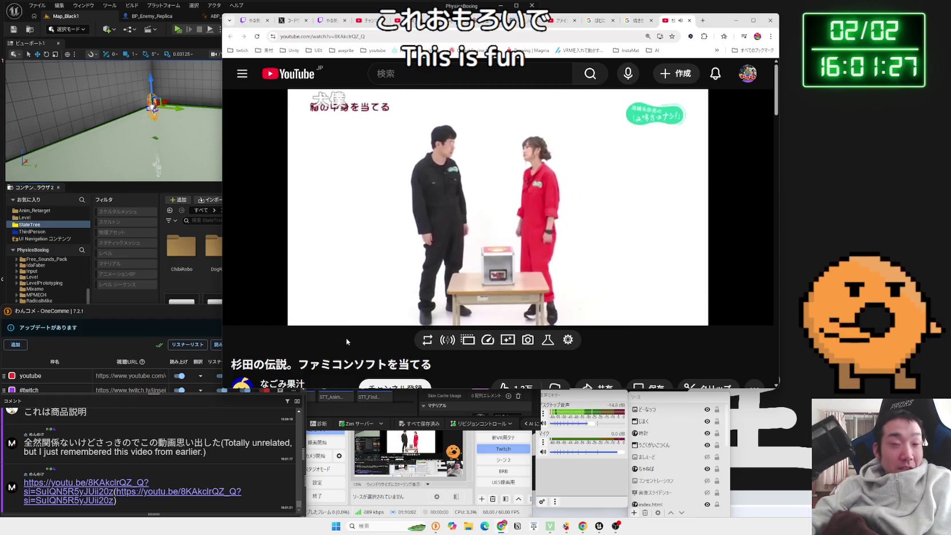
pyautogui.doubleClick(345, 364)
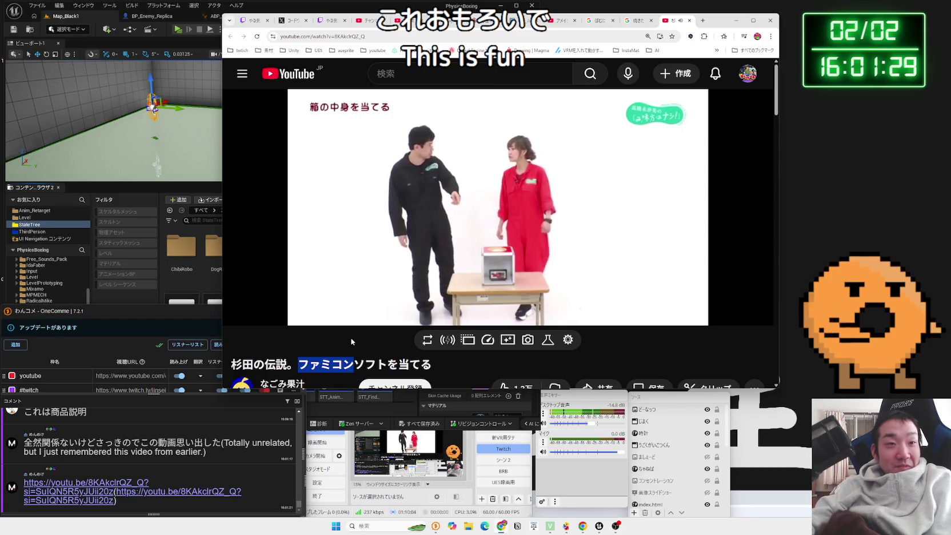
pyautogui.click(350, 341)
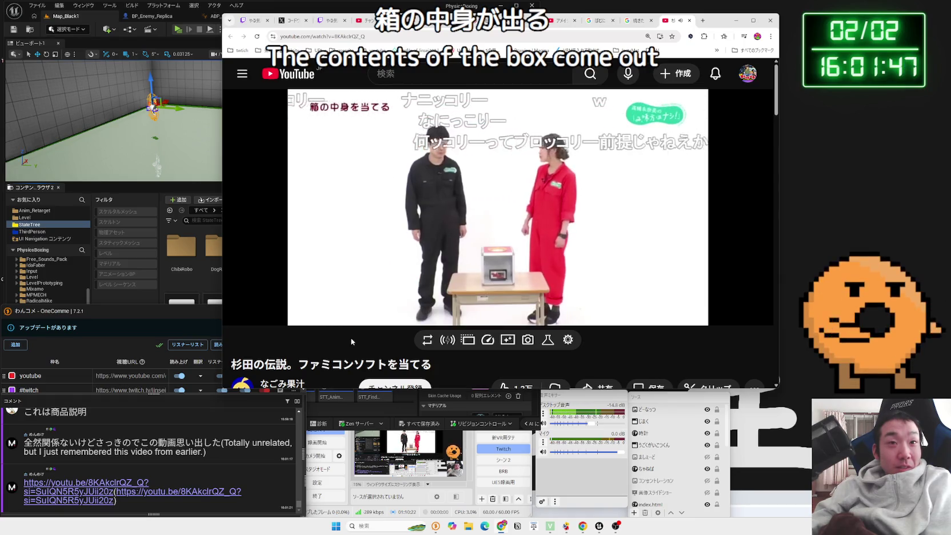
pyautogui.moveTo(398, 293)
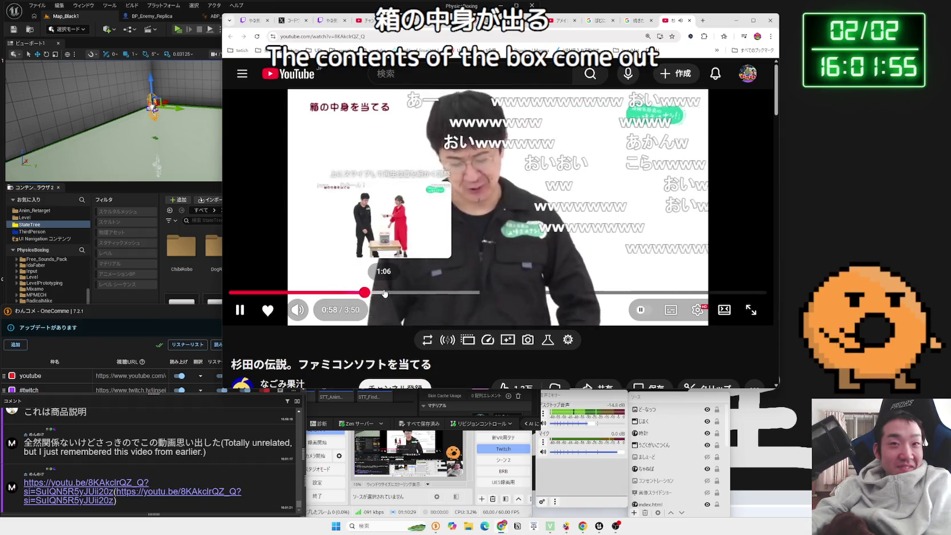
pyautogui.click(384, 293)
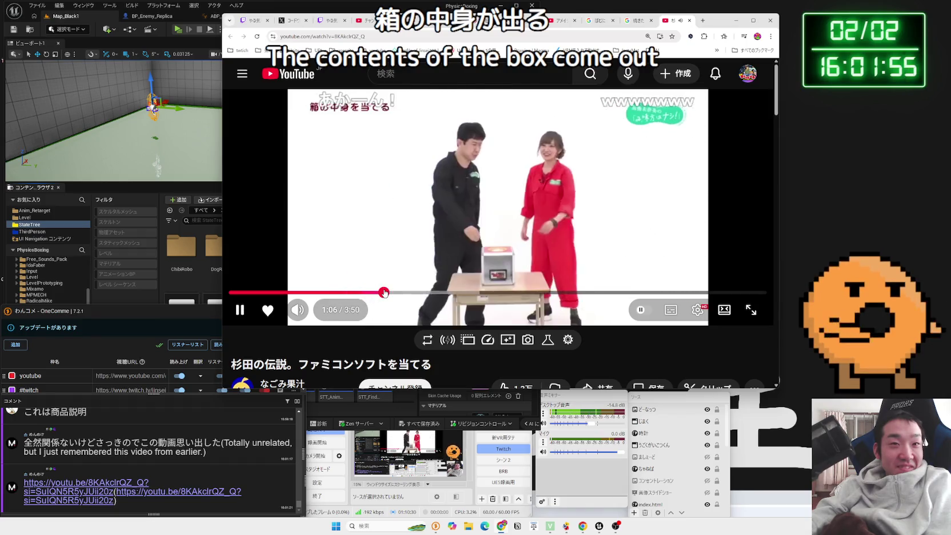
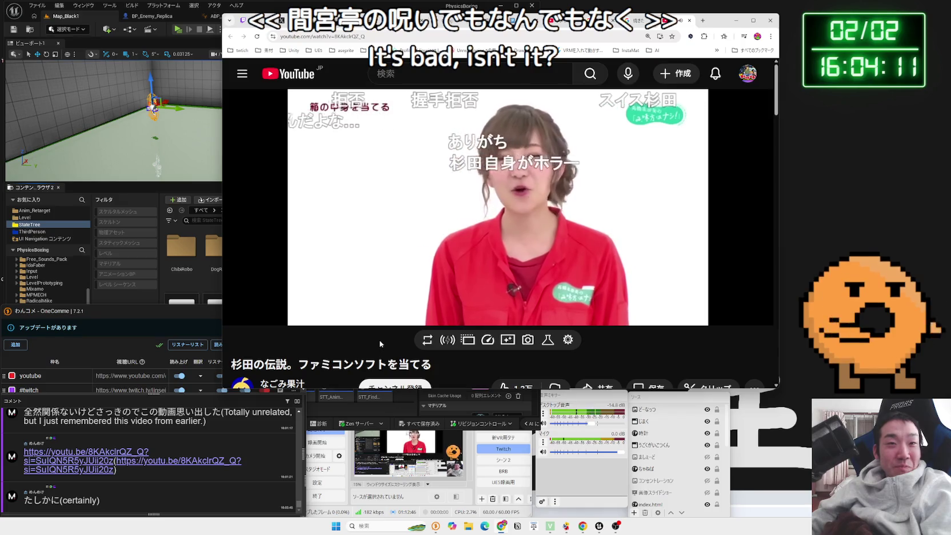
# - Close the finished YouTube tab, the leftover Google search tabs and the Amazing Digital Circus tab
pyautogui.moveTo(699, 254)
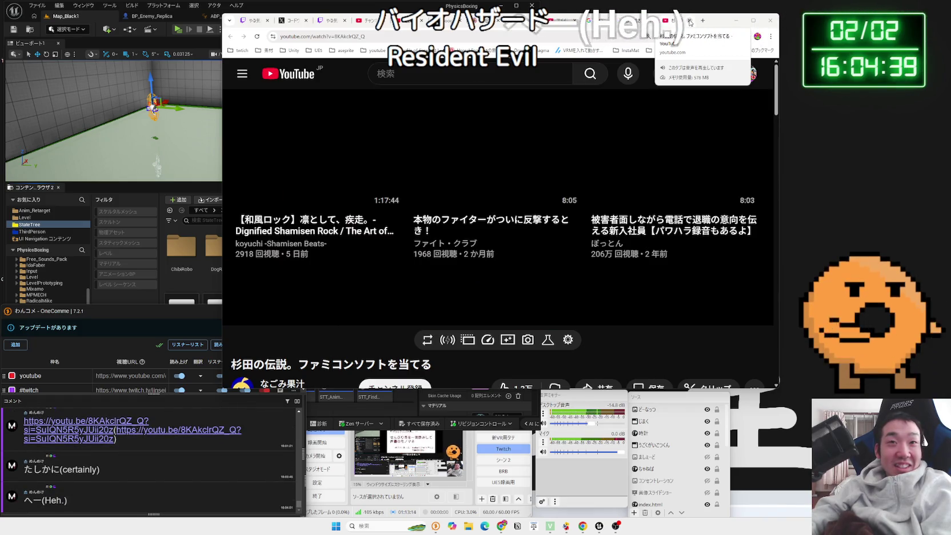
pyautogui.click(690, 20)
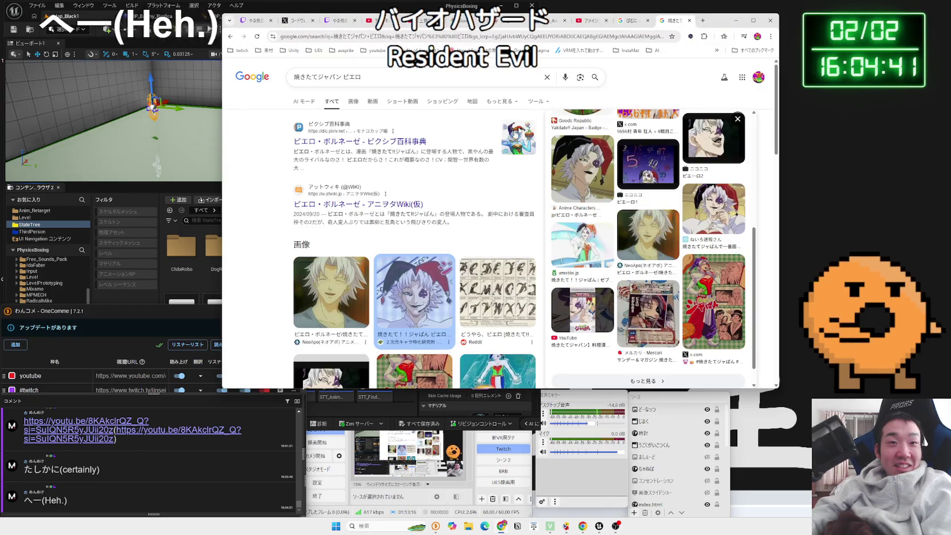
pyautogui.click(689, 22)
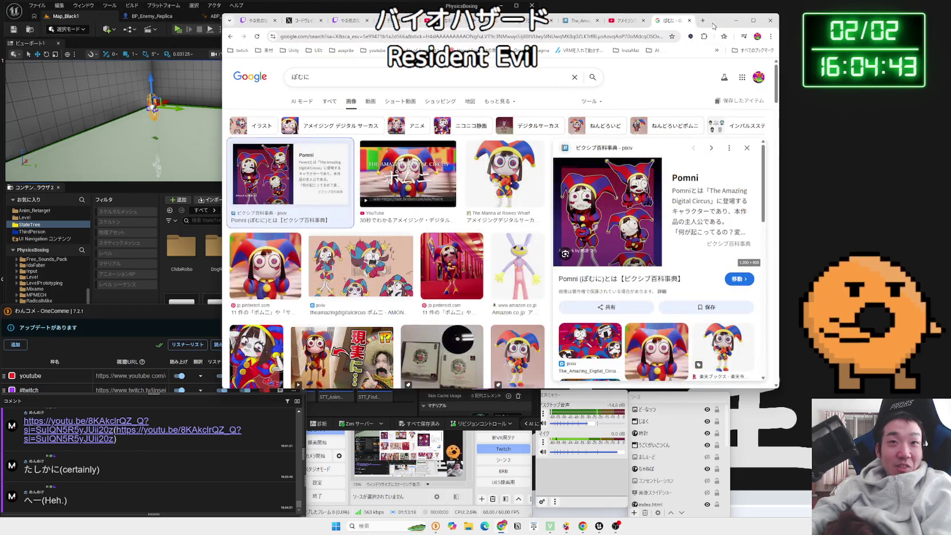
pyautogui.click(690, 21)
pyautogui.moveTo(719, 25); pyautogui.dragTo(790, 23)
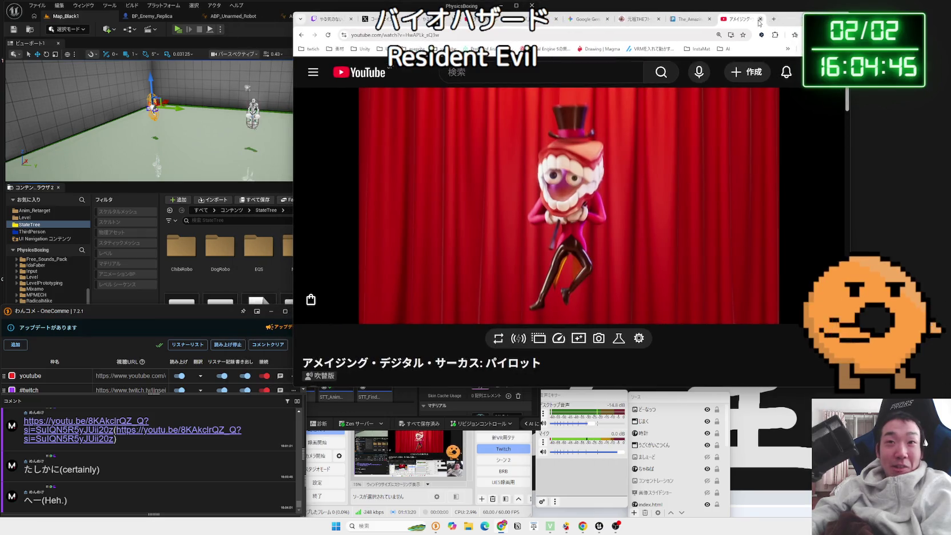
pyautogui.click(759, 20)
# - In a new tab, search Google for バイオハザード スウィートホーム and select the Wikipedia article's opening paragraph
pyautogui.click(773, 19)
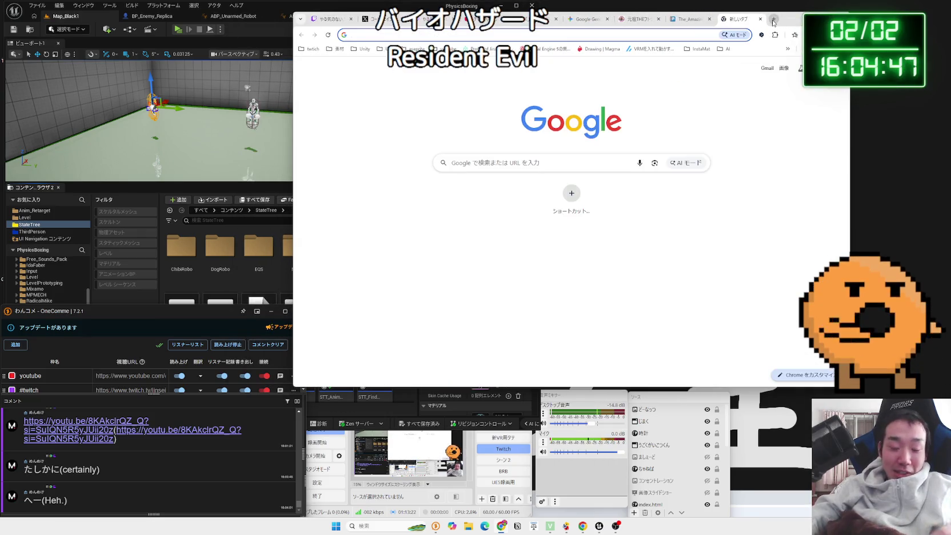
pyautogui.write('ばいお')
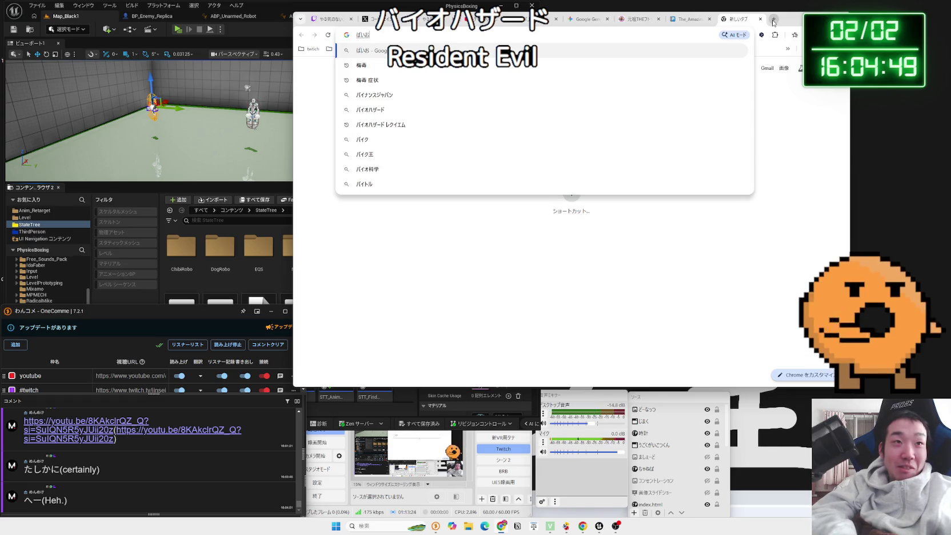
pyautogui.write('o')
pyautogui.press('space')
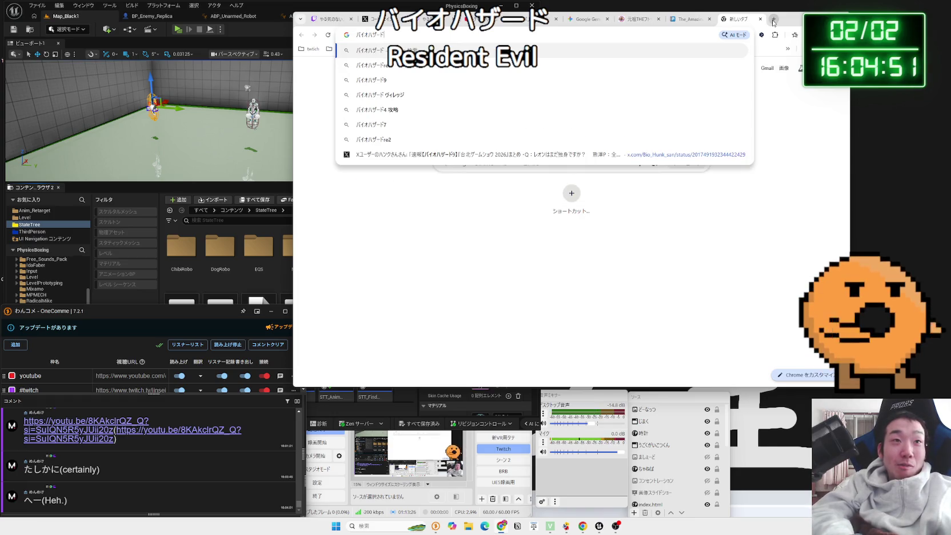
pyautogui.write('すうぃーt')
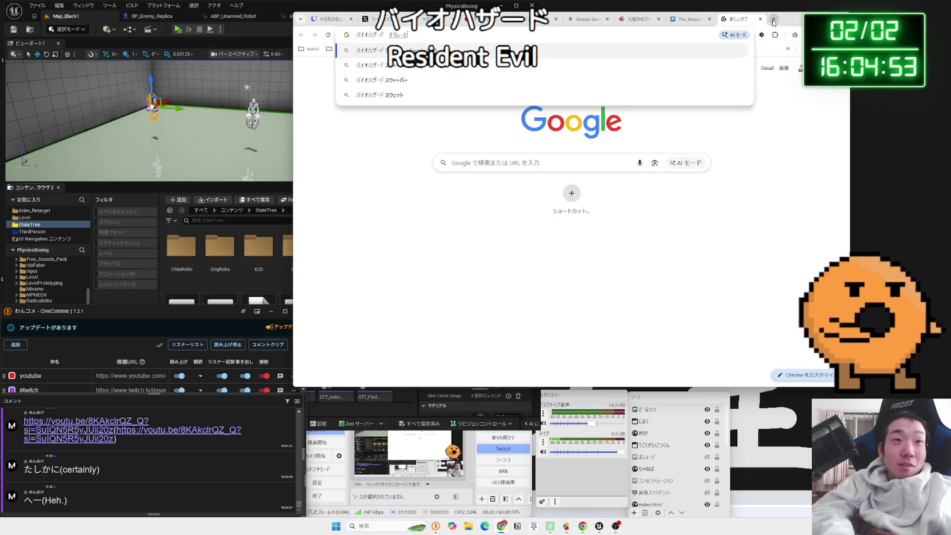
pyautogui.write('e')
pyautogui.press('space')
pyautogui.press('Return')
pyautogui.press('Return')
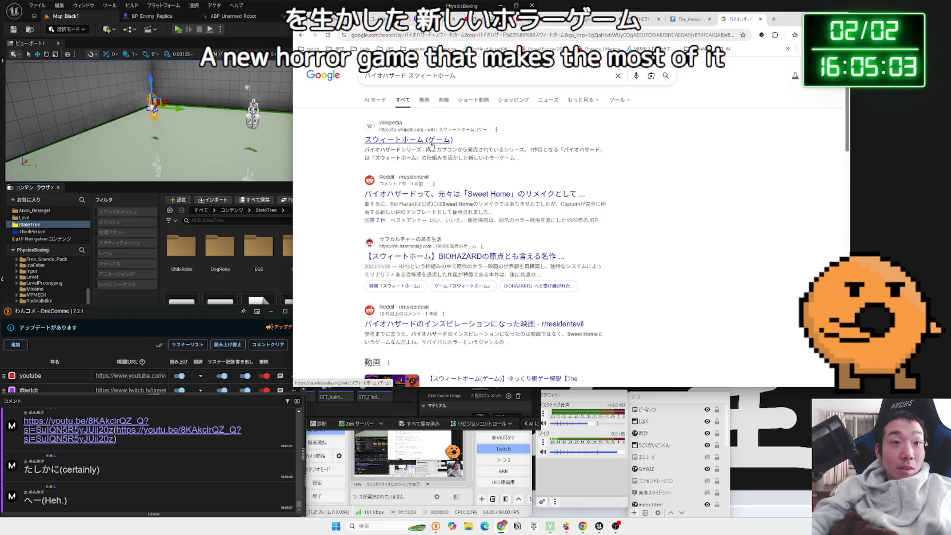
pyautogui.tripleClick(585, 191)
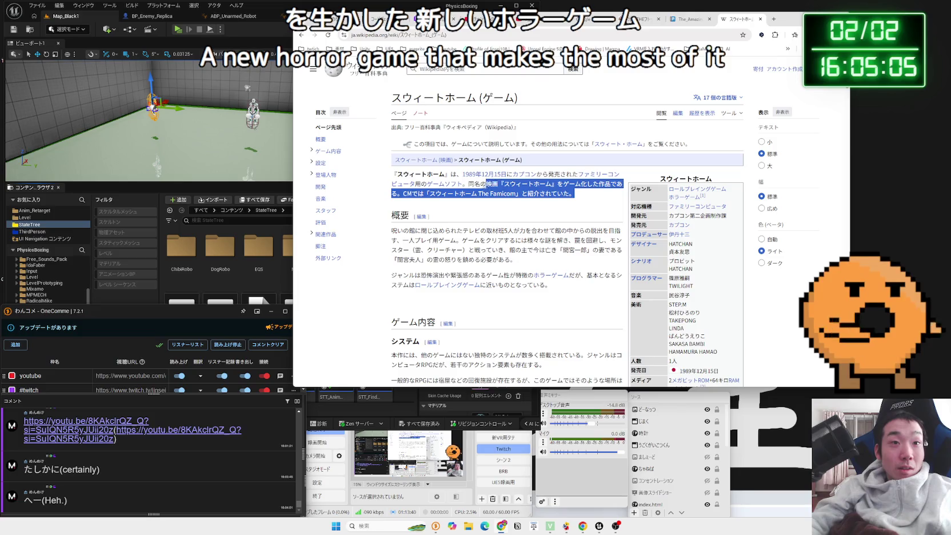
# - Select the title word スウィートホーム and search Google for it from the context menu
pyautogui.click(464, 180)
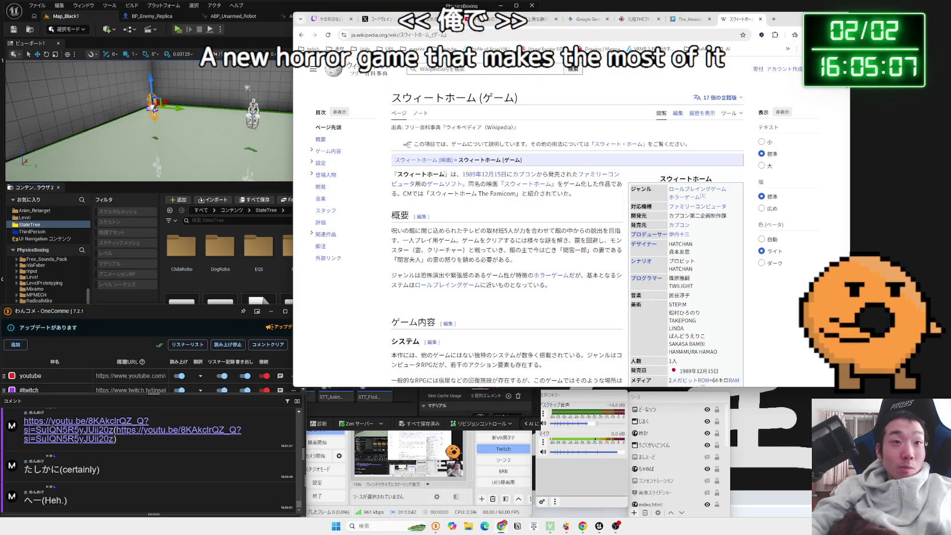
pyautogui.moveTo(446, 174); pyautogui.dragTo(399, 175)
pyautogui.rightClick(399, 175)
pyautogui.click(426, 204)
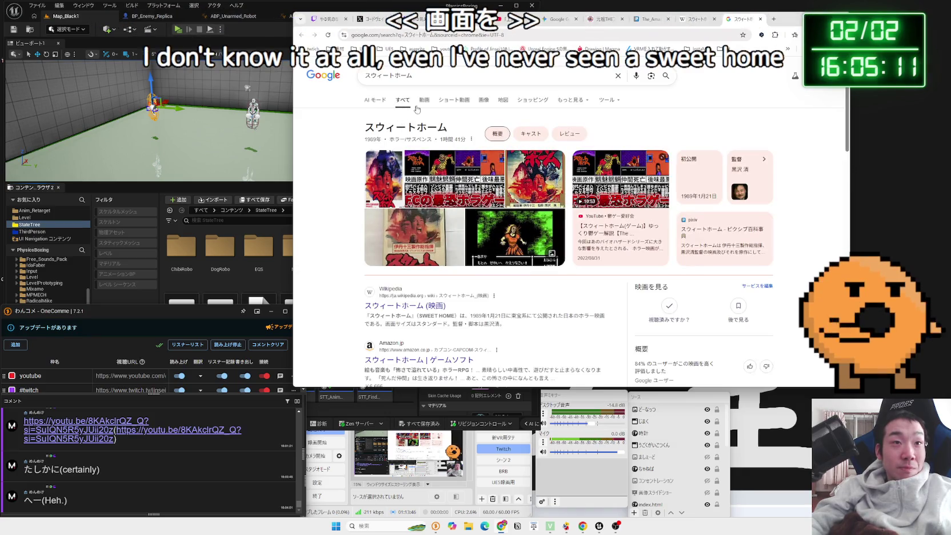
# - Browse the video, short-video and image results, then open the Sweet Home game commentary video
pyautogui.click(422, 105)
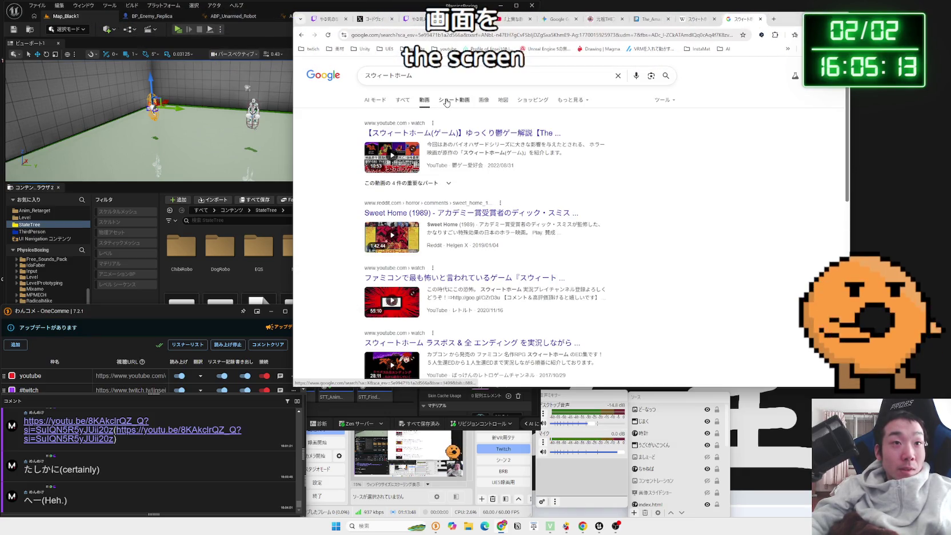
pyautogui.click(447, 103)
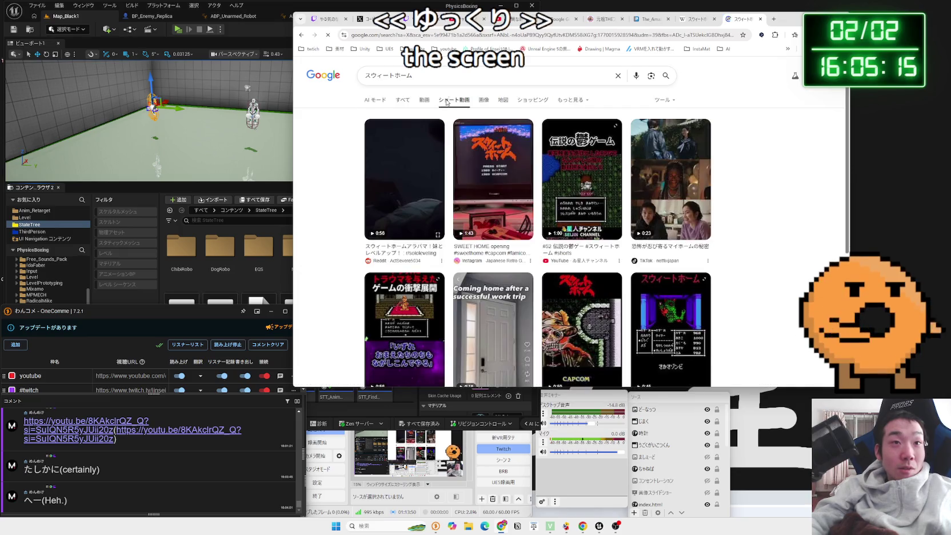
pyautogui.click(484, 101)
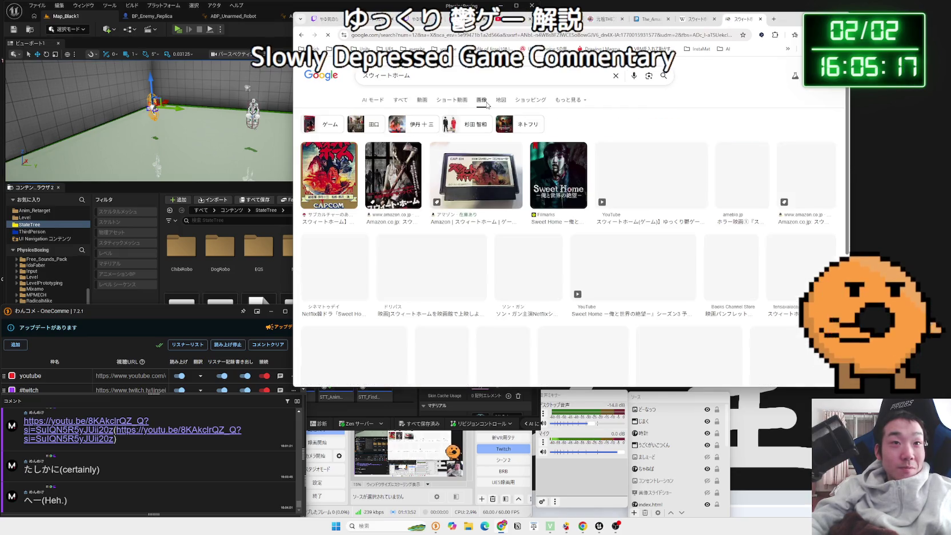
pyautogui.scroll(-4, 485, 182)
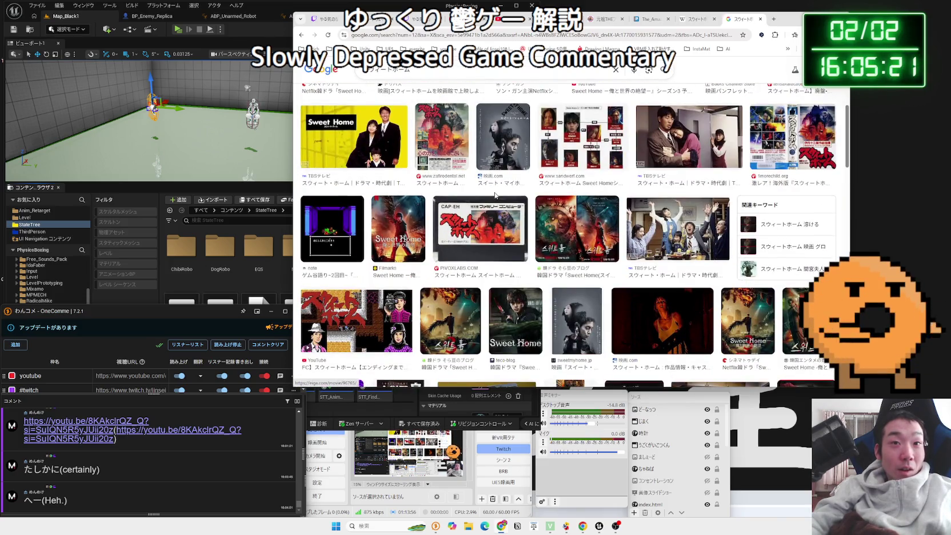
pyautogui.hotkey('alt', 'Left')
pyautogui.hotkey('alt', 'Left')
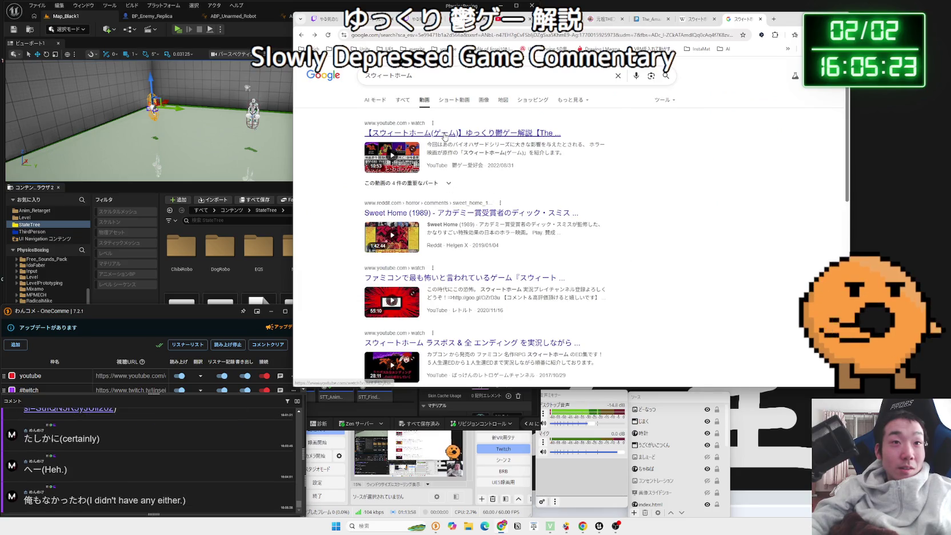
pyautogui.click(445, 136)
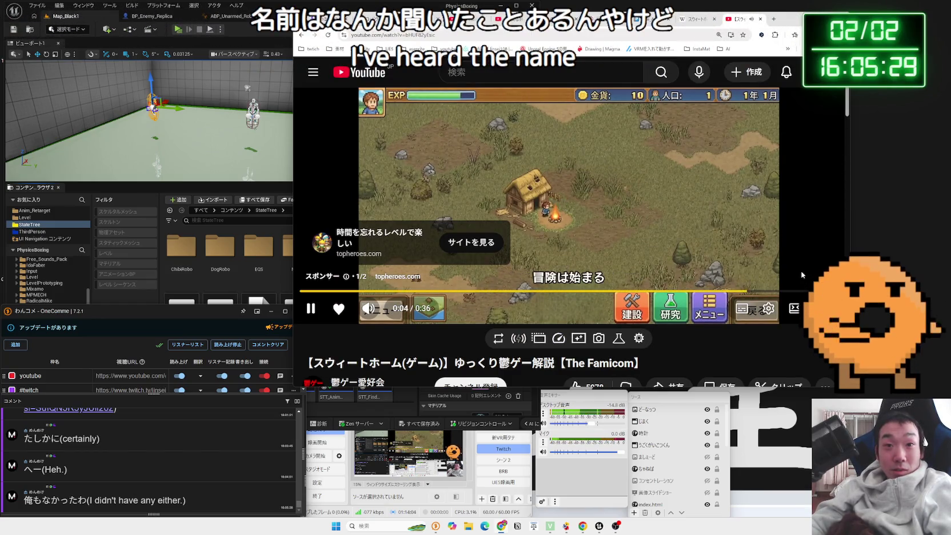
# - Skip the sponsor ad and seek the commentary forward to about 0:27, then five seconds more
pyautogui.click(803, 276)
pyautogui.moveTo(319, 291); pyautogui.dragTo(321, 292)
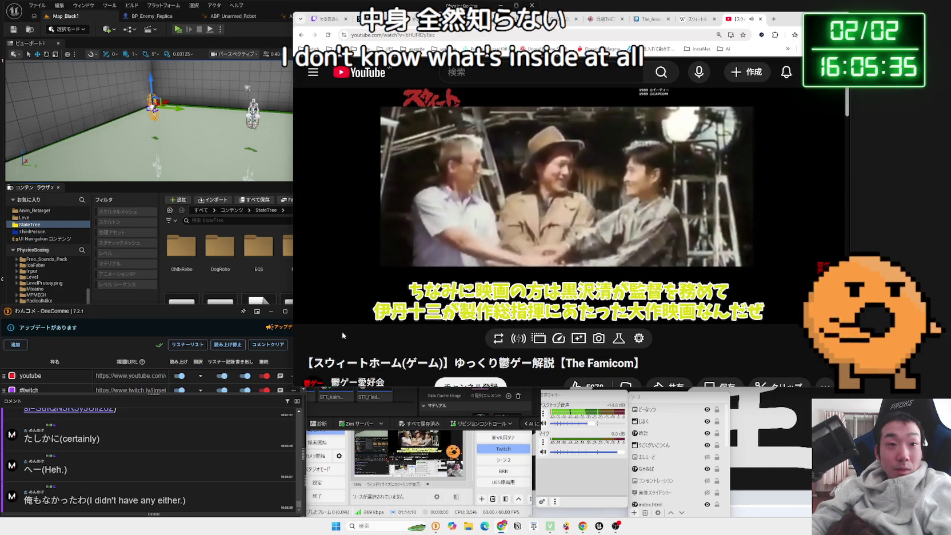
pyautogui.moveTo(323, 292); pyautogui.dragTo(331, 292)
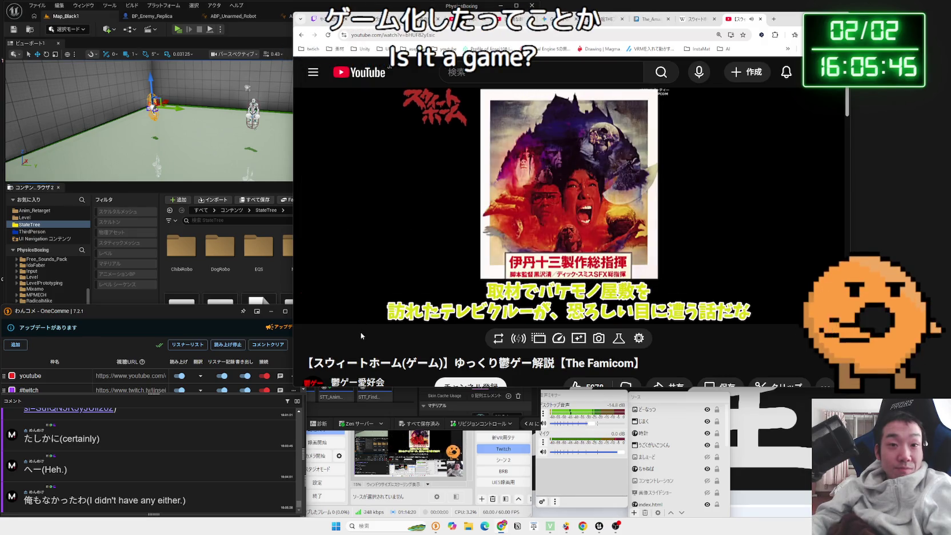
pyautogui.press('Right')
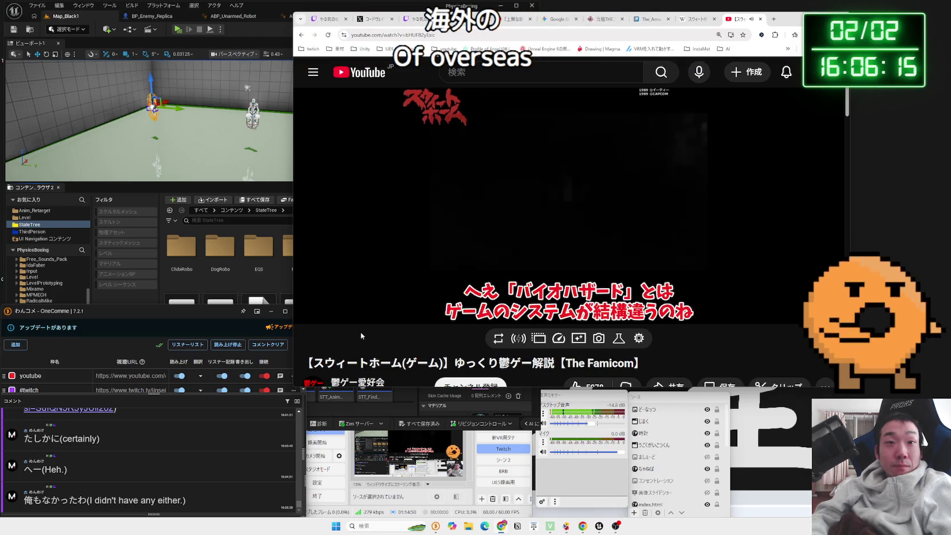
# - Jump the Sweet Home video forward with the right arrow key to the dungeon footage
pyautogui.press('Right')
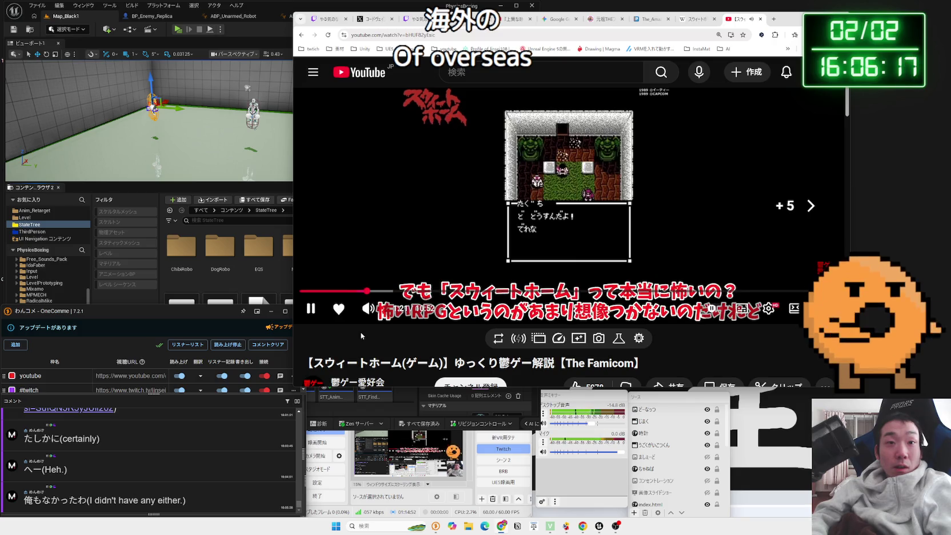
pyautogui.press('Right')
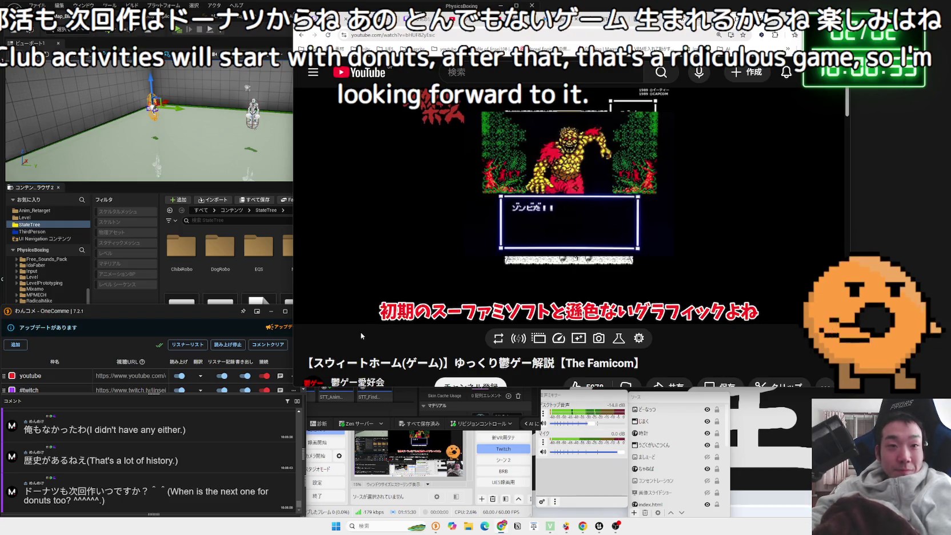
# - Skip the video ahead ten seconds, then search YouTube for バイオハザード初代
pyautogui.press('l')
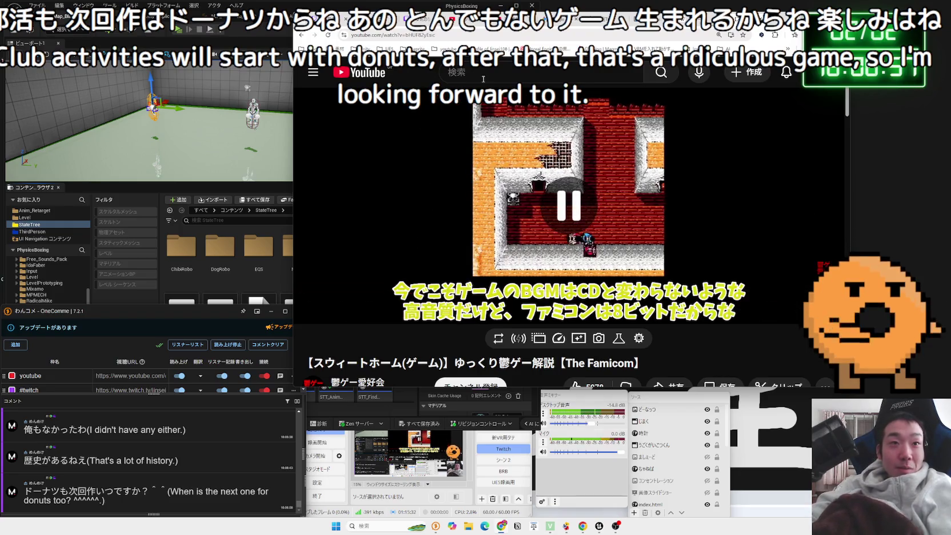
pyautogui.click(484, 74)
pyautogui.write('ばいお')
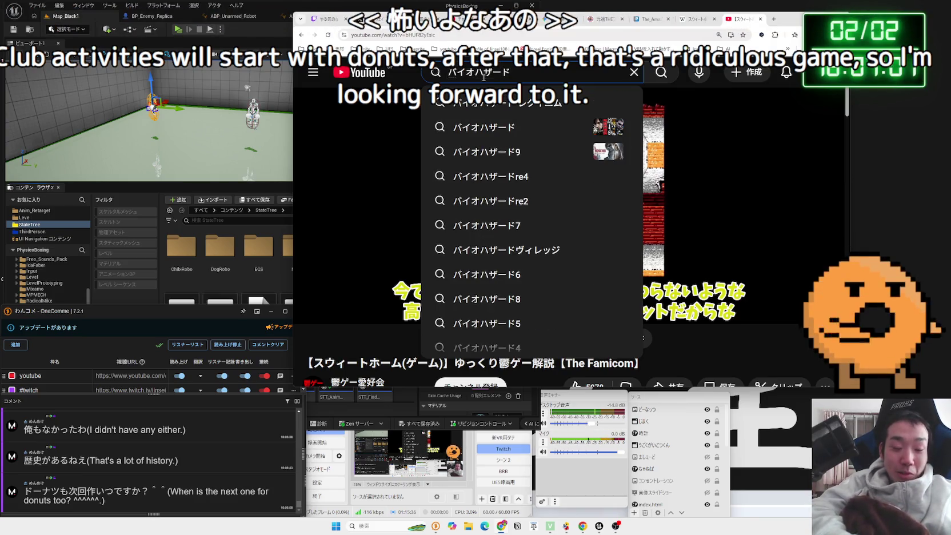
pyautogui.write('2')
pyautogui.press('BackSpace')
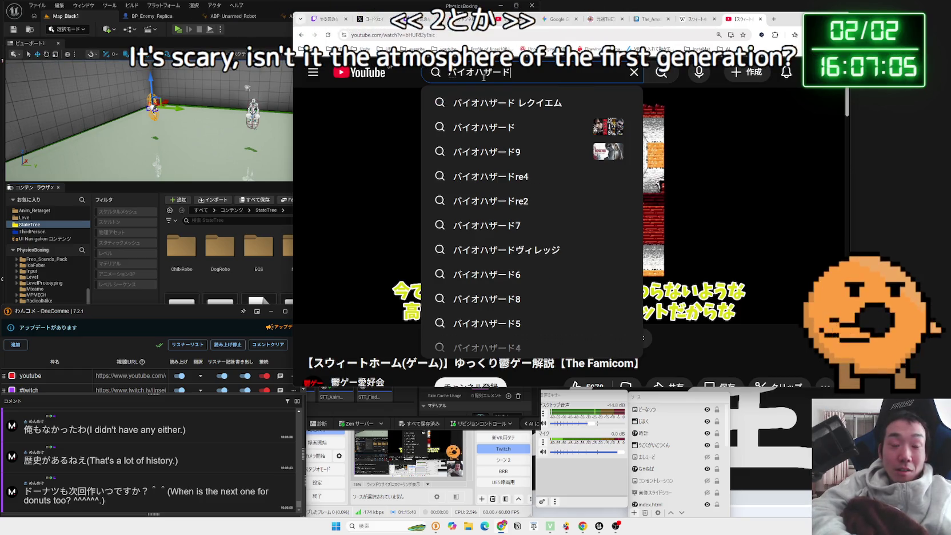
pyautogui.write('初代')
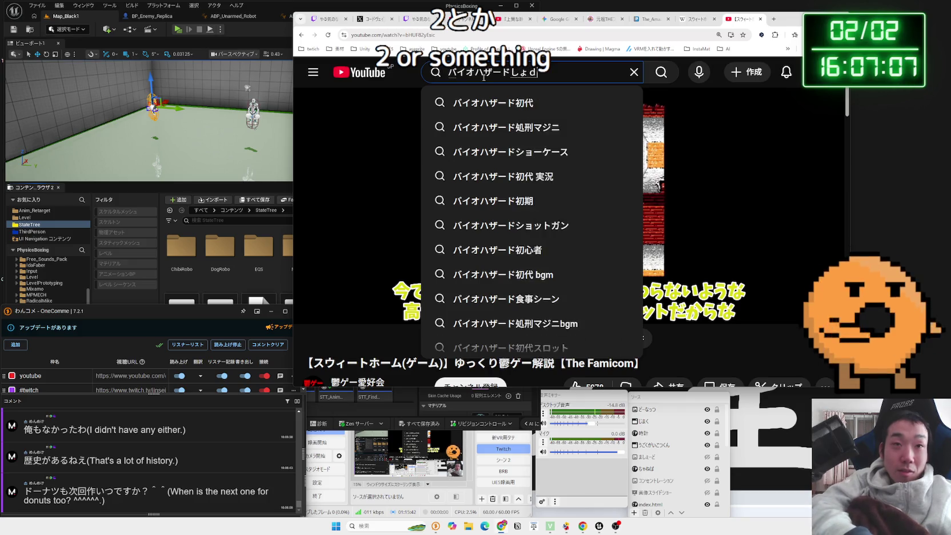
pyautogui.press('Return')
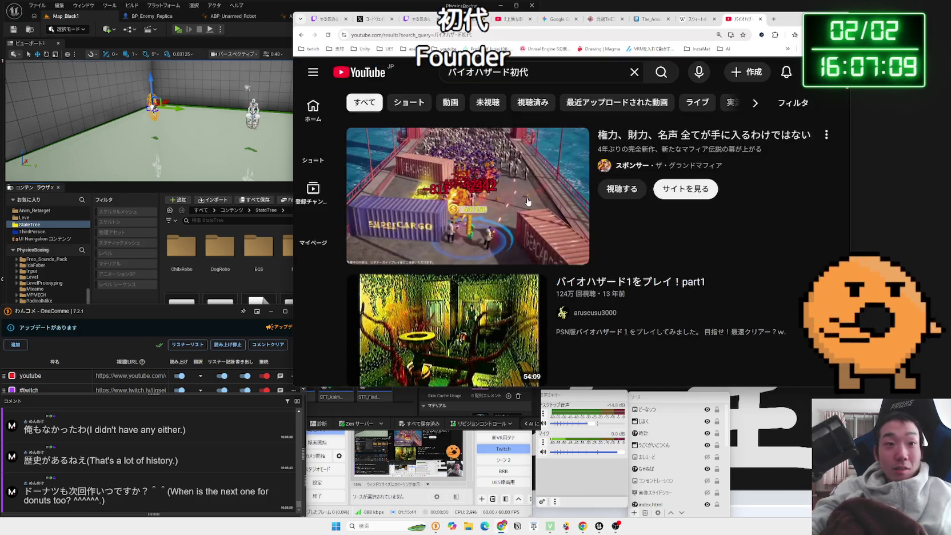
# - Scroll down to the Shorts shelf and play the バイオ初代のトリビア Short
pyautogui.scroll(-3, 577, 145)
pyautogui.scroll(-1, 501, 236)
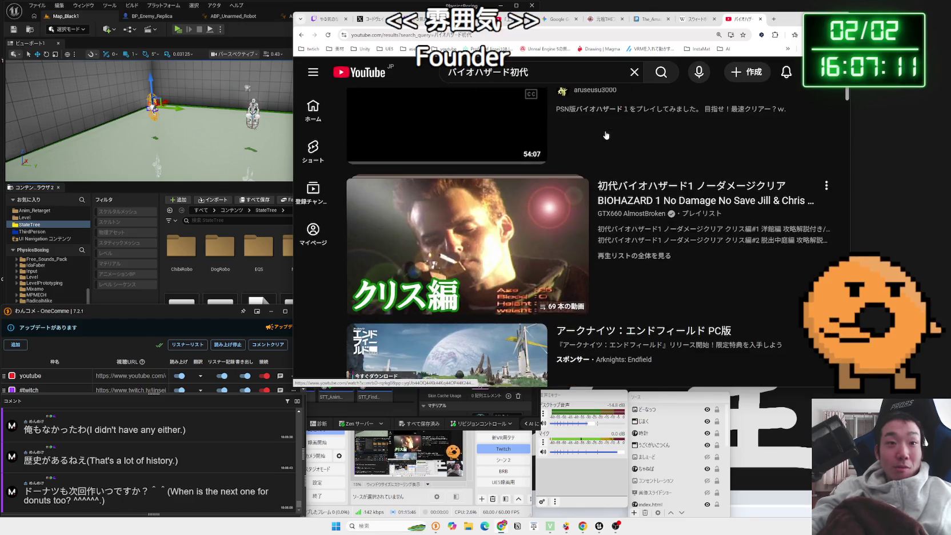
pyautogui.scroll(-1, 490, 239)
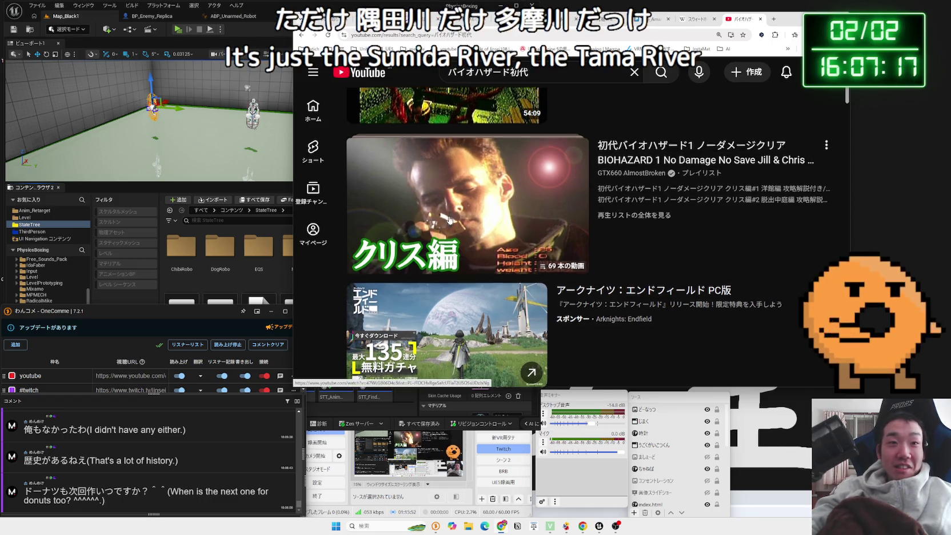
pyautogui.scroll(-3, 491, 223)
pyautogui.scroll(-2, 483, 240)
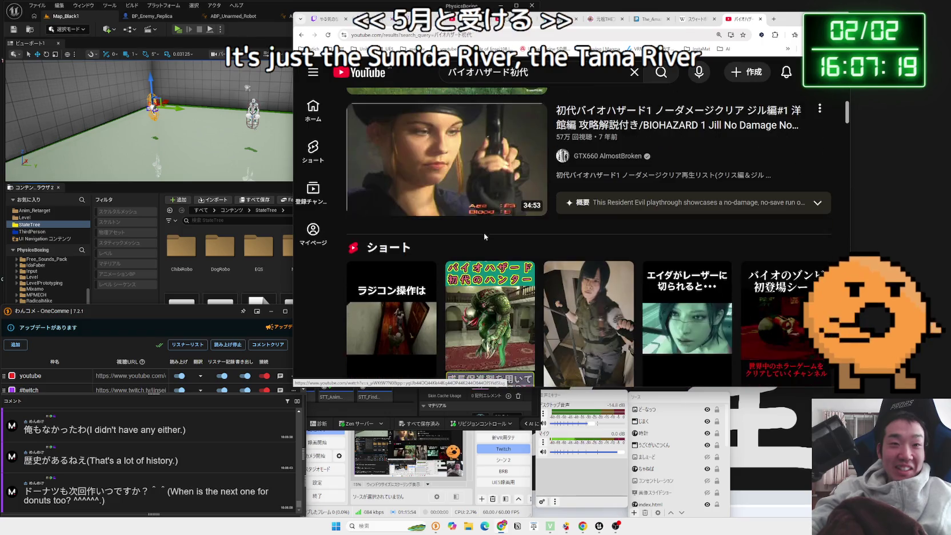
pyautogui.scroll(1, 486, 228)
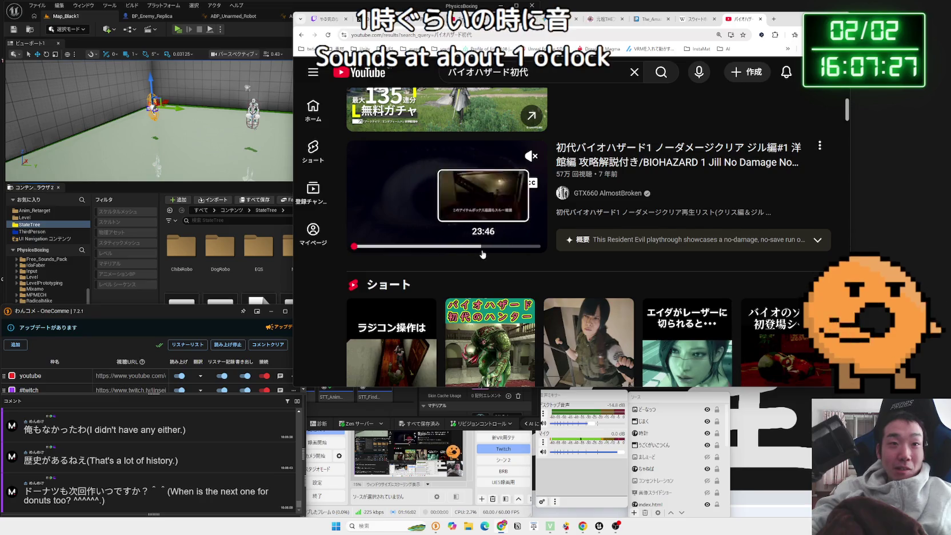
pyautogui.scroll(-1, 500, 187)
pyautogui.scroll(-2, 500, 187)
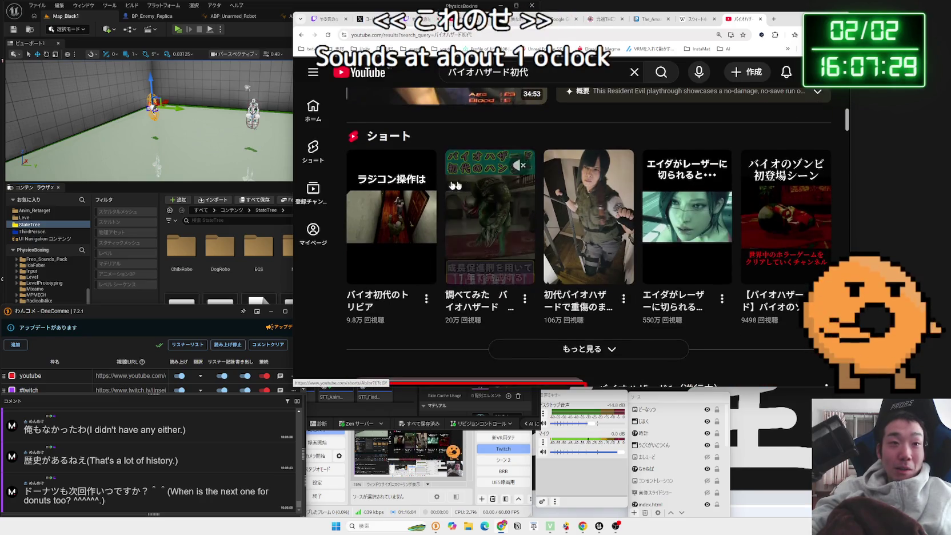
pyautogui.click(387, 206)
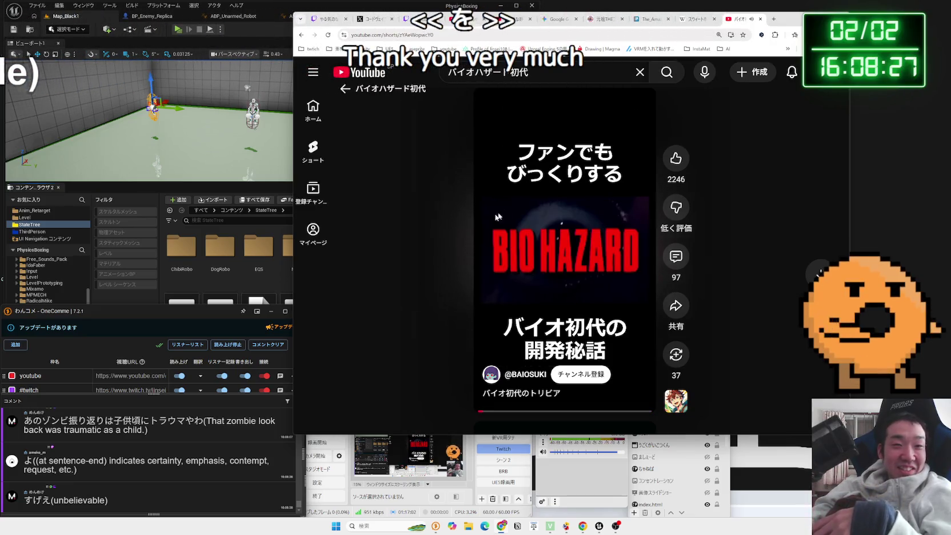
pyautogui.hotkey('alt', 'Left')
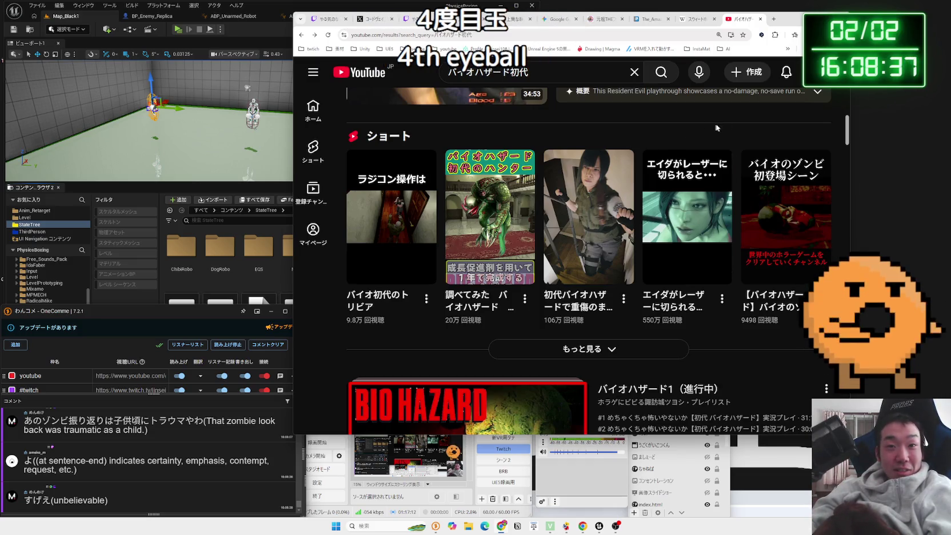
# - Expand the Shorts shelf with もっと見る to show a second row of Shorts
pyautogui.click(594, 348)
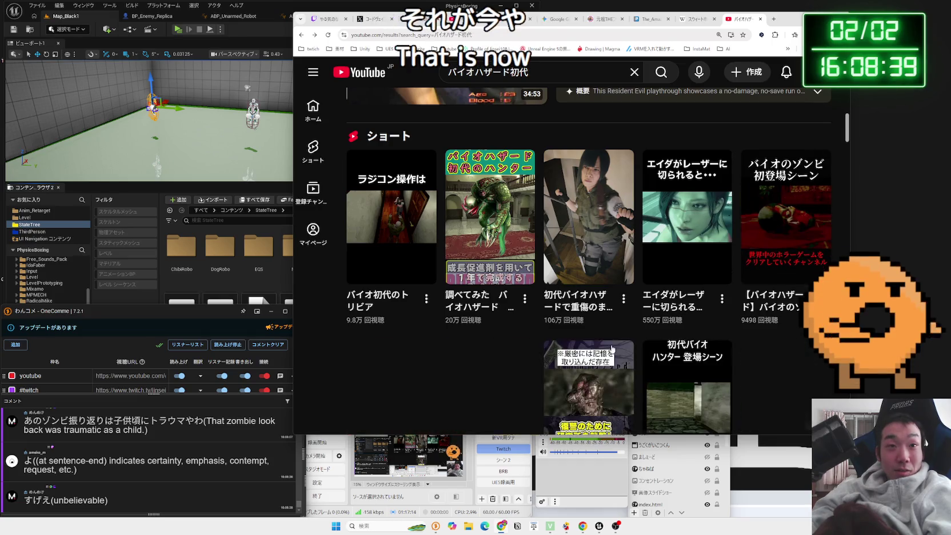
pyautogui.scroll(-3, 622, 211)
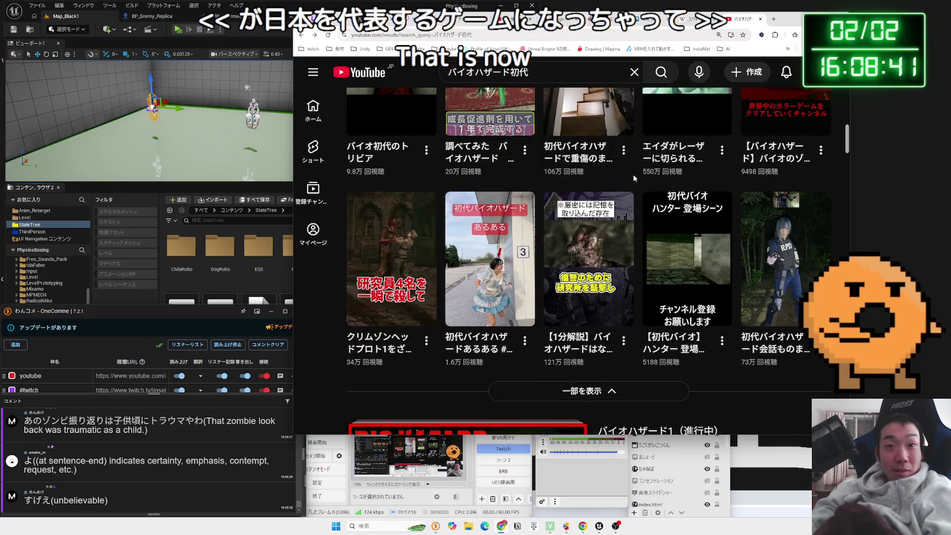
pyautogui.moveTo(599, 210)
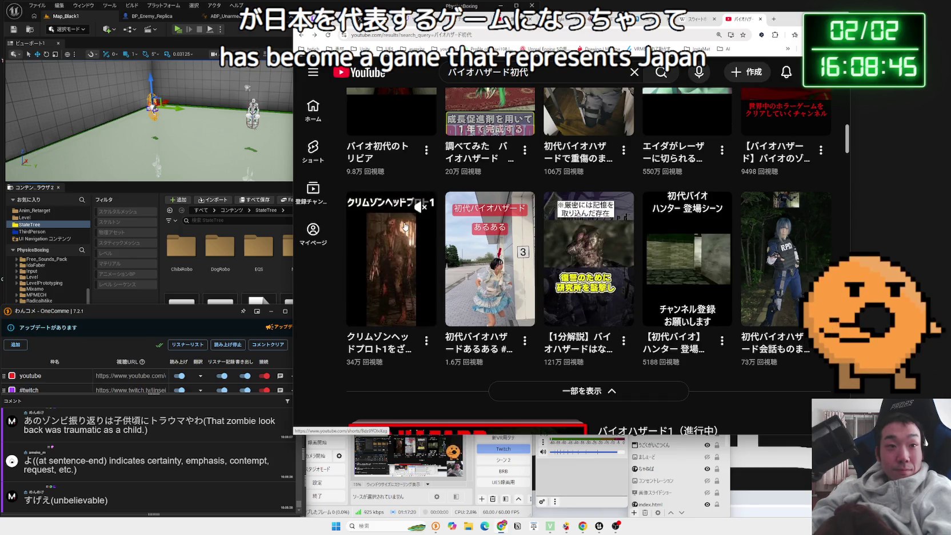
pyautogui.scroll(2, 404, 226)
pyautogui.scroll(2, 404, 226)
pyautogui.moveTo(574, 221)
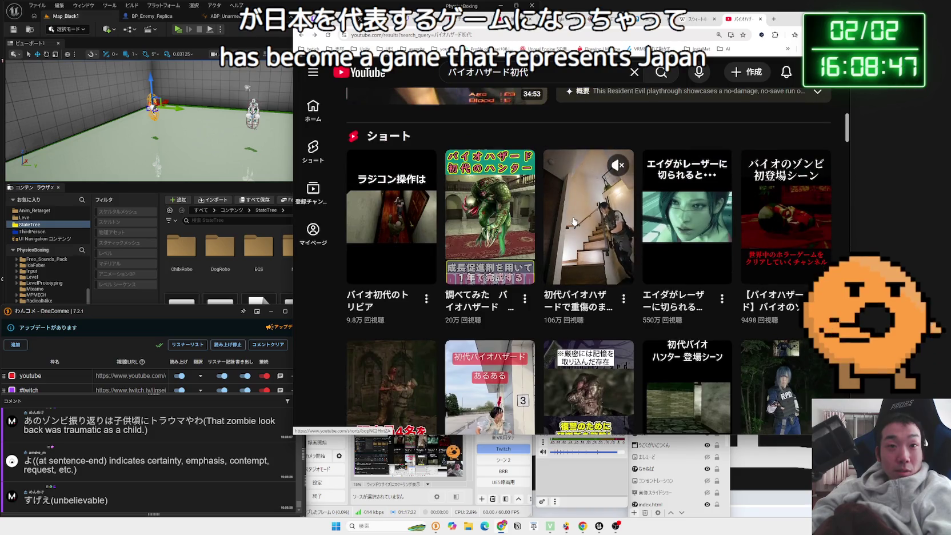
pyautogui.moveTo(489, 216)
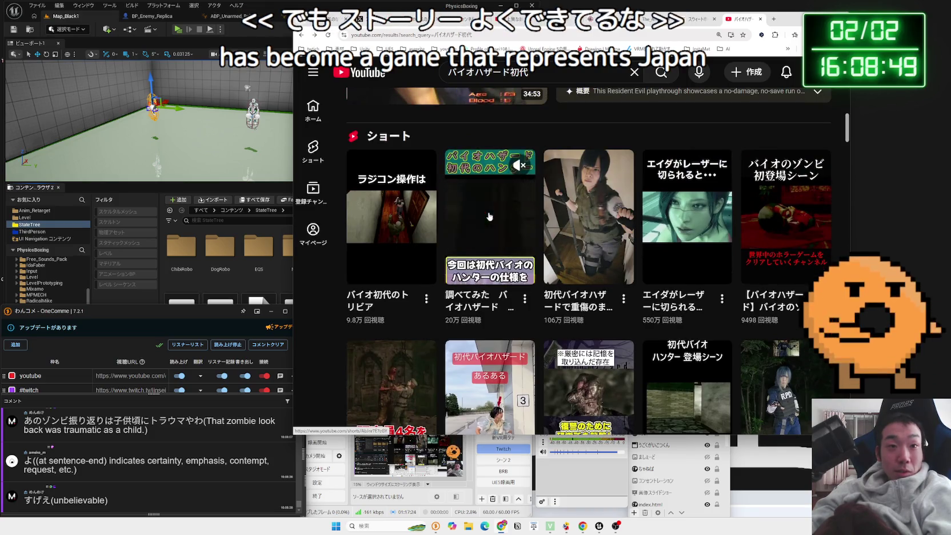
pyautogui.scroll(10, 489, 216)
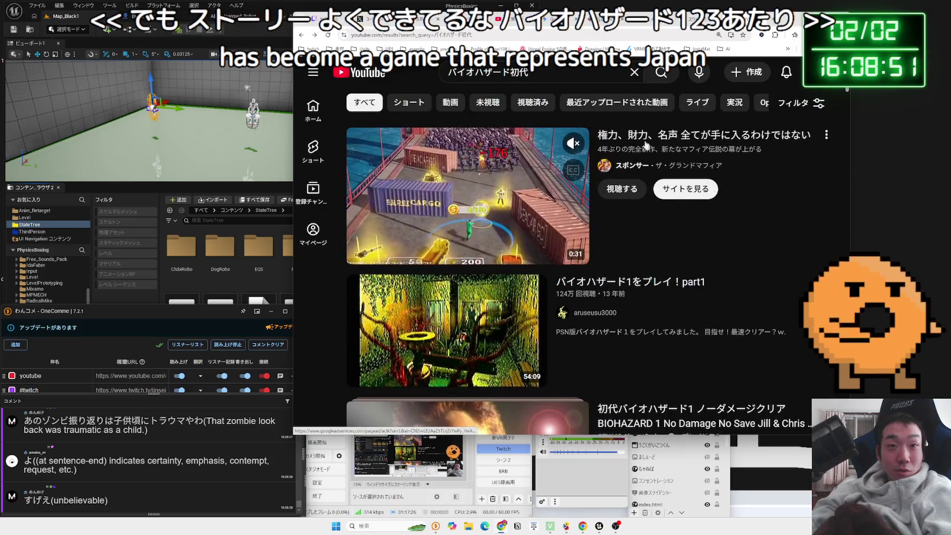
# - Scroll down the バイオハザード初代 results past the part2 and HD remaster videos, then edit the search query
pyautogui.scroll(-3, 611, 239)
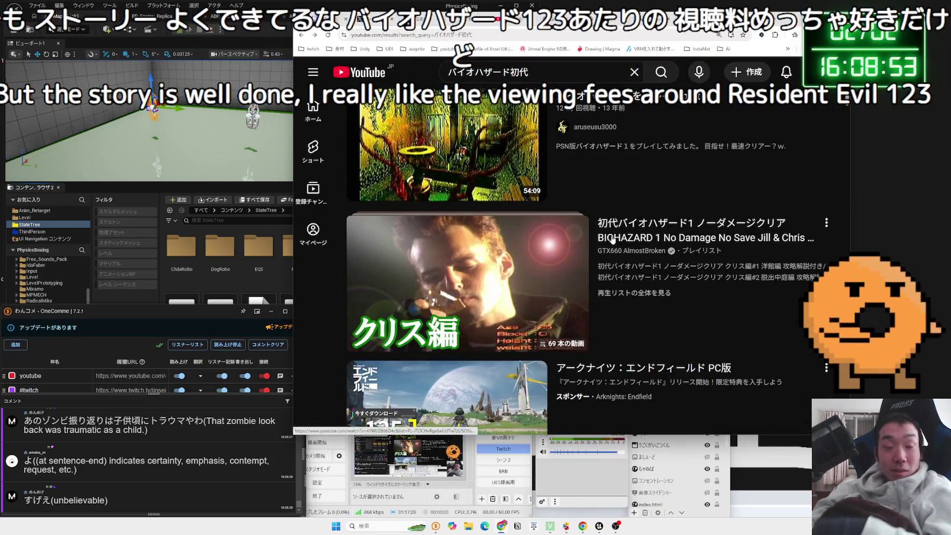
pyautogui.scroll(-5, 611, 239)
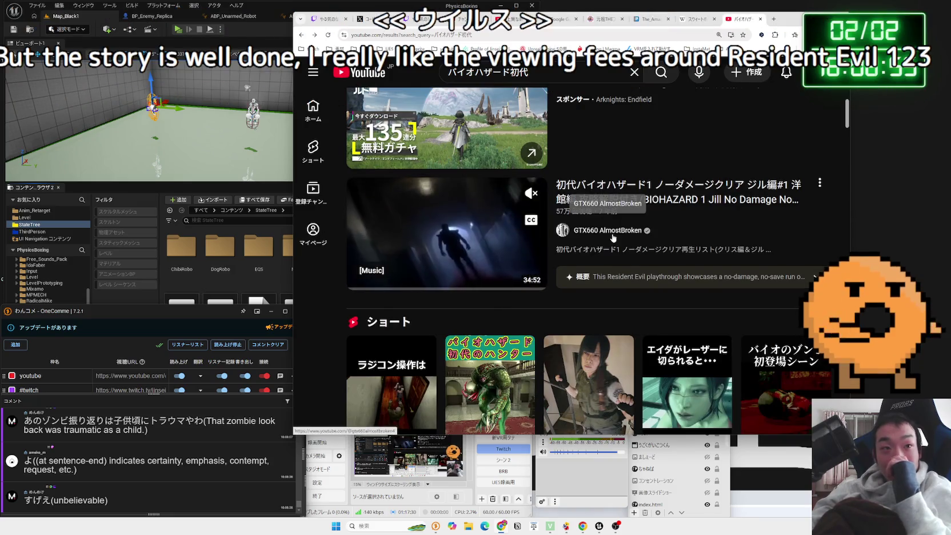
pyautogui.scroll(-10, 670, 203)
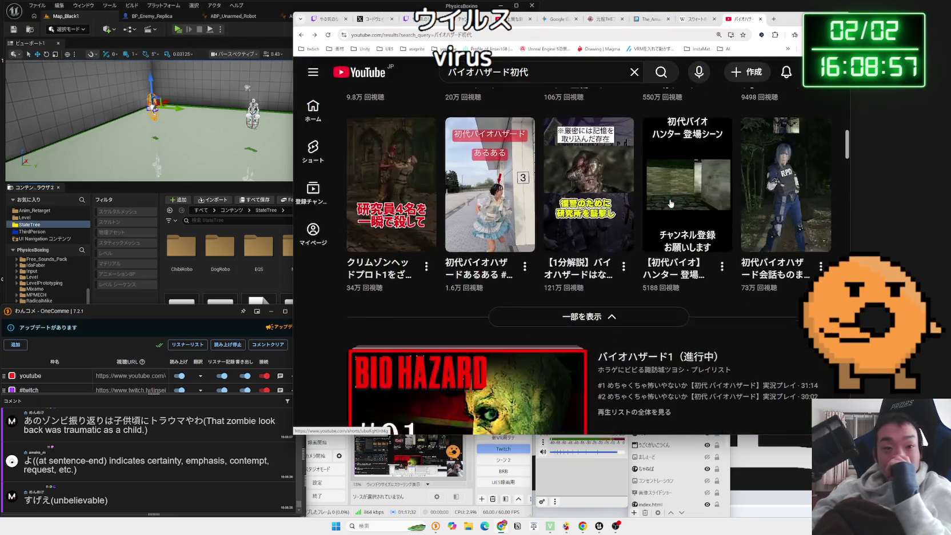
pyautogui.scroll(-6, 671, 204)
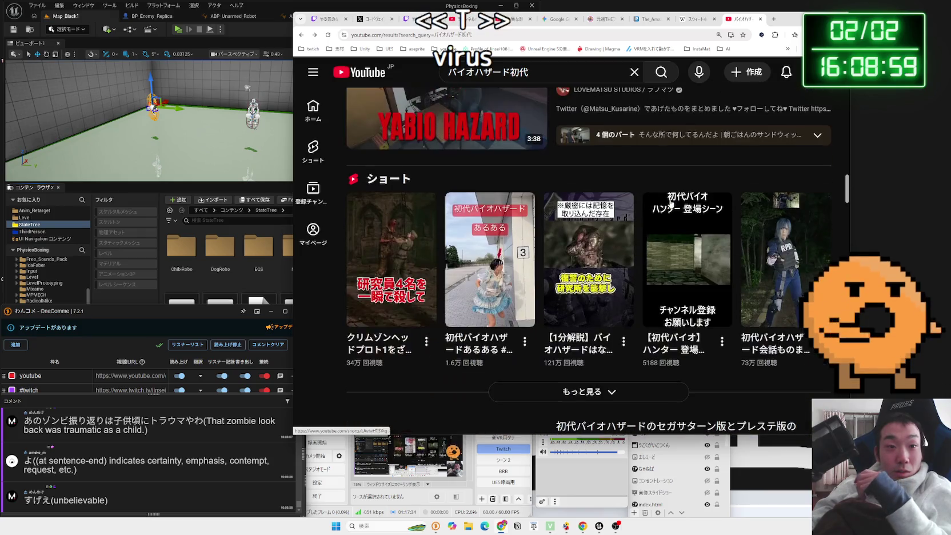
pyautogui.scroll(-5, 671, 204)
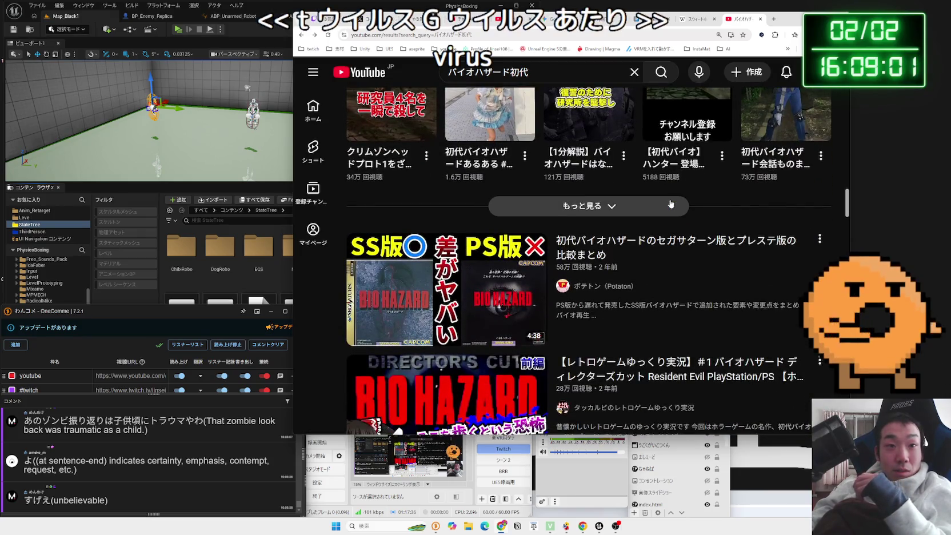
pyautogui.scroll(-2, 670, 202)
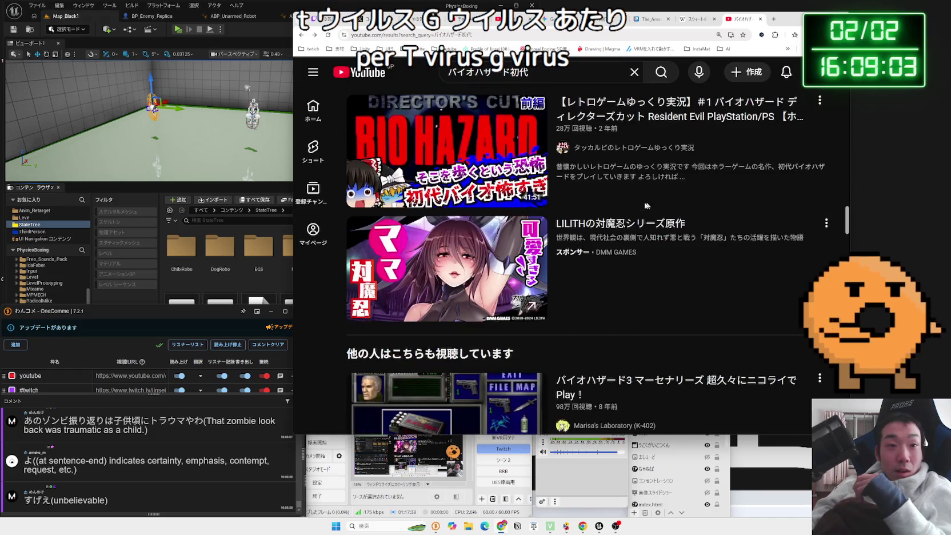
pyautogui.scroll(-4, 519, 242)
pyautogui.scroll(-4, 617, 235)
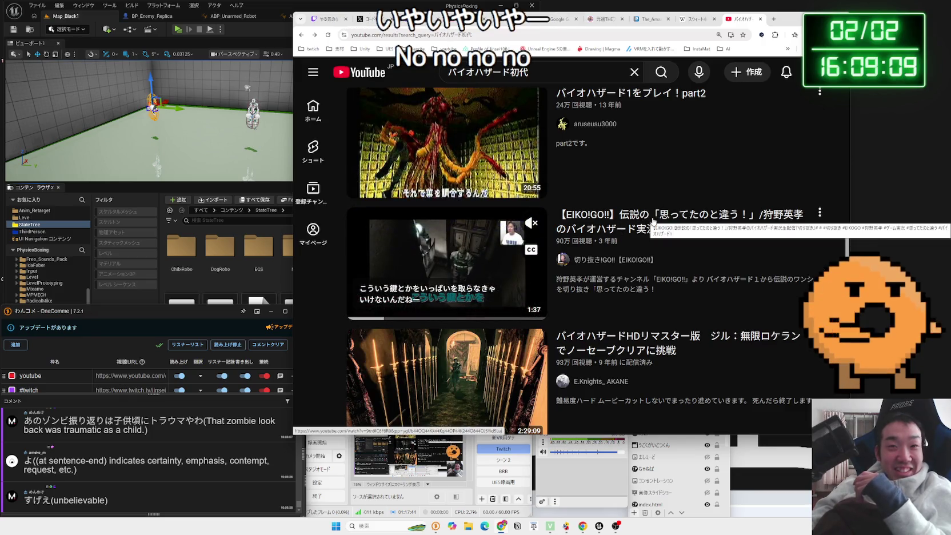
pyautogui.click(555, 76)
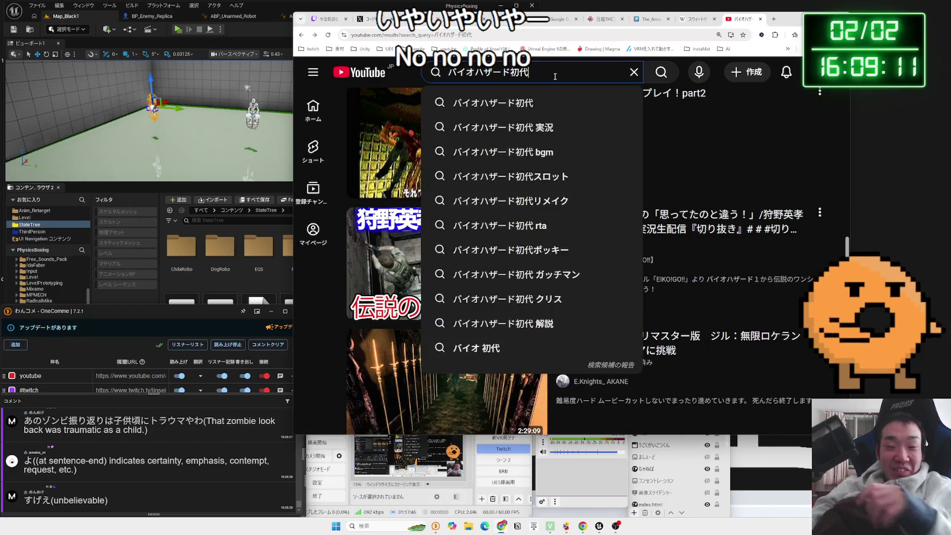
# - Change the search to バイオハザード狩野英孝 using the first suggestion
pyautogui.press('BackSpace')
pyautogui.press('BackSpace')
pyautogui.write('か狩野英孝')
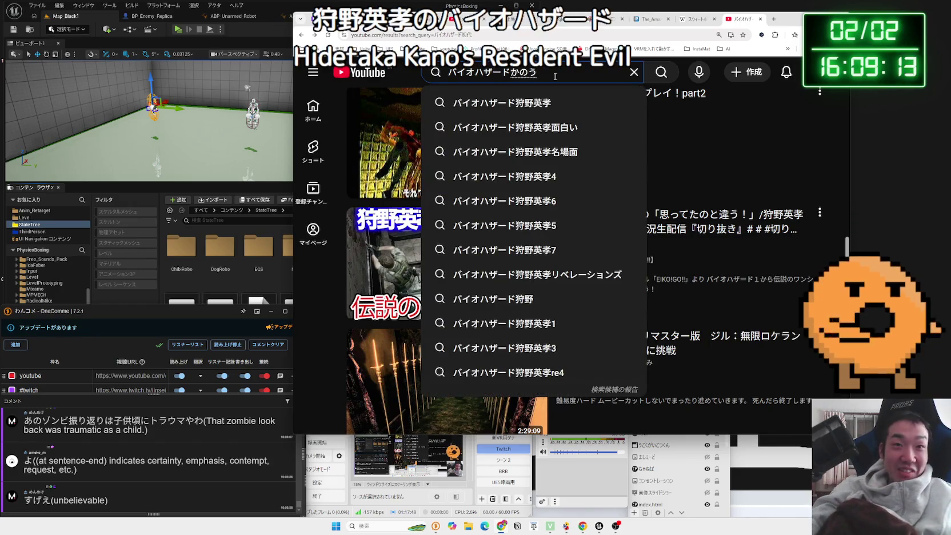
pyautogui.click(544, 105)
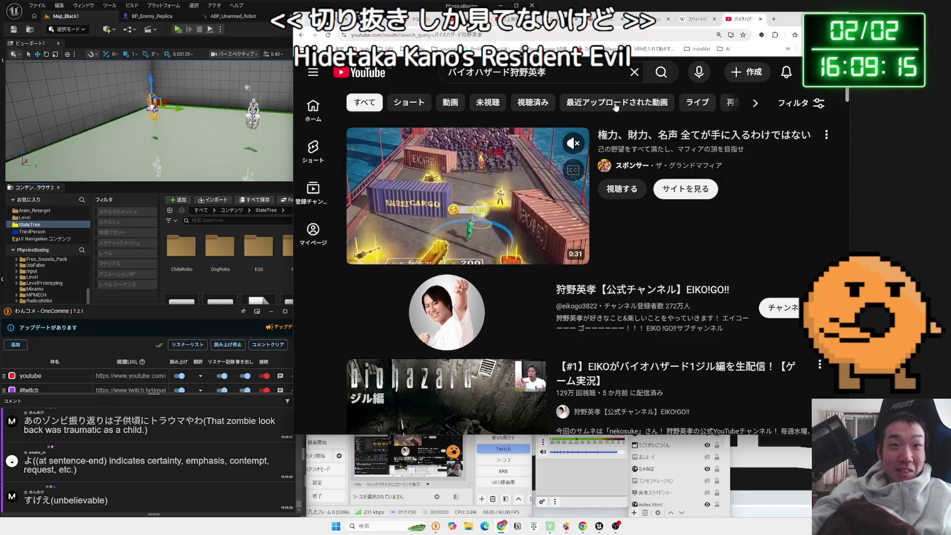
# - Scroll to the Shorts and play これ笑わん奴いる?, enlarging the browser window for the player
pyautogui.scroll(-2, 594, 160)
pyautogui.scroll(-3, 594, 161)
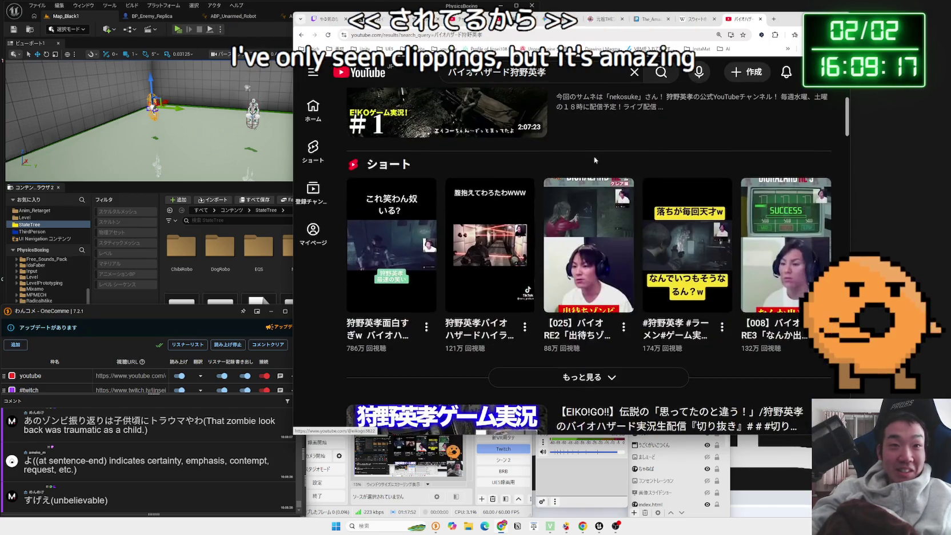
pyautogui.scroll(-1, 594, 160)
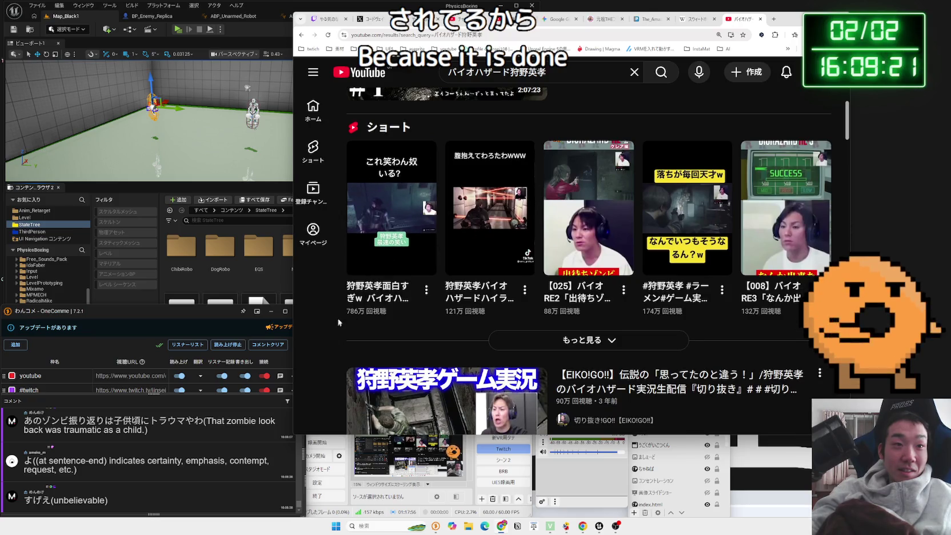
pyautogui.click(375, 296)
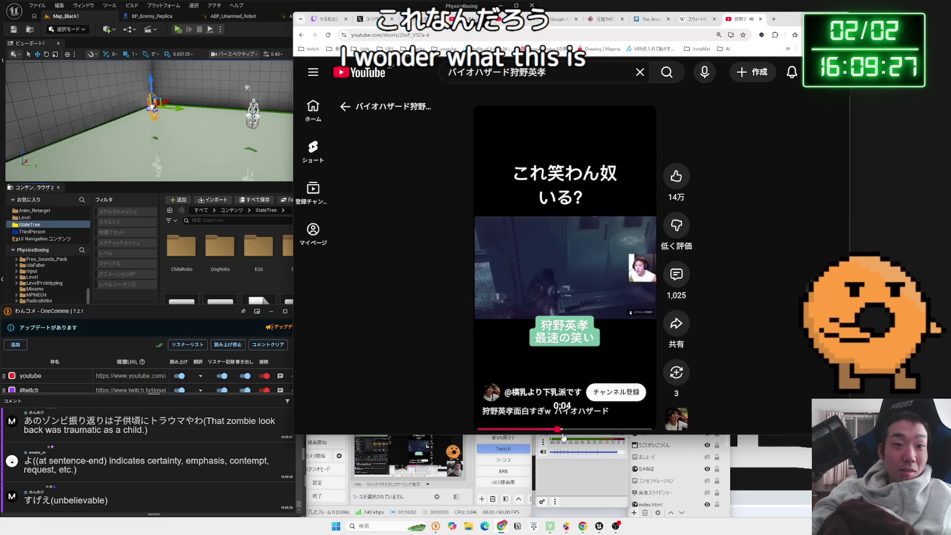
pyautogui.moveTo(561, 436); pyautogui.dragTo(559, 460)
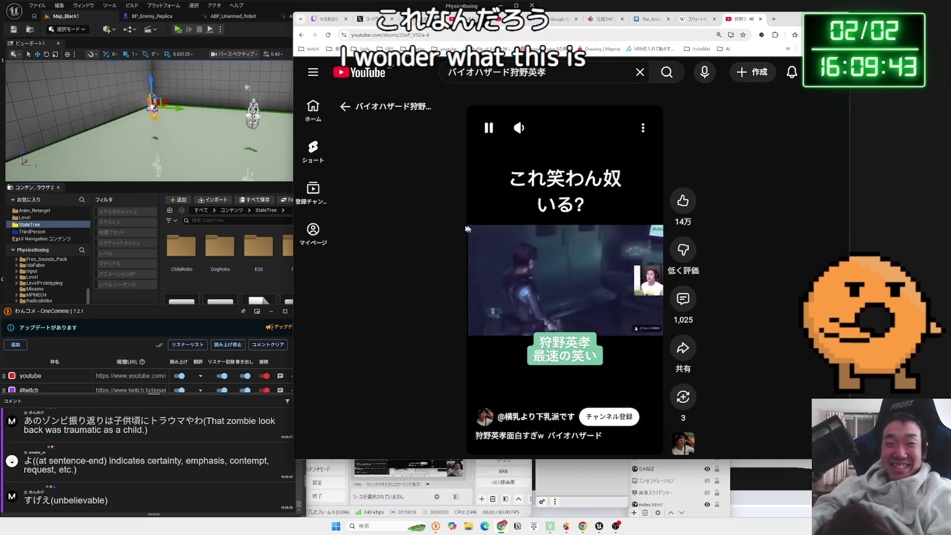
# - Go back from the これ笑わん奴いる? Short to the 狩野英孝 Shorts row in the results
pyautogui.hotkey('alt', 'Left')
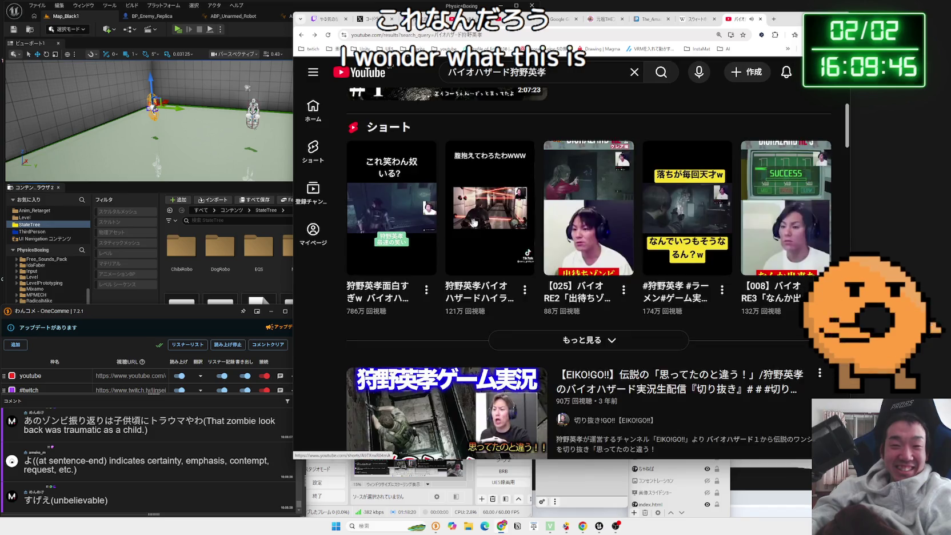
pyautogui.scroll(1, 490, 218)
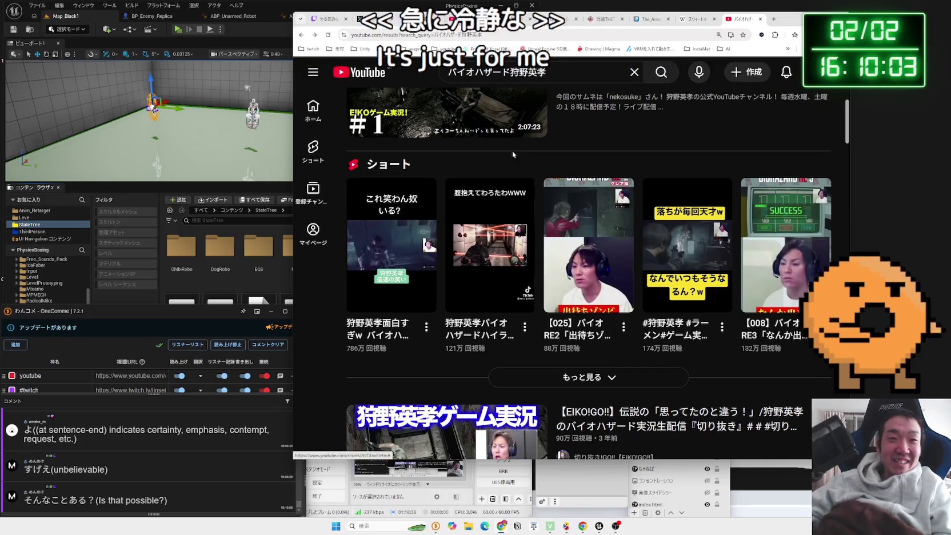
pyautogui.click(528, 280)
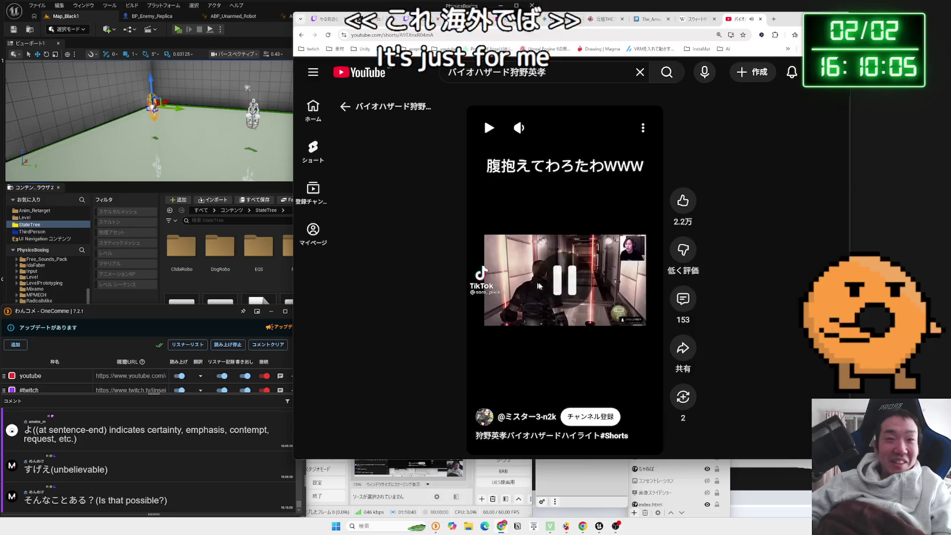
# - Return from the laughing Short to the 狩野英孝 results and expand the Shorts shelf
pyautogui.moveTo(551, 133)
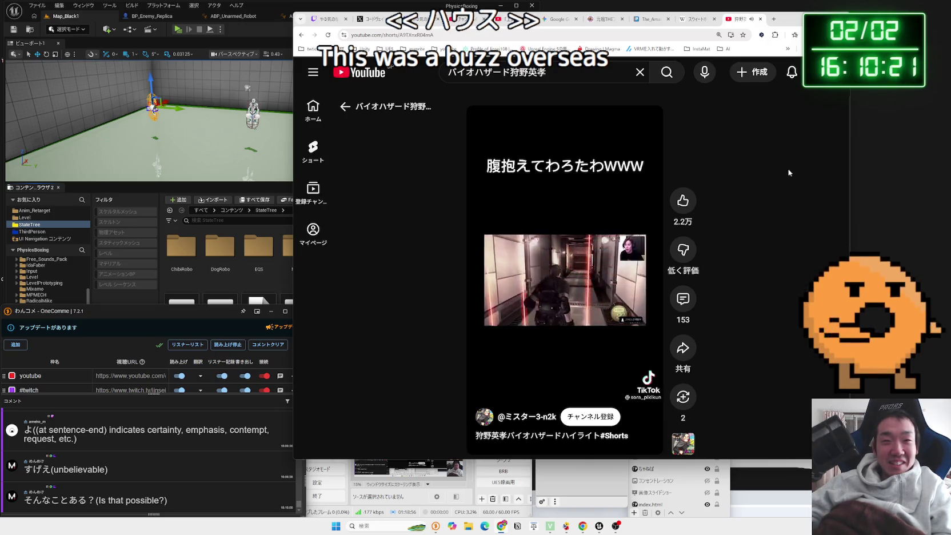
pyautogui.moveTo(525, 250)
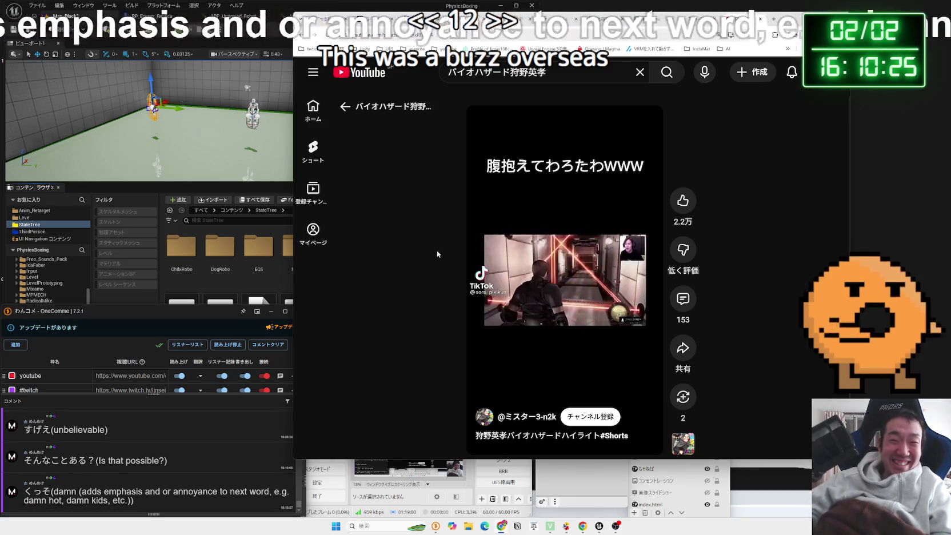
pyautogui.hotkey('alt', 'Left')
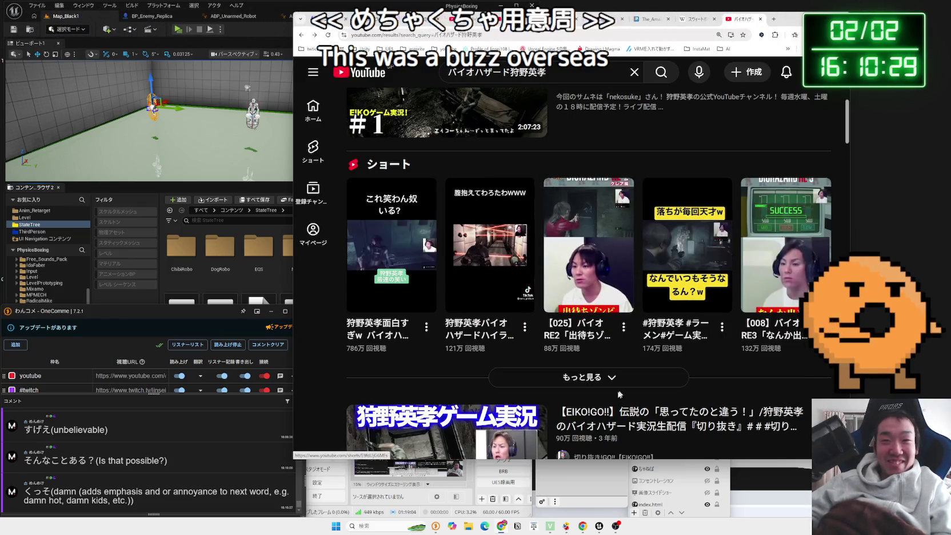
pyautogui.click(549, 377)
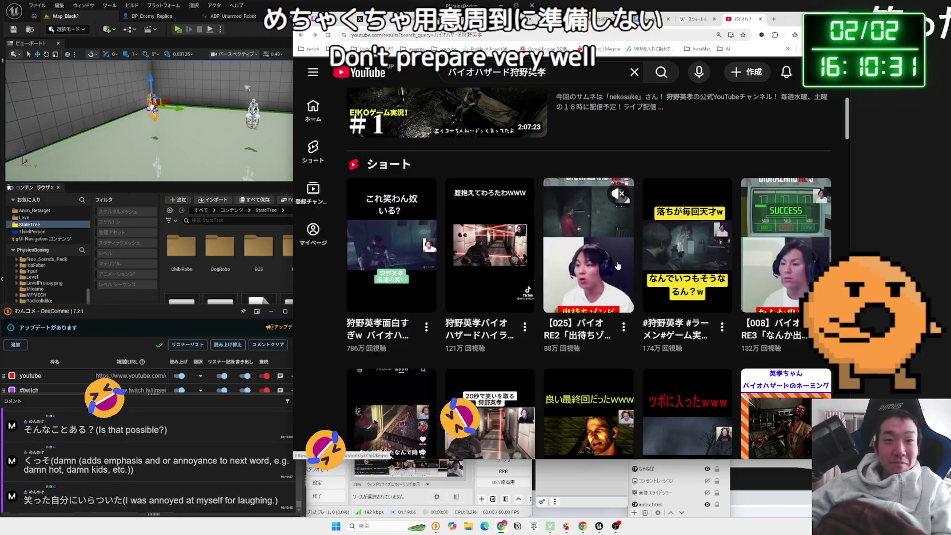
# - Scroll through the expanded Shorts grid and play the Short captioned 落ちが毎回天才w
pyautogui.scroll(-1, 616, 267)
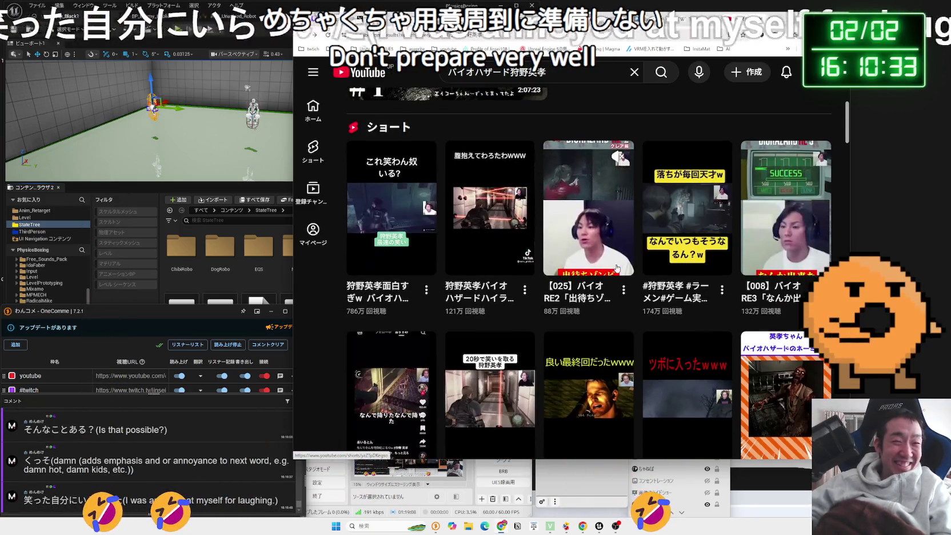
pyautogui.scroll(-3, 616, 267)
pyautogui.scroll(1, 617, 267)
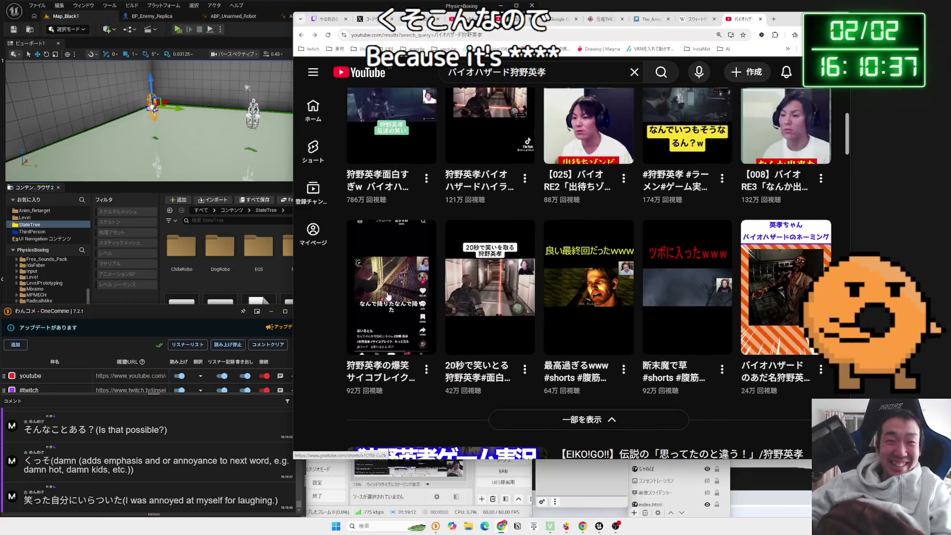
pyautogui.scroll(3, 473, 296)
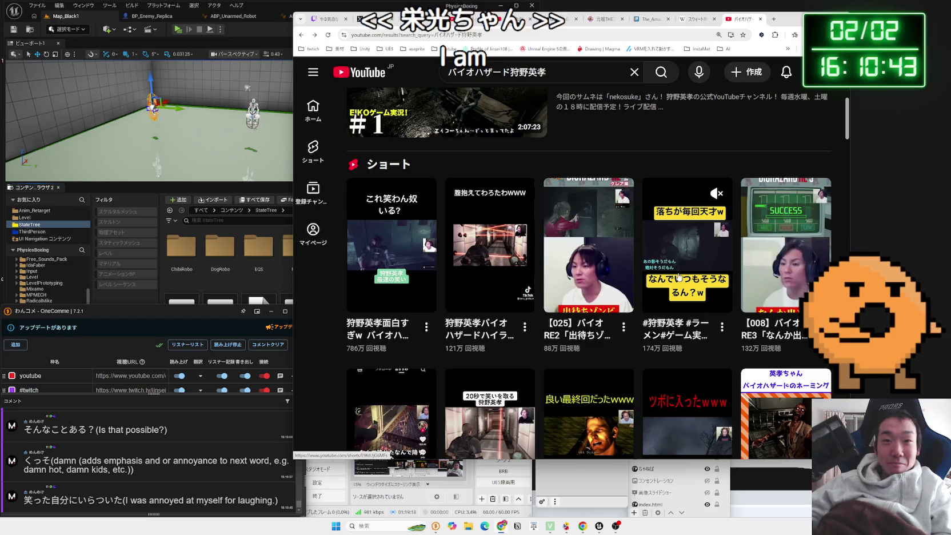
pyautogui.scroll(1, 614, 229)
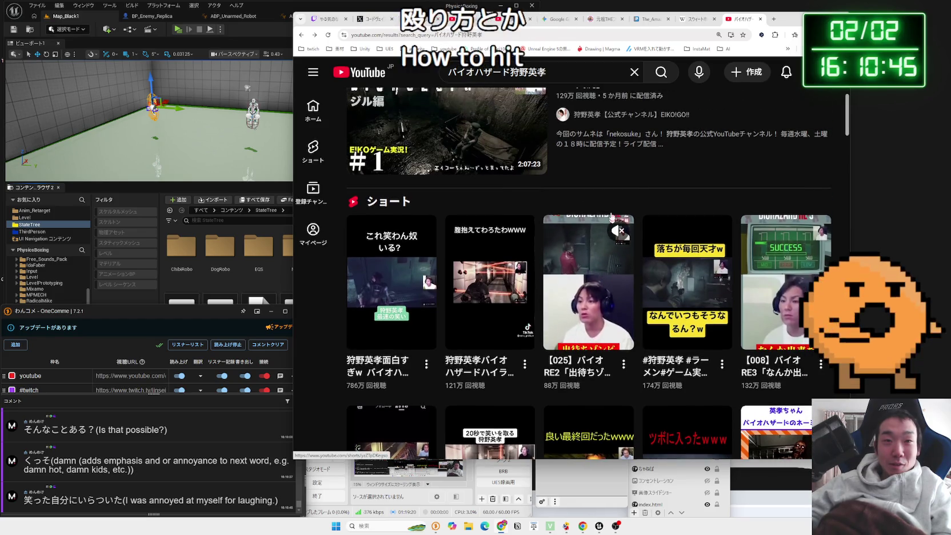
pyautogui.click(686, 267)
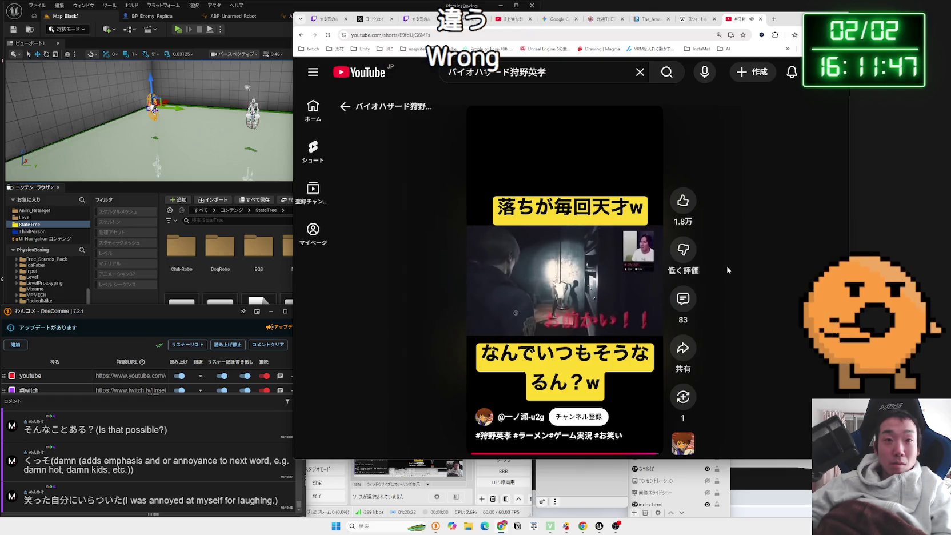
# - Pause the 落ちが毎回天才w Short and return to the バイオハザード狩野英孝 results' Shorts shelf
pyautogui.moveTo(564, 292)
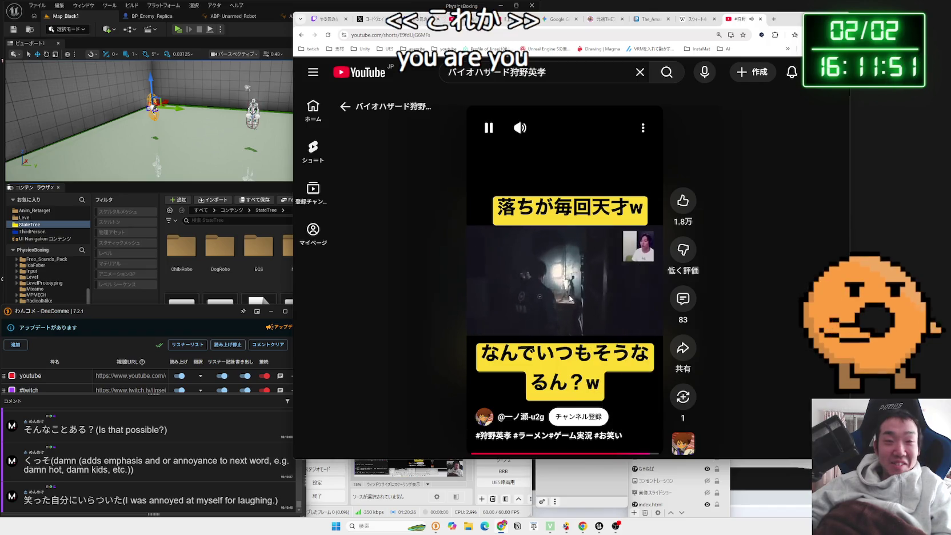
pyautogui.click(556, 309)
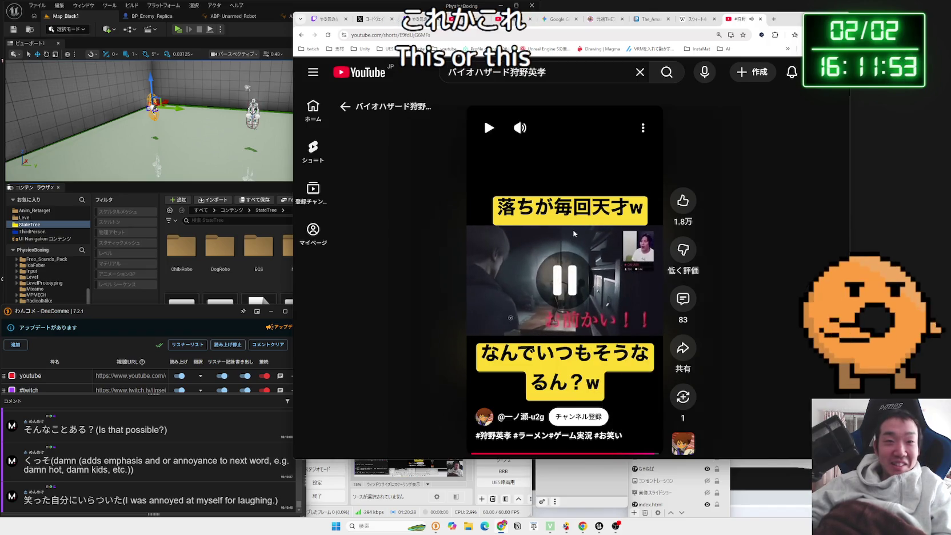
pyautogui.hotkey('alt', 'Left')
pyautogui.scroll(-1, 701, 190)
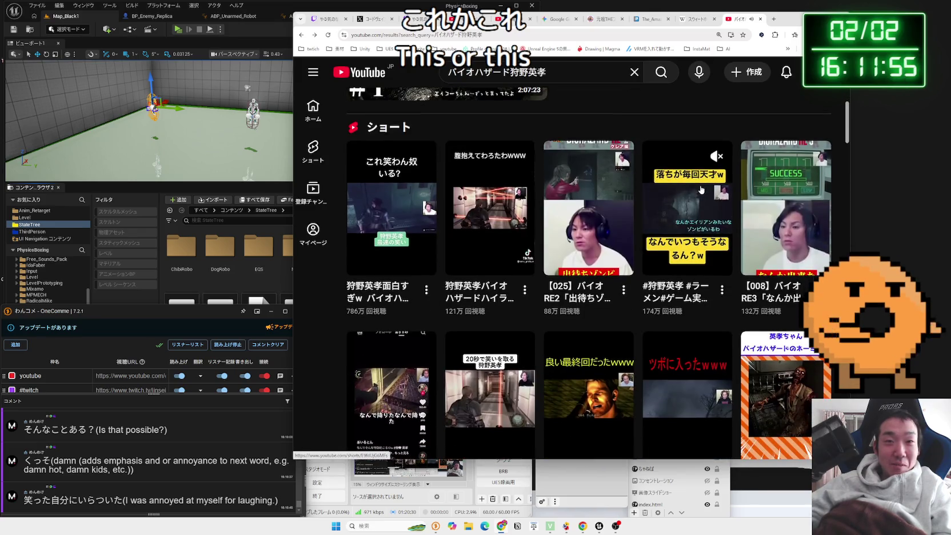
# - Edit the search query with 'katteni' and search using the 勝手に斧 suggestion
pyautogui.scroll(-2, 517, 217)
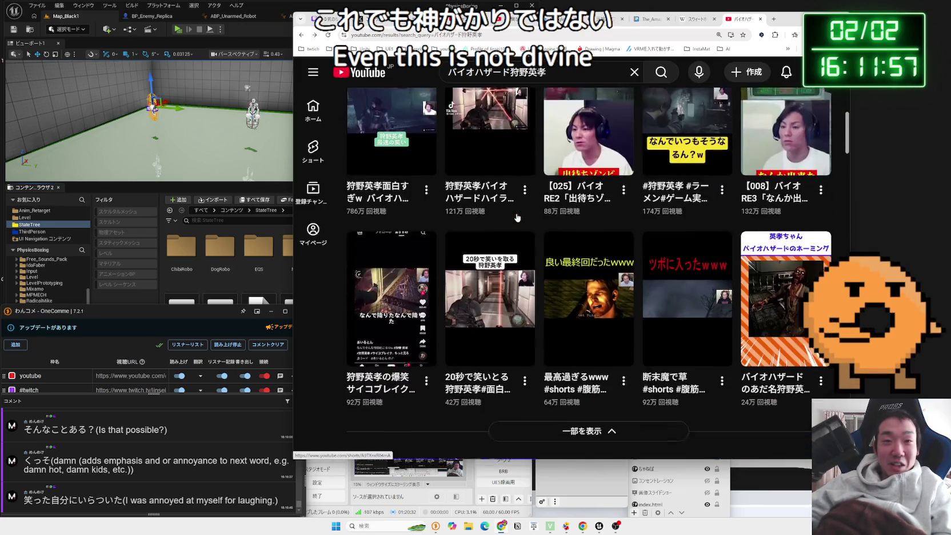
pyautogui.scroll(4, 517, 217)
pyautogui.click(565, 74)
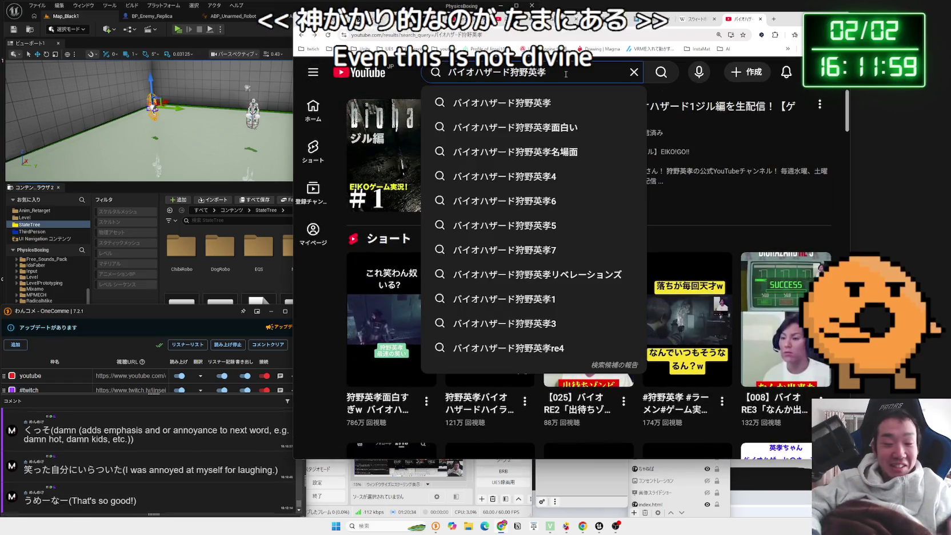
pyautogui.press('BackSpace')
pyautogui.press('BackSpace')
pyautogui.press('BackSpace')
pyautogui.write('katt')
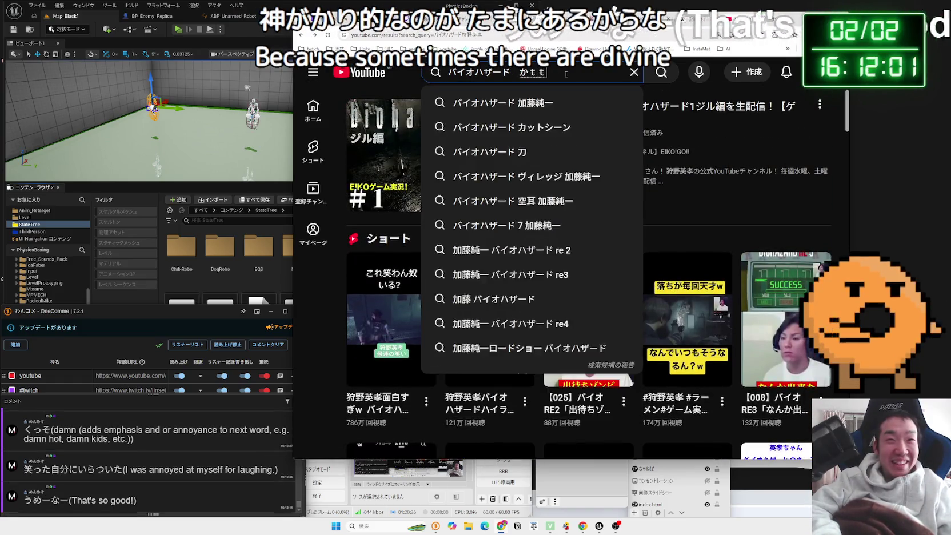
pyautogui.write('eni')
pyautogui.click(559, 104)
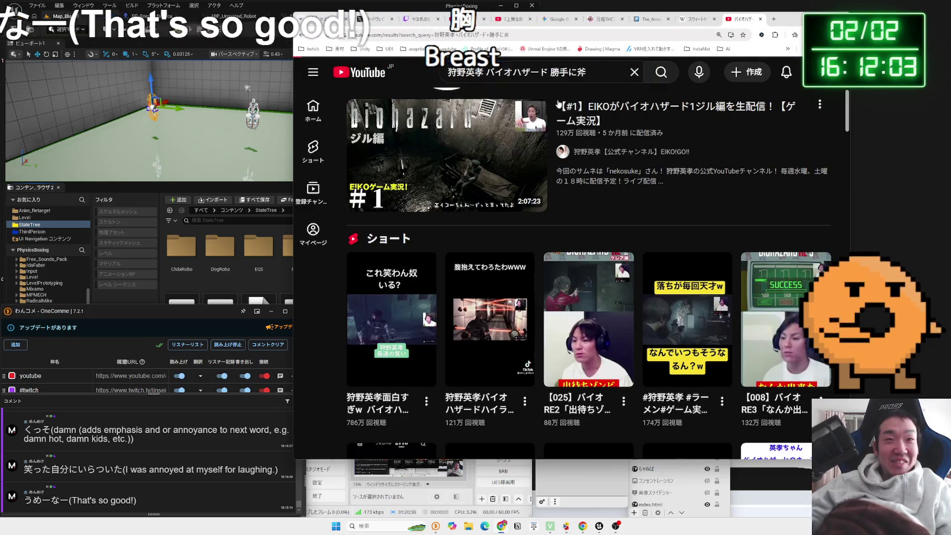
# - Scroll the new results and open the first Short, the Biohazard RE2 clip
pyautogui.scroll(-3, 553, 154)
pyautogui.scroll(-3, 552, 152)
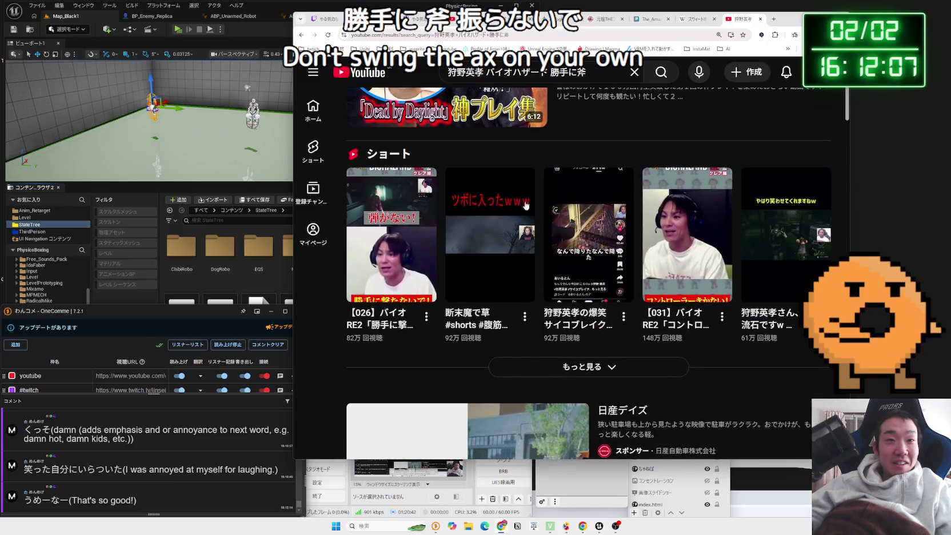
pyautogui.moveTo(703, 227)
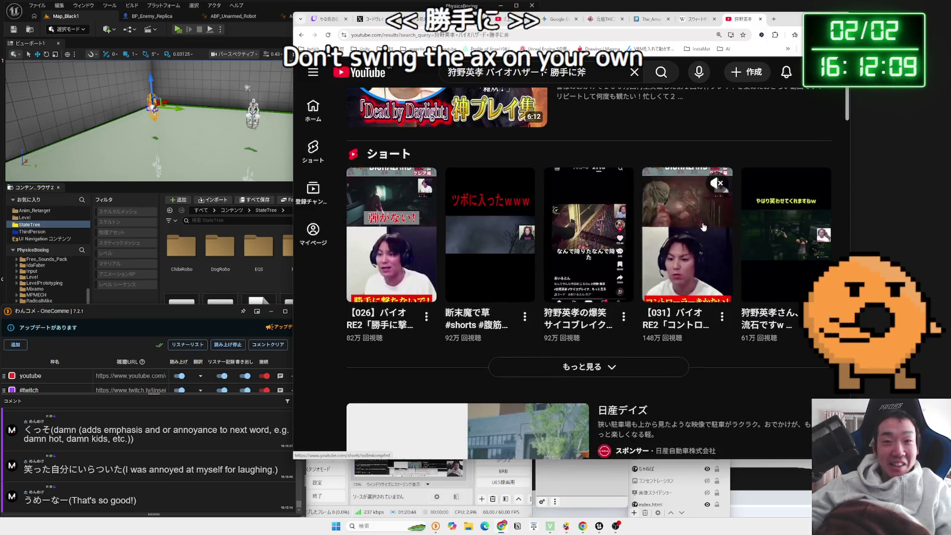
pyautogui.moveTo(777, 235)
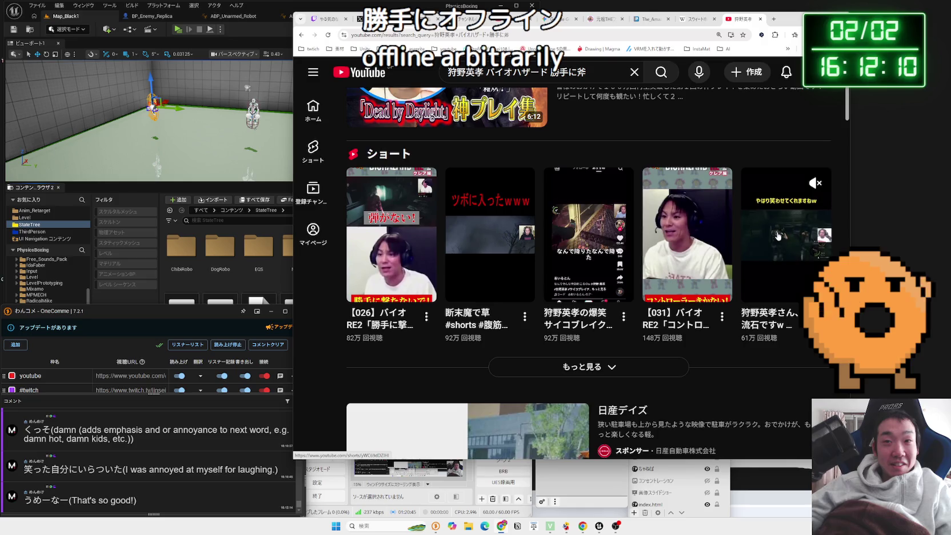
pyautogui.click(417, 227)
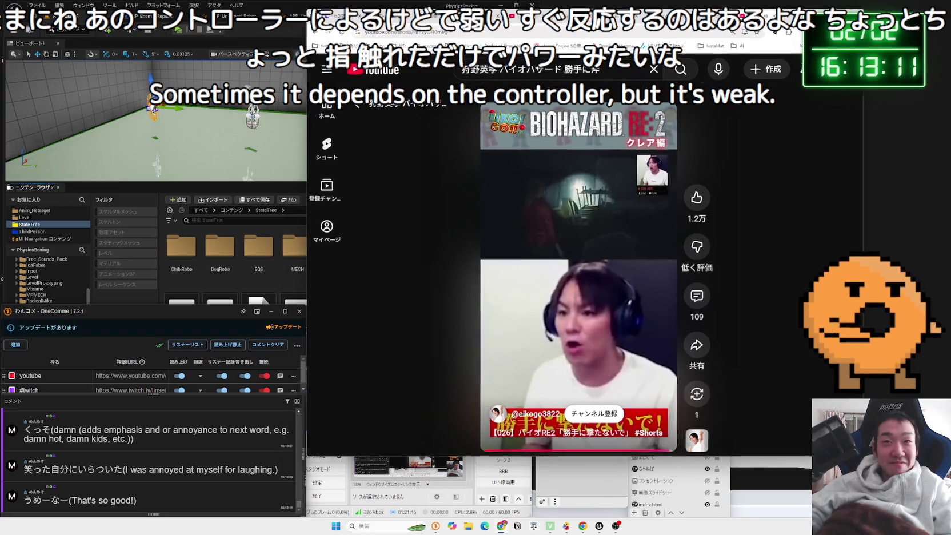
# - Switch to the window showing the スウィートホーム (ゲーム) Wikipedia article
pyautogui.hotkey('alt', 'Tab')
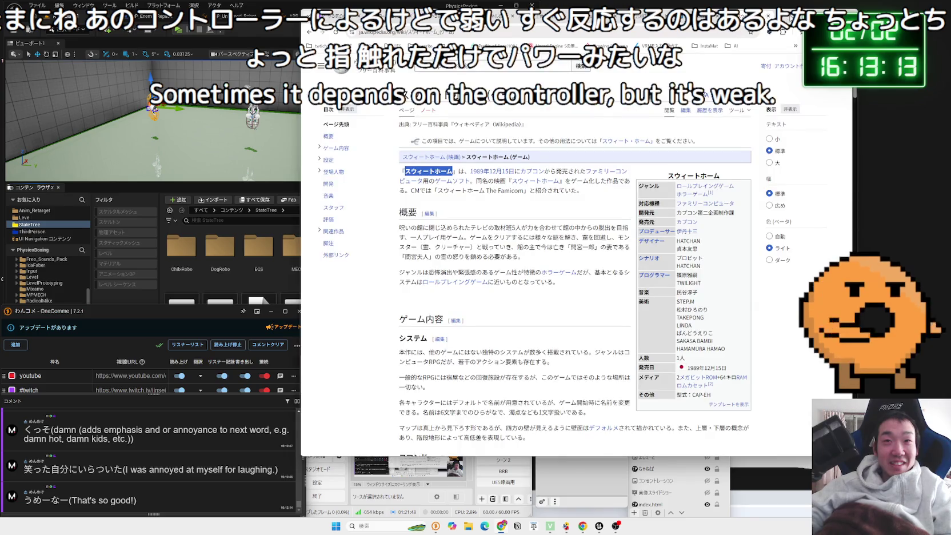
# - Highlight and clear the article's opening lines, then move two tabs over to the Lucky Pierrot page
pyautogui.moveTo(586, 191)
pyautogui.mouseDown()
pyautogui.moveTo(412, 179)
pyautogui.moveTo(414, 171)
pyautogui.mouseUp()
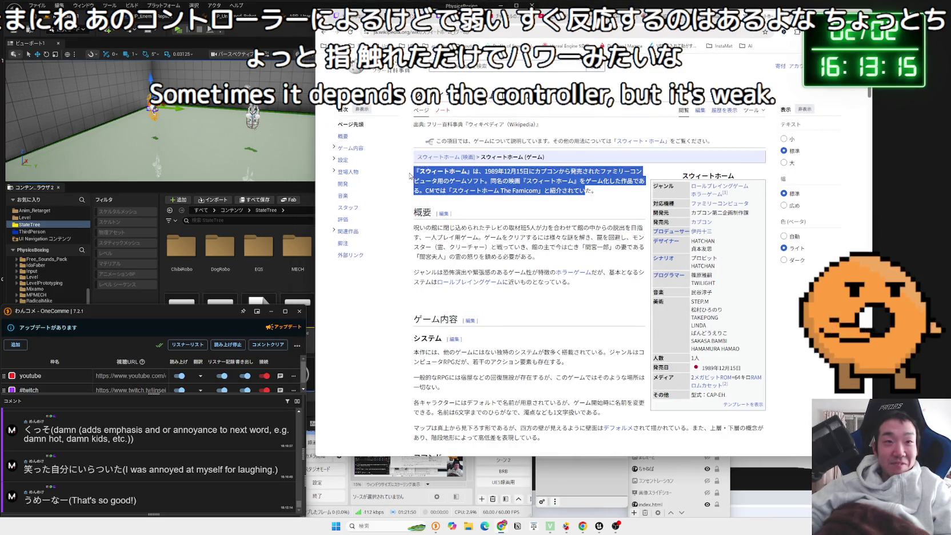
pyautogui.click(413, 179)
pyautogui.hotkey('ctrl', 'Tab')
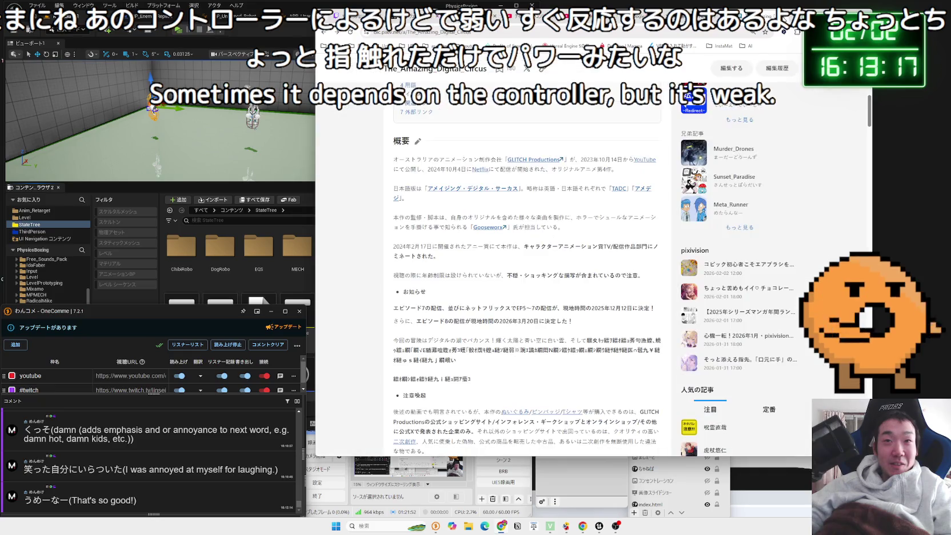
pyautogui.hotkey('ctrl', 'Tab')
pyautogui.scroll(-5, 693, 208)
# - Close the Lucky Pierrot tab and go to the X search results for コードヴェイン2
pyautogui.click(789, 15)
pyautogui.hotkey('ctrl', 'shift', 'Tab')
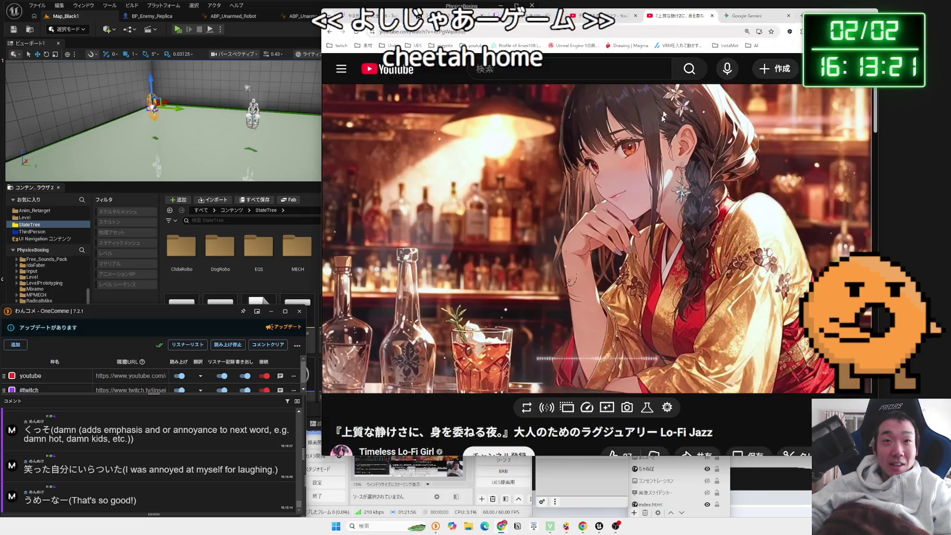
pyautogui.hotkey('ctrl', 'shift', 'Tab')
pyautogui.hotkey('ctrl', 'shift', 'Tab')
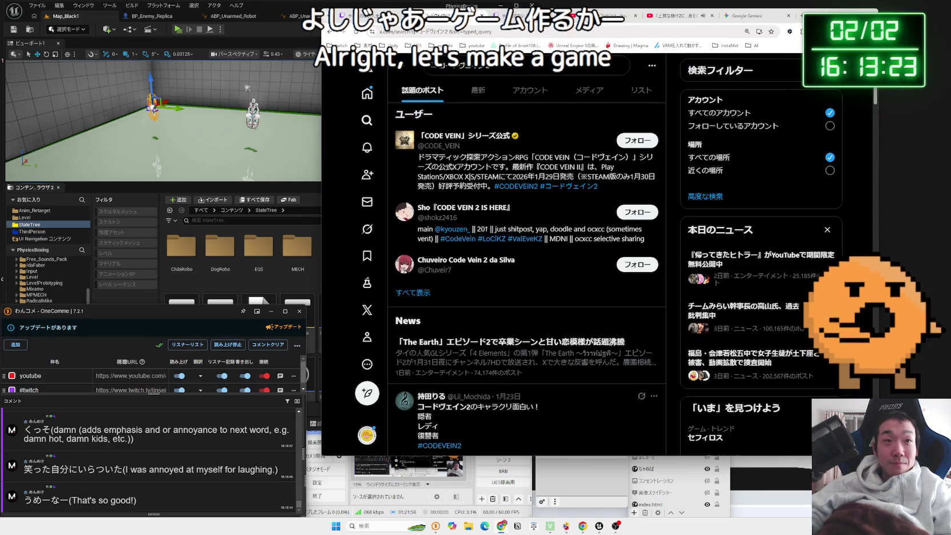
pyautogui.scroll(-3, 488, 200)
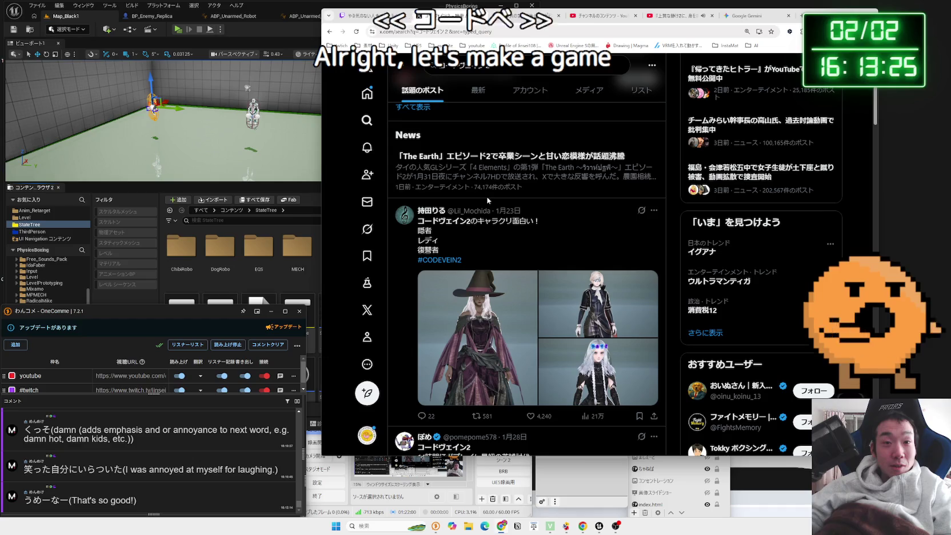